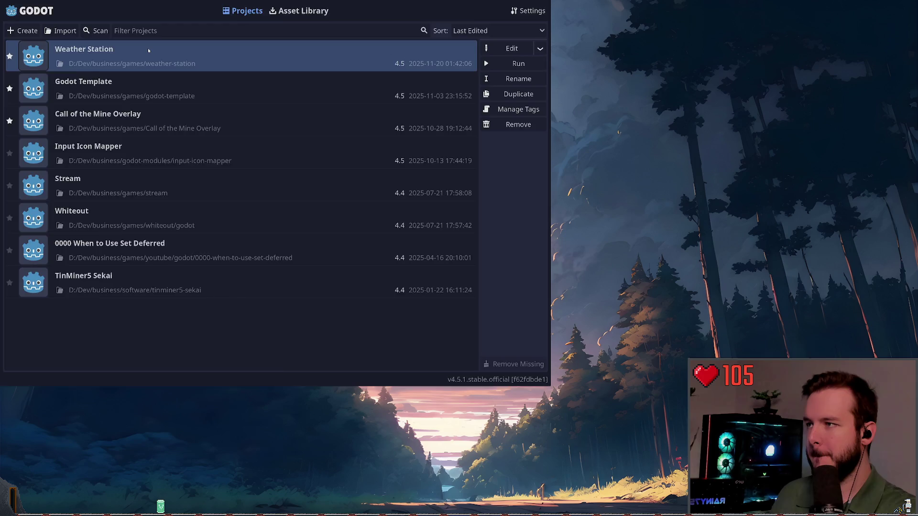
# Step: Open the Weather Station project from the Project Manager list
pyautogui.doubleClick(147, 47)
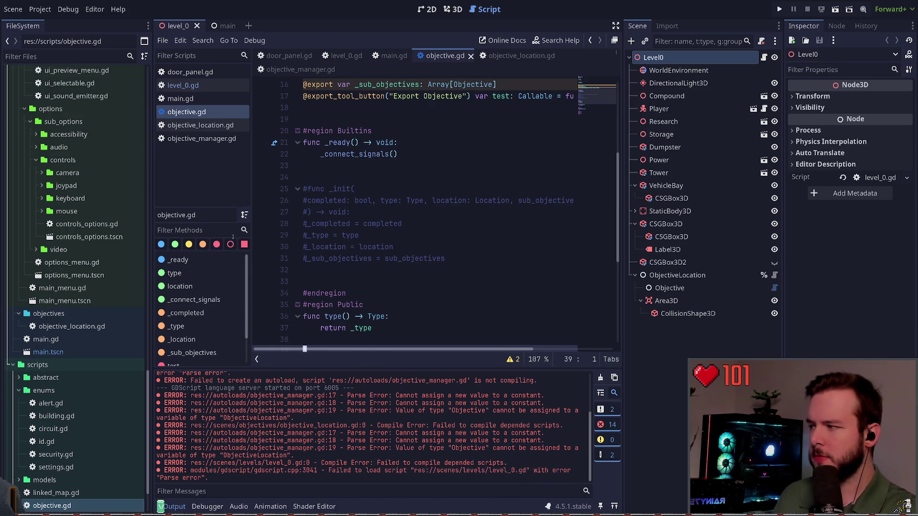
# Step: Hide the script list to widen the code view and go to the top of the script
pyautogui.click(257, 359)
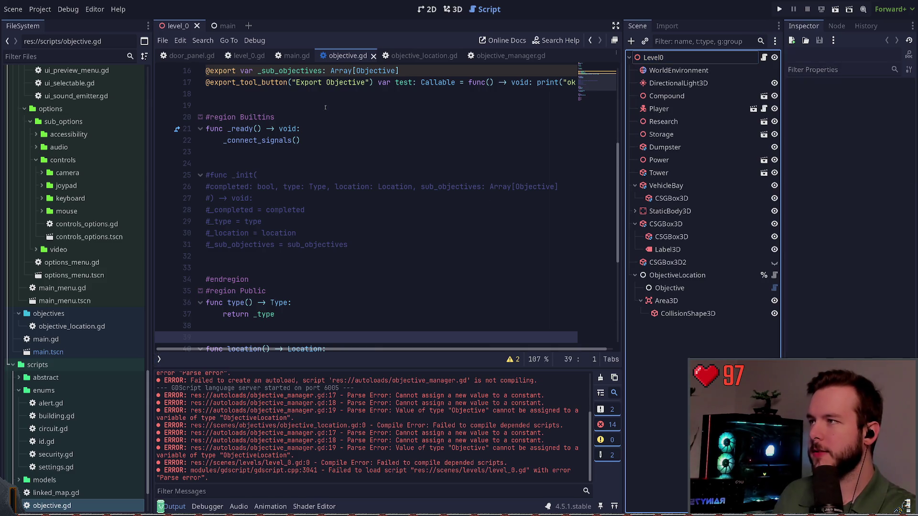
pyautogui.scroll(5, 372, 116)
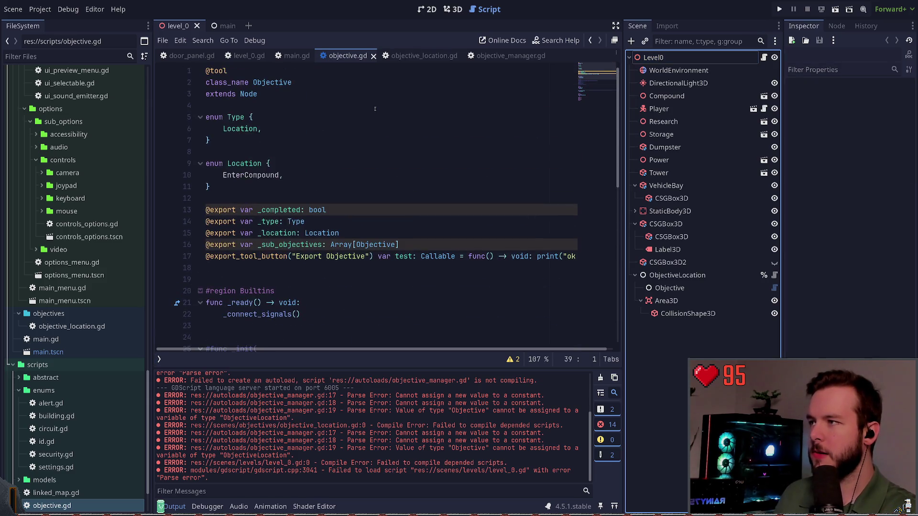
pyautogui.click(300, 73)
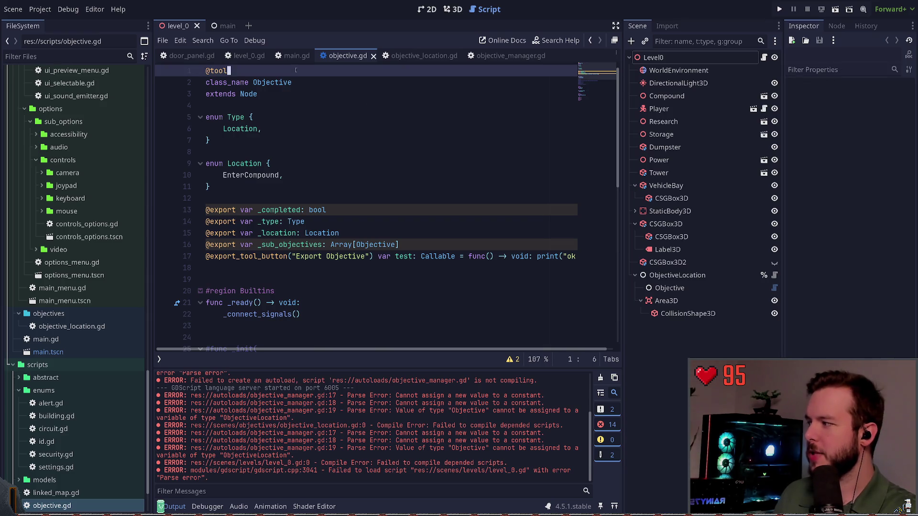
# Step: Collapse the enums and scenes folders in FileSystem and select res://resources/objectives
pyautogui.click(19, 391)
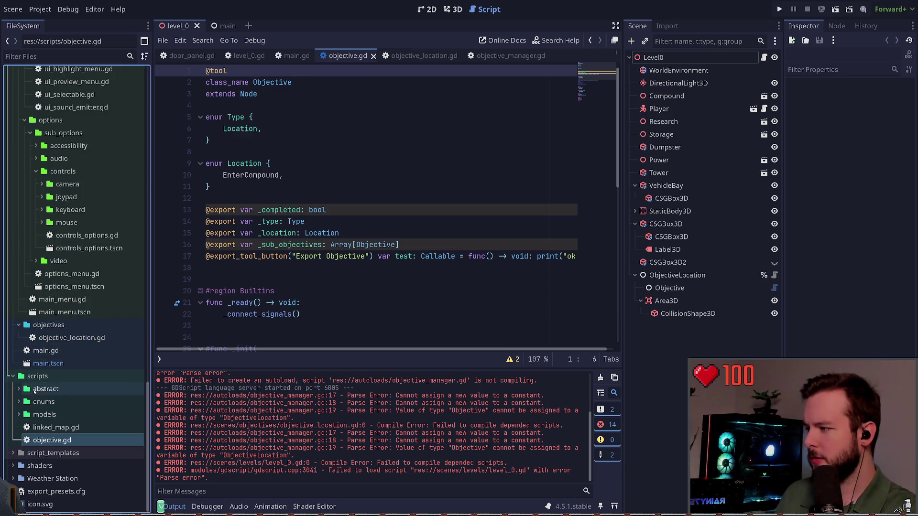
pyautogui.scroll(10, 34, 344)
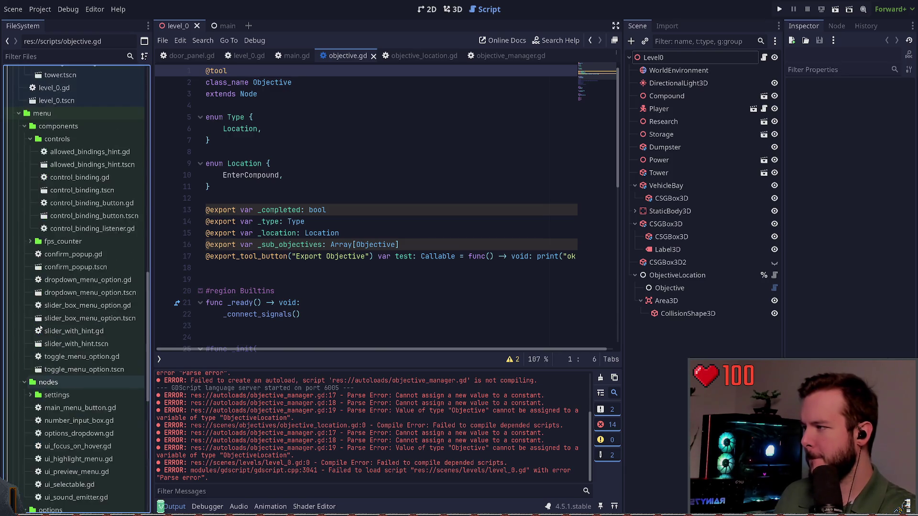
pyautogui.scroll(10, 41, 322)
pyautogui.click(18, 163)
pyautogui.click(12, 122)
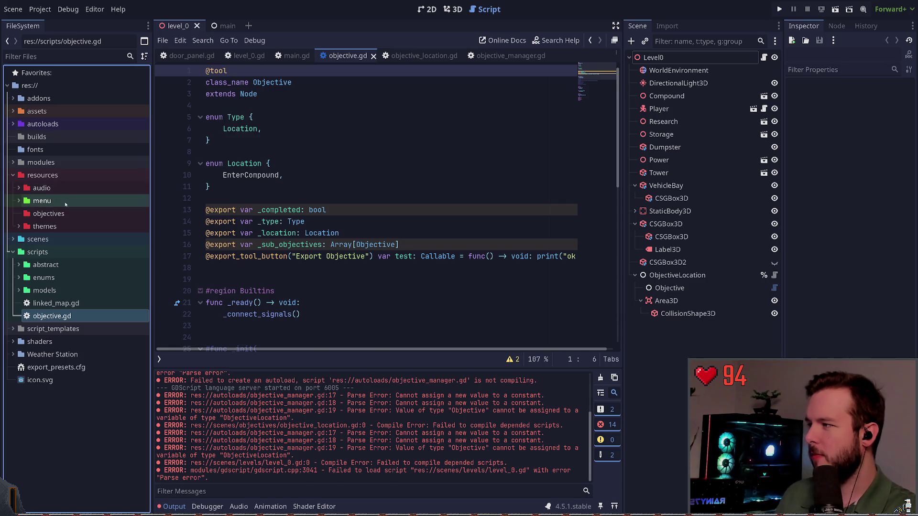
pyautogui.click(65, 214)
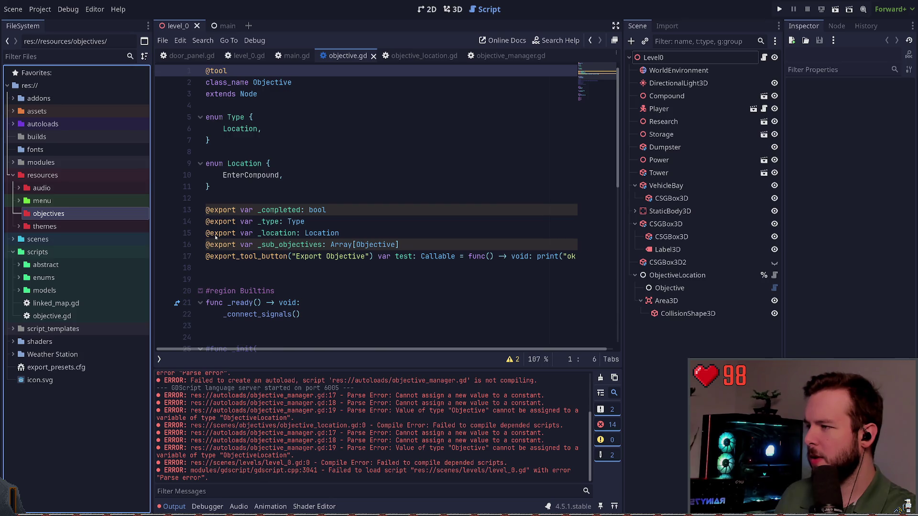
# Step: Create new_script.gd in resources/objectives, rename it to objective.gd, and open it
pyautogui.hotkey('ctrl', 'n')
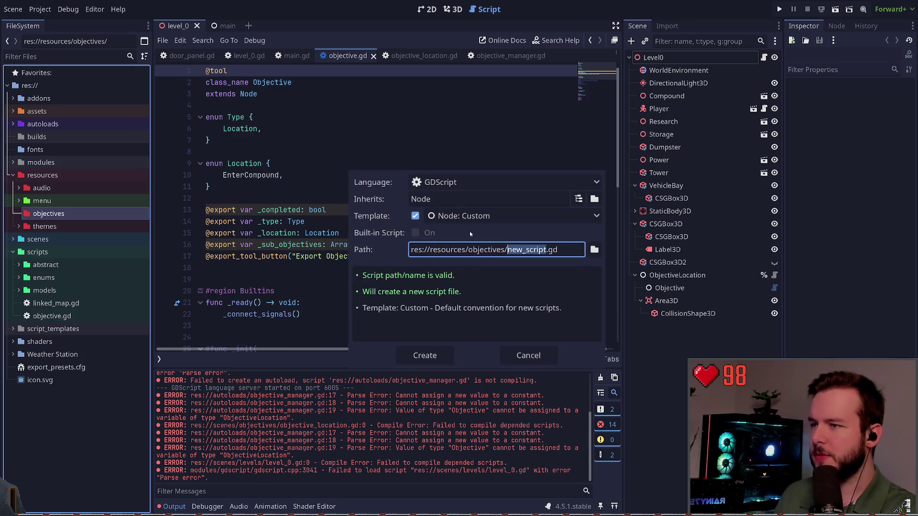
pyautogui.click(435, 350)
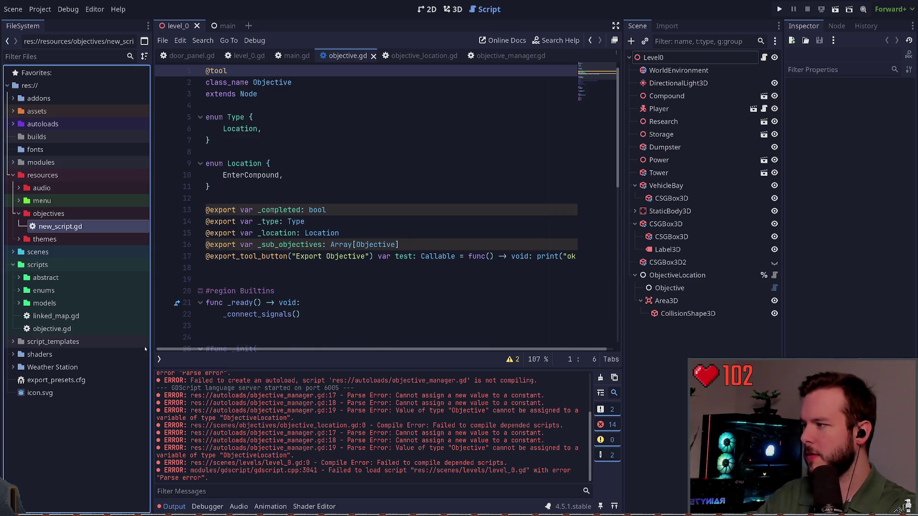
pyautogui.click(268, 128)
pyautogui.click(333, 99)
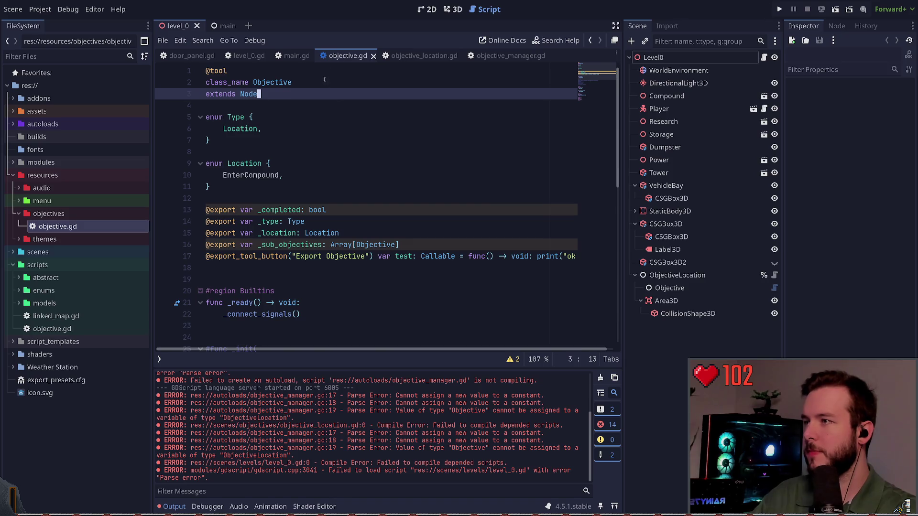
pyautogui.click(80, 229)
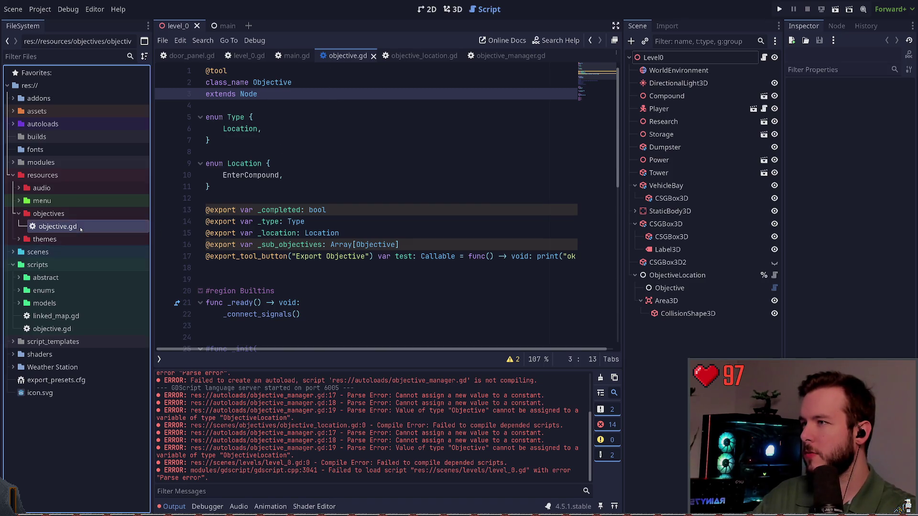
pyautogui.doubleClick(81, 228)
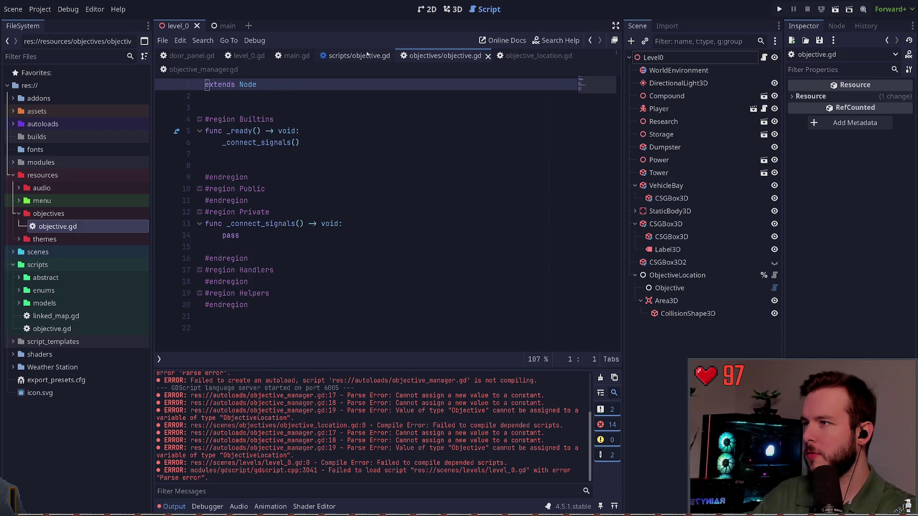
# Step: In scripts/objective.gd, rename the class_name to ObjectiveEditor
pyautogui.click(337, 56)
pyautogui.click(316, 97)
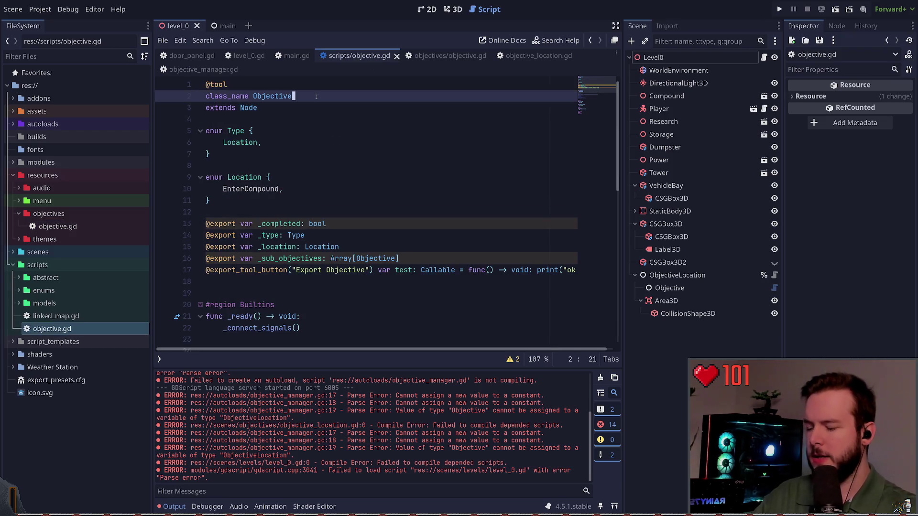
pyautogui.write('Editor')
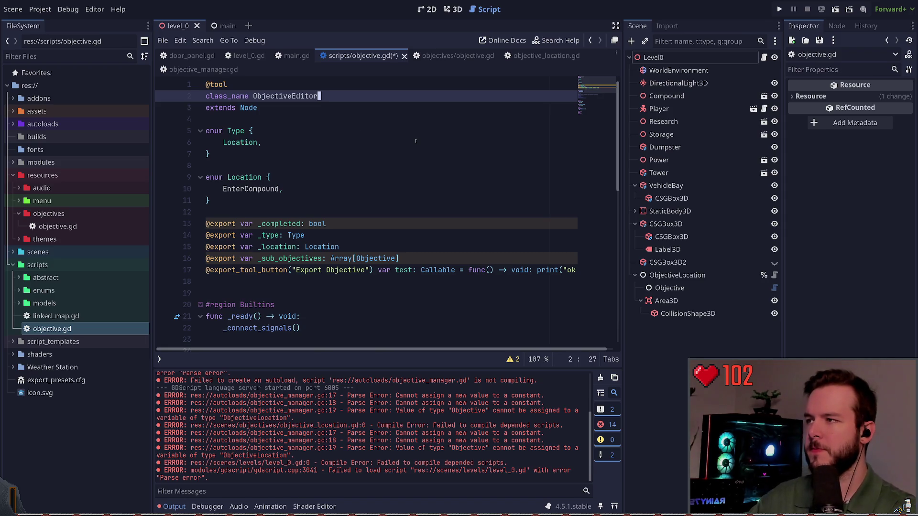
pyautogui.press('Down')
pyautogui.press('Down')
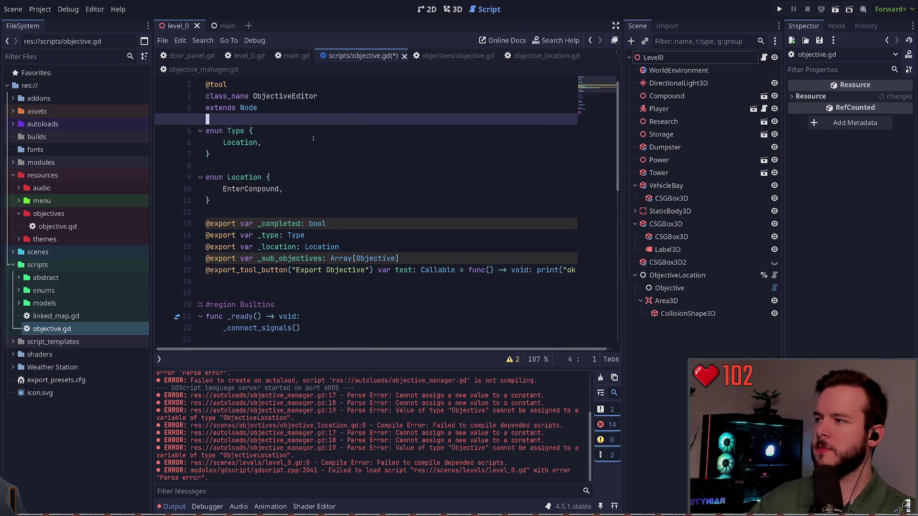
# Step: Cut the enums and exported variables (lines 5–16), save, and return to the new objective.gd
pyautogui.click(304, 171)
pyautogui.moveTo(334, 162)
pyautogui.mouseDown()
pyautogui.moveTo(268, 201)
pyautogui.moveTo(224, 144)
pyautogui.mouseUp()
pyautogui.click(218, 202)
pyautogui.moveTo(217, 201)
pyautogui.mouseDown()
pyautogui.moveTo(210, 130)
pyautogui.moveTo(218, 202)
pyautogui.mouseUp()
pyautogui.scroll(-1, 328, 215)
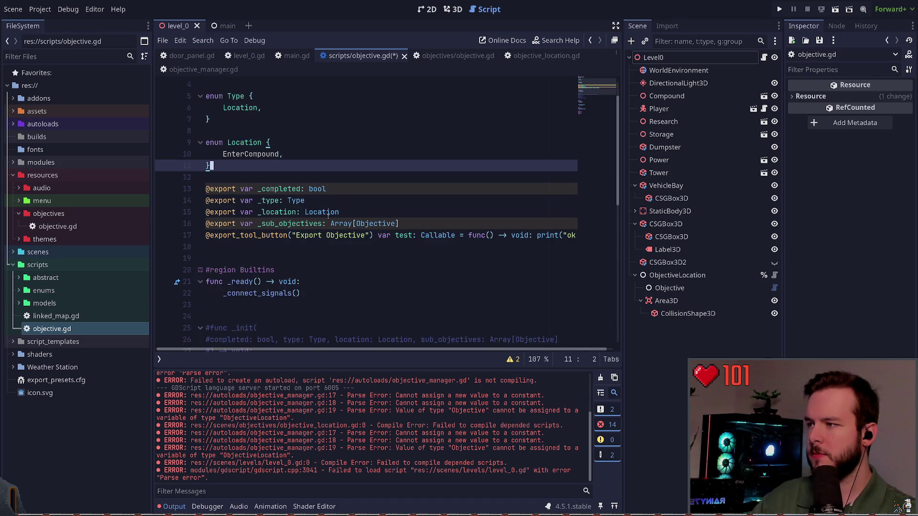
pyautogui.scroll(1, 330, 217)
pyautogui.moveTo(429, 261)
pyautogui.mouseDown()
pyautogui.moveTo(402, 261)
pyautogui.moveTo(210, 177)
pyautogui.moveTo(205, 130)
pyautogui.mouseUp()
pyautogui.hotkey('ctrl', 'c')
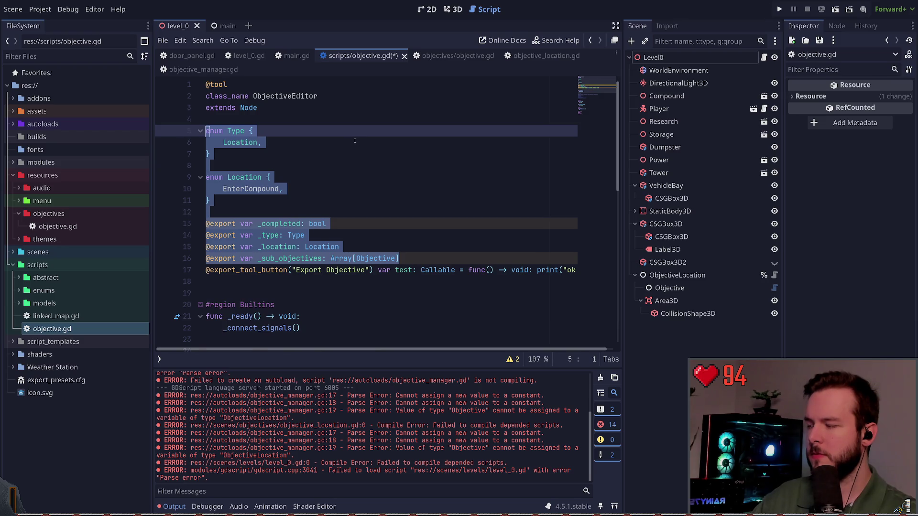
pyautogui.press('BackSpace')
pyautogui.hotkey('ctrl', 's')
pyautogui.press('Delete')
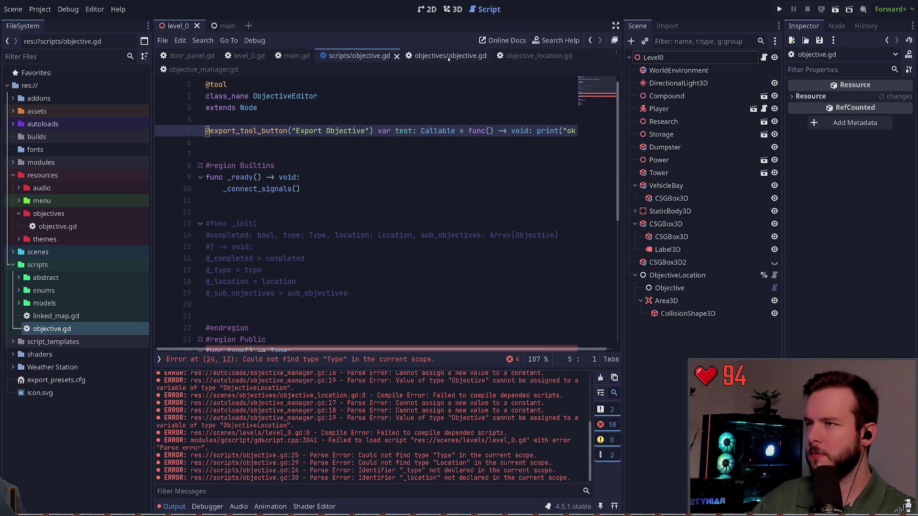
pyautogui.click(448, 56)
pyautogui.click(315, 94)
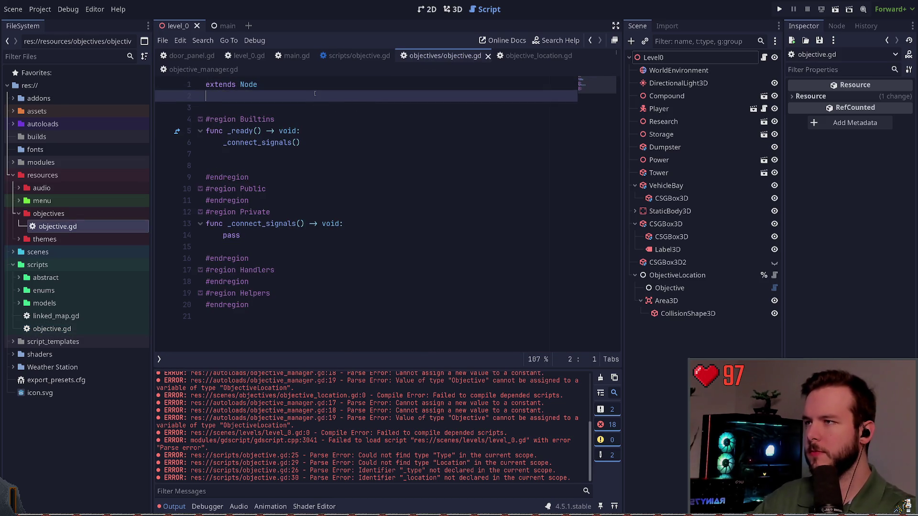
# Step: Paste the enums and variables, add class_name Objective, change extends to Resource, and save
pyautogui.hotkey('ctrl', 'v')
pyautogui.hotkey('ctrl', 'Home')
pyautogui.press('Return')
pyautogui.press('Up')
pyautogui.write('class_name Objective')
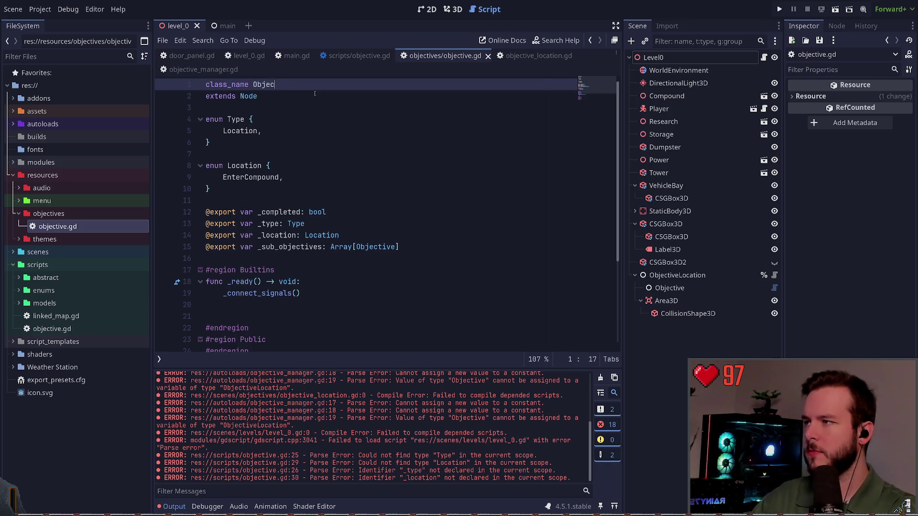
pyautogui.press('Down')
pyautogui.press('BackSpace')
pyautogui.press('BackSpace')
pyautogui.press('BackSpace')
pyautogui.press('BackSpace')
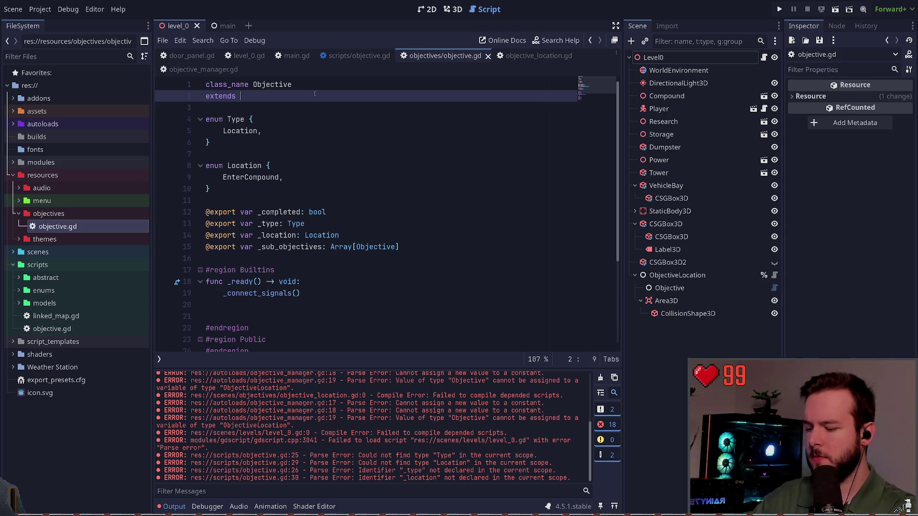
pyautogui.write('Resource')
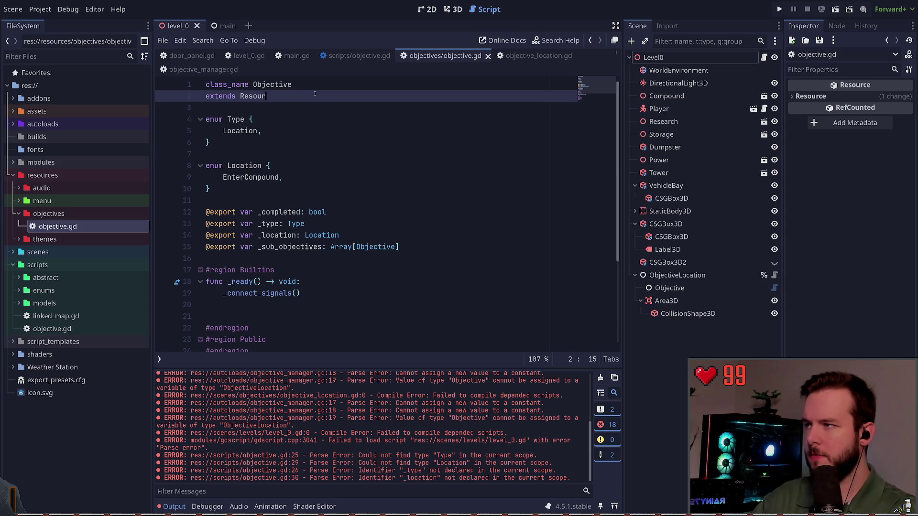
pyautogui.hotkey('ctrl', 's')
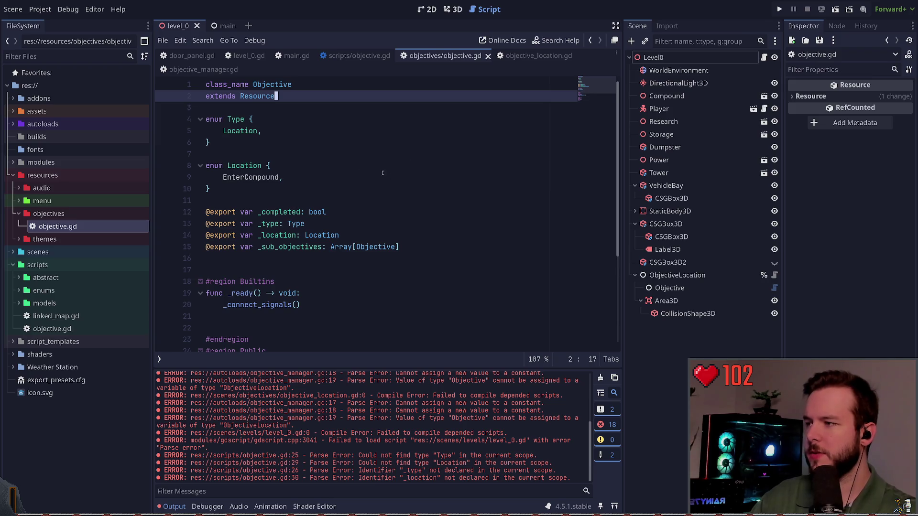
# Step: Review the script's warnings, then switch to the ObjectiveEditor script
pyautogui.scroll(-3, 333, 216)
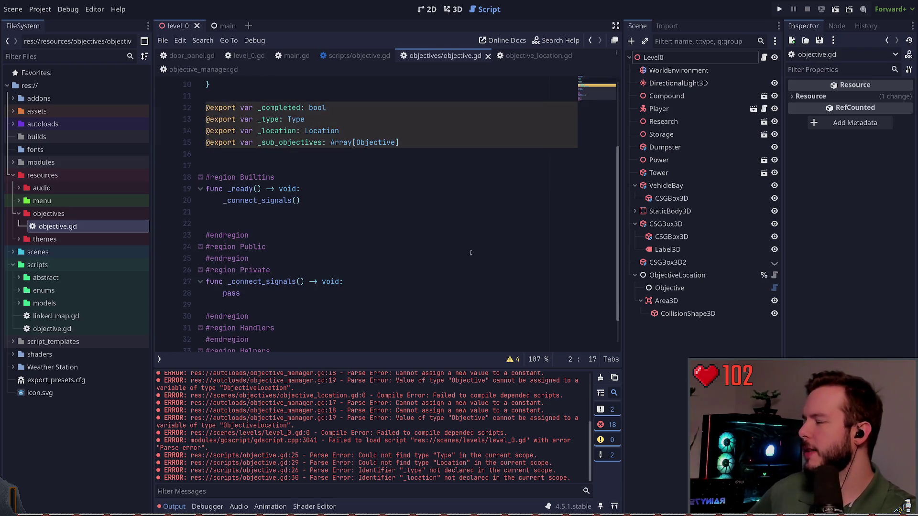
pyautogui.scroll(3, 333, 217)
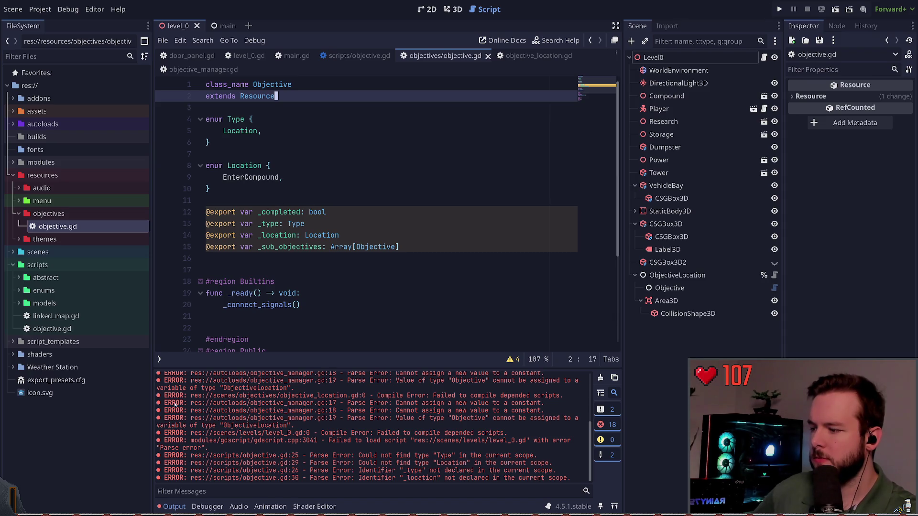
pyautogui.click(159, 359)
pyautogui.click(256, 359)
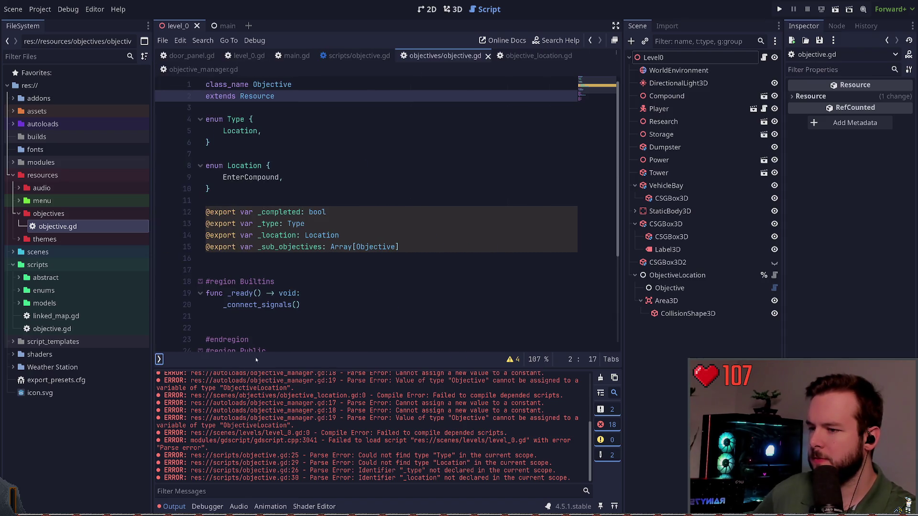
pyautogui.click(511, 358)
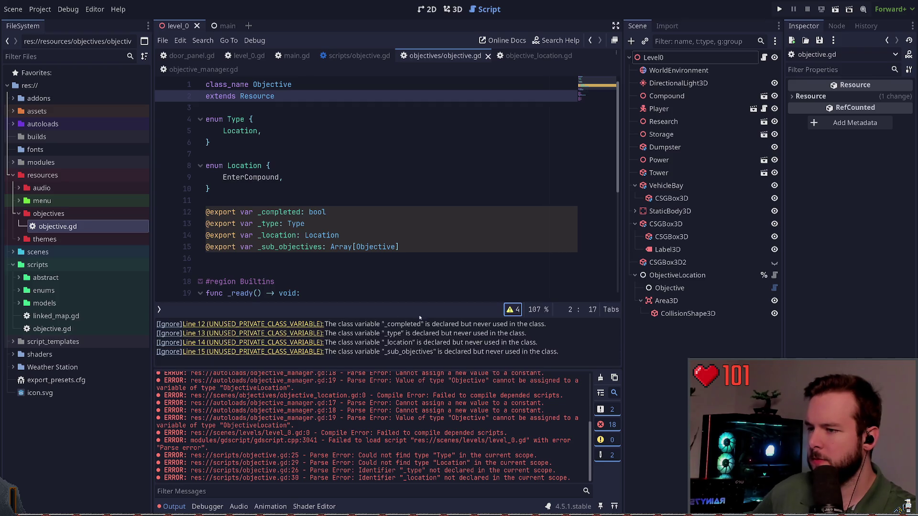
pyautogui.click(511, 310)
pyautogui.click(315, 258)
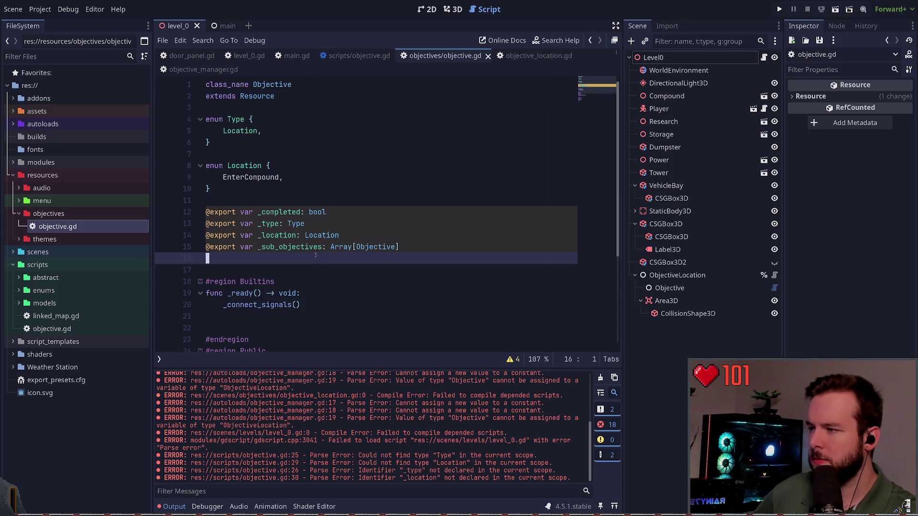
pyautogui.scroll(-2, 308, 240)
pyautogui.scroll(-2, 307, 240)
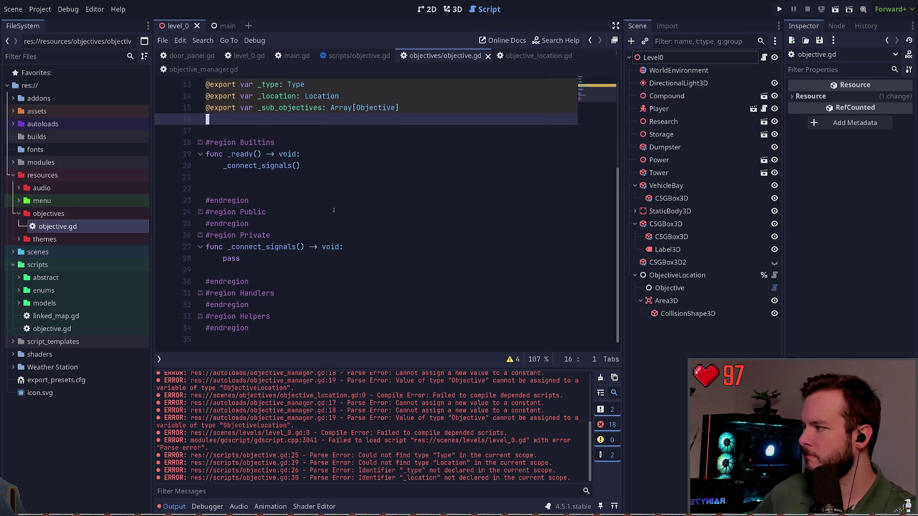
pyautogui.scroll(1, 334, 211)
pyautogui.scroll(3, 334, 210)
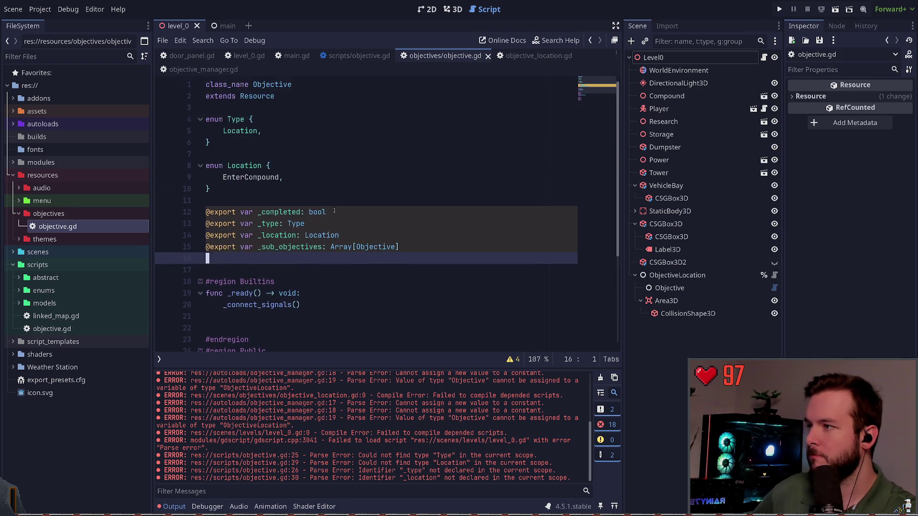
pyautogui.scroll(-4, 333, 210)
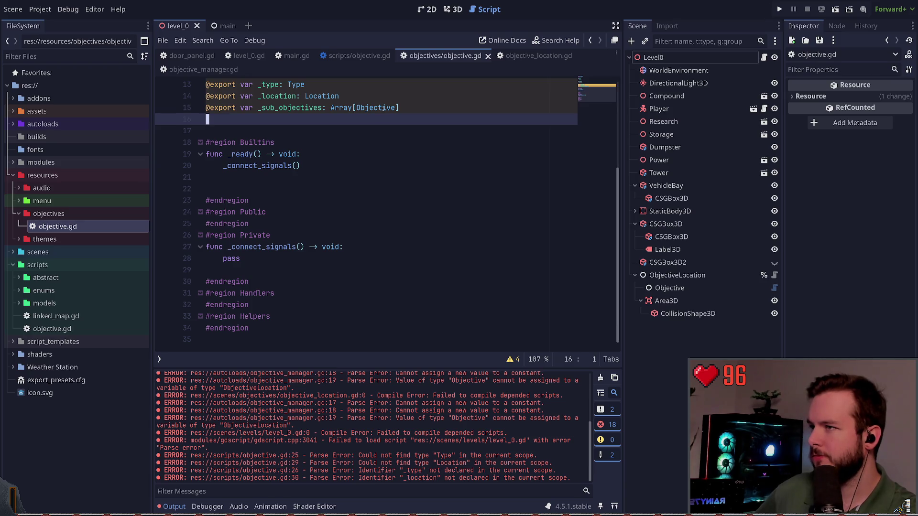
pyautogui.click(359, 55)
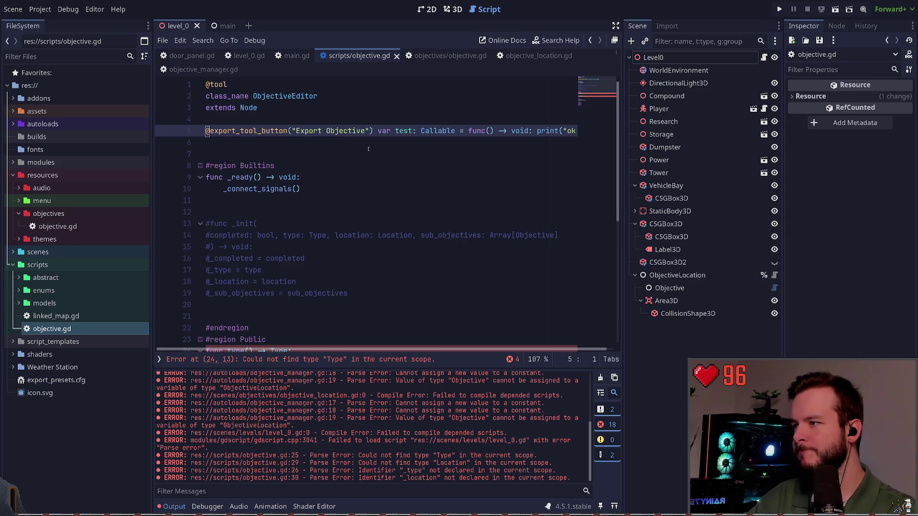
# Step: Cut the type() and location() getter functions out of ObjectiveEditor and save
pyautogui.scroll(-6, 354, 240)
pyautogui.scroll(2, 316, 206)
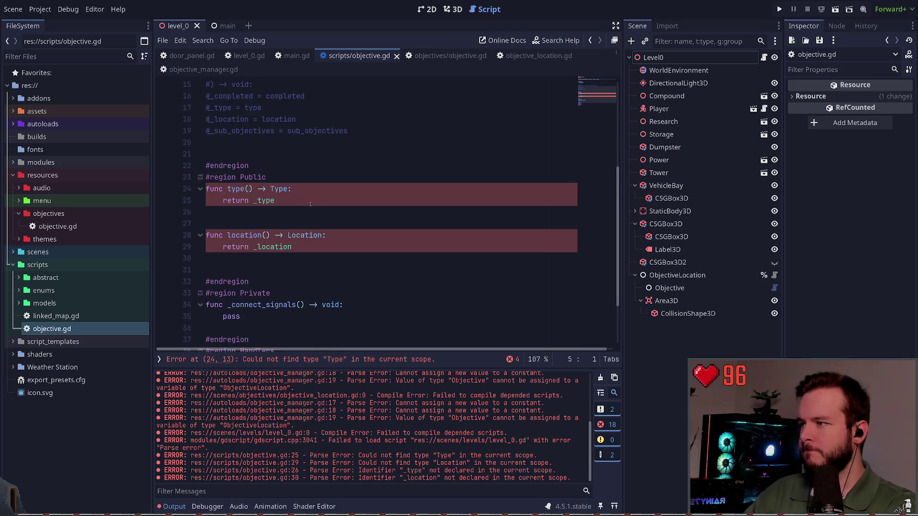
pyautogui.click(309, 198)
pyautogui.press('Up')
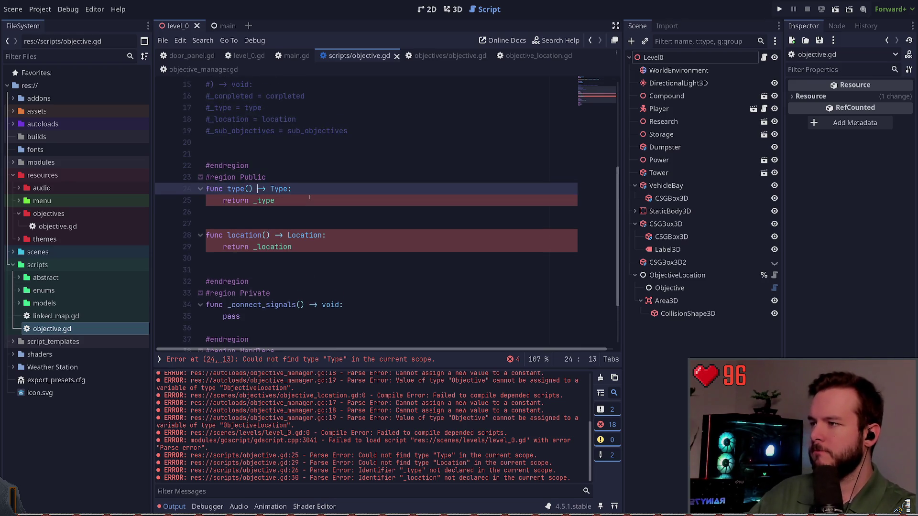
pyautogui.press('Left')
pyautogui.press('Left')
pyautogui.press('Left')
pyautogui.press('Down')
pyautogui.press('Down')
pyautogui.press('Down')
pyautogui.press('End')
pyautogui.hotkey('shift', 'Up')
pyautogui.hotkey('shift', 'Up')
pyautogui.hotkey('shift', 'Up')
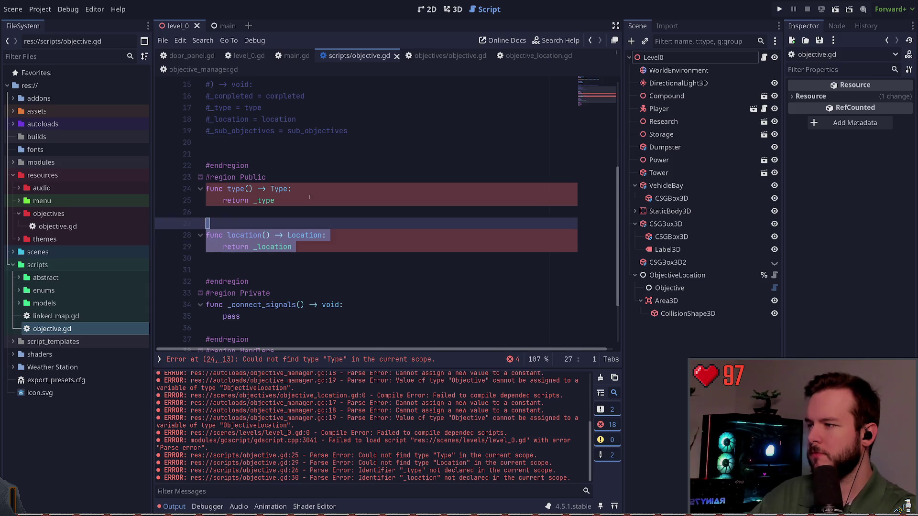
pyautogui.hotkey('shift', 'Home')
pyautogui.hotkey('shift', 'Down')
pyautogui.hotkey('ctrl', 'c')
pyautogui.press('Delete')
pyautogui.hotkey('ctrl', 's')
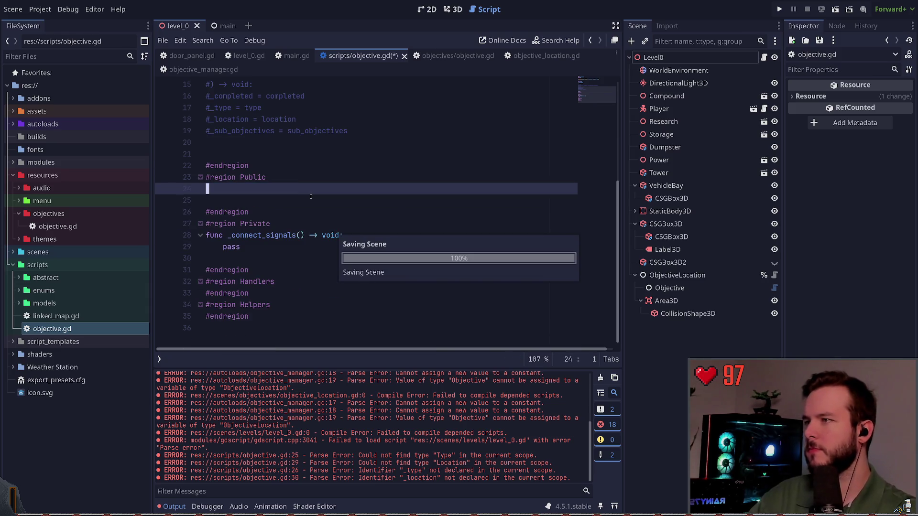
# Step: Paste the getters under #region Public in the Objective script, tidy blank lines, and save
pyautogui.click(445, 55)
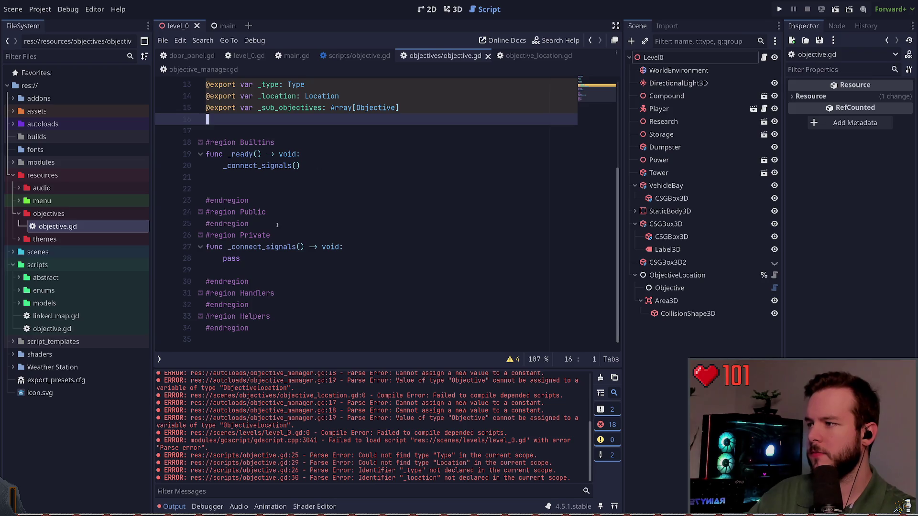
pyautogui.click(287, 210)
pyautogui.press('Return')
pyautogui.press('Return')
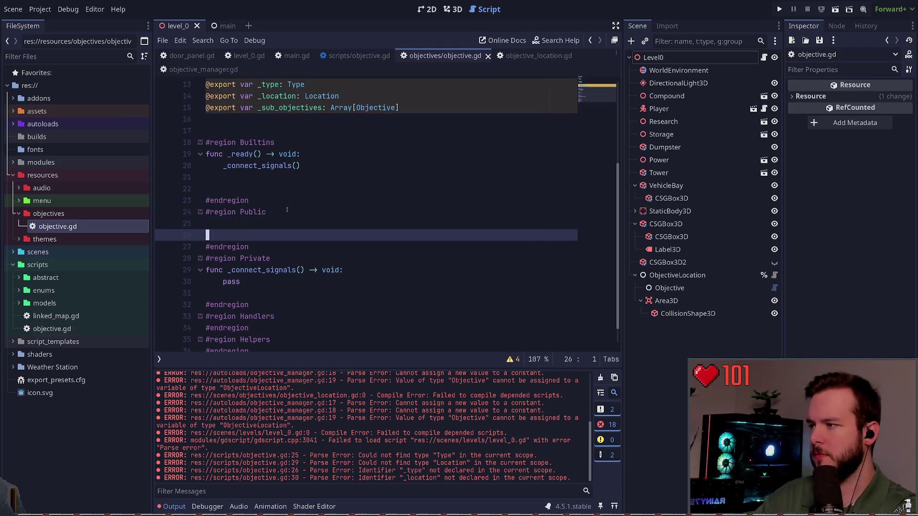
pyautogui.hotkey('ctrl', 'v')
pyautogui.click(284, 232)
pyautogui.press('BackSpace')
pyautogui.press('Delete')
pyautogui.hotkey('ctrl', 's')
pyautogui.press('BackSpace')
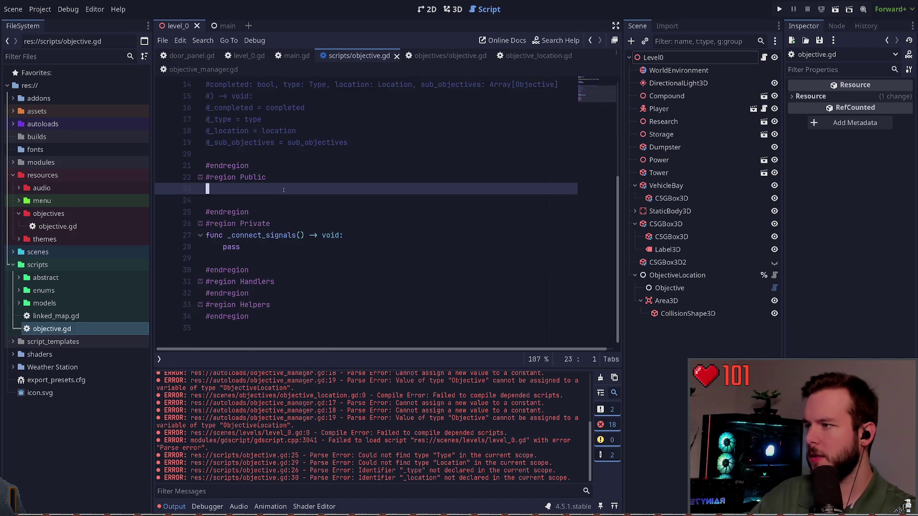
pyautogui.hotkey('alt', 'Up')
pyautogui.hotkey('alt', 'Up')
pyautogui.press('Down')
pyautogui.press('Down')
pyautogui.hotkey('ctrl', 's')
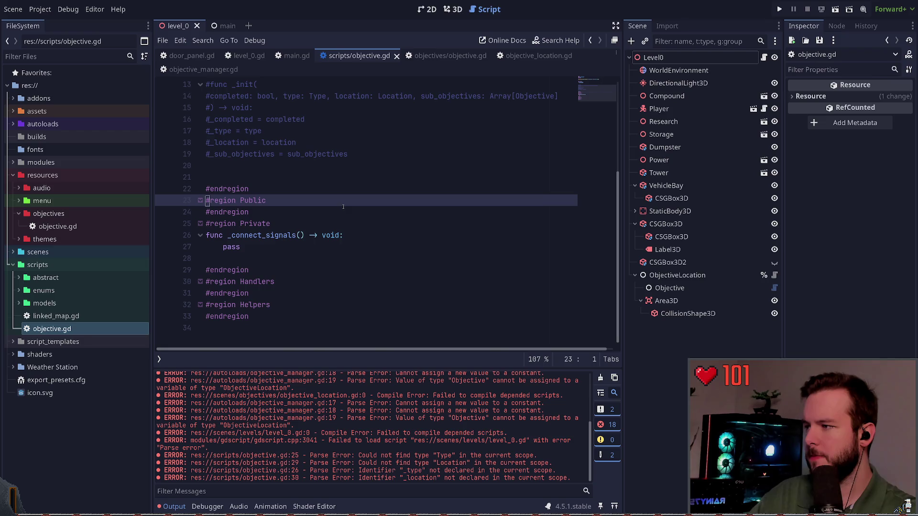
pyautogui.scroll(4, 309, 252)
pyautogui.click(320, 205)
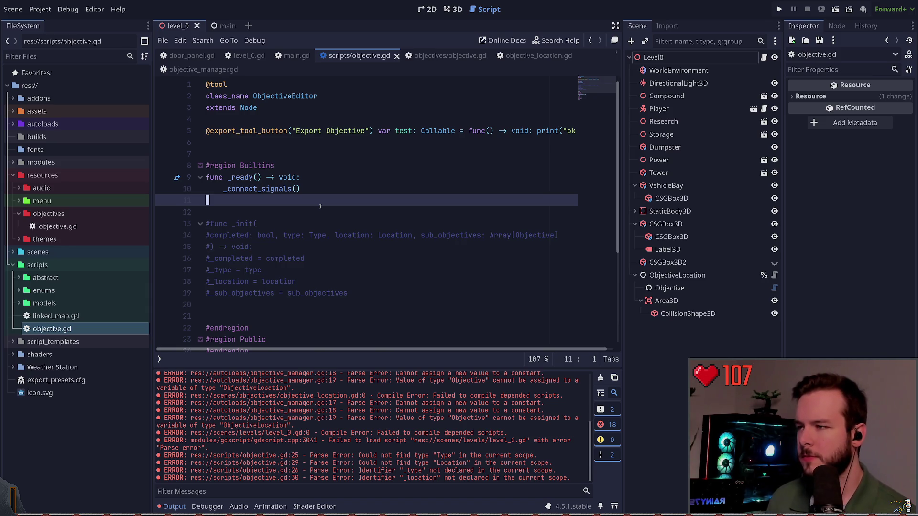
pyautogui.click(345, 131)
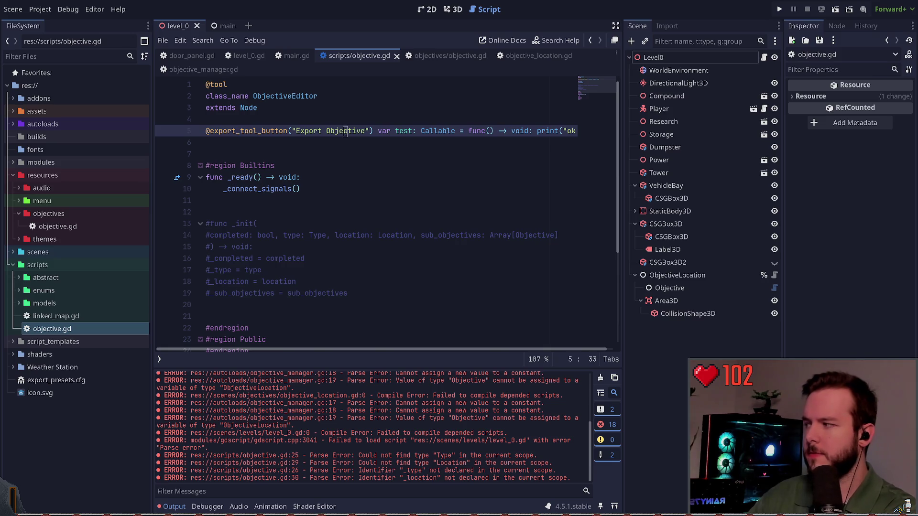
# Step: Relabel the tool button "Create Objective" and point its Callable to _create_objective
pyautogui.hotkey('ctrl', 'Left')
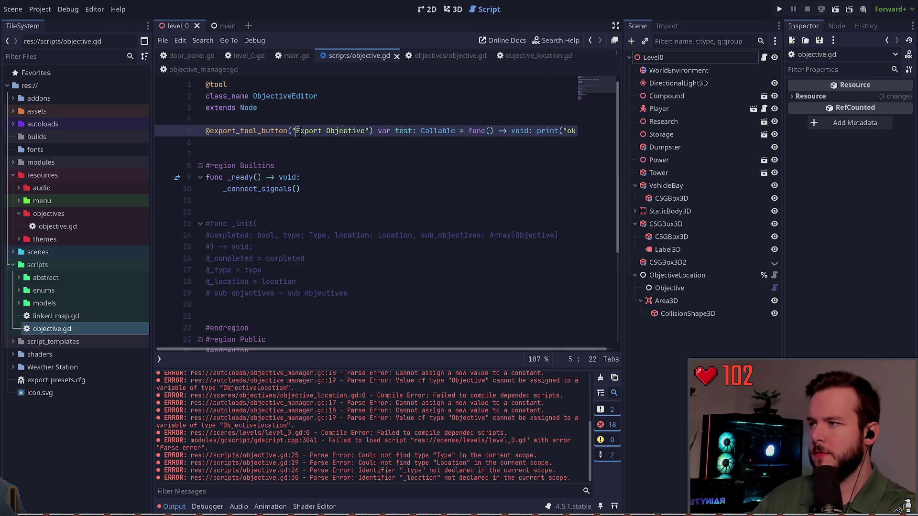
pyautogui.hotkey('ctrl', 'BackSpace')
pyautogui.write('Create')
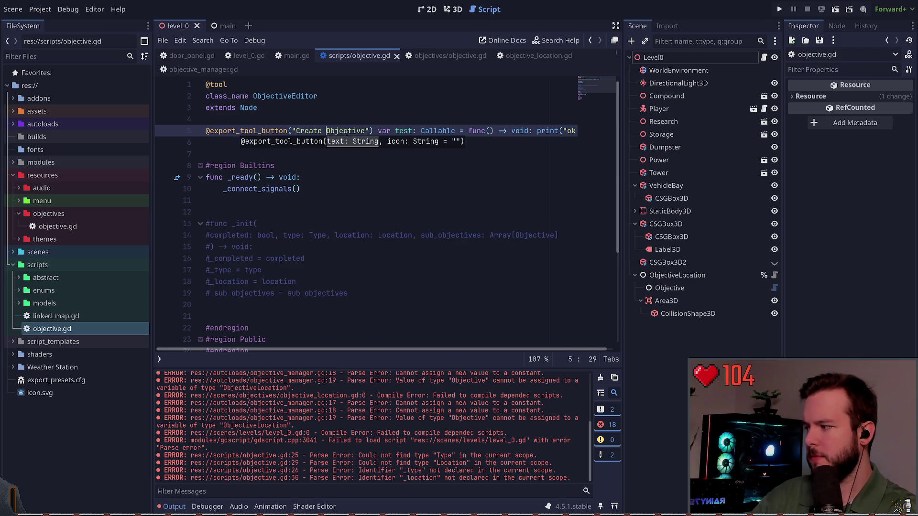
pyautogui.hotkey('ctrl', 'Right')
pyautogui.hotkey('ctrl', 'Right')
pyautogui.hotkey('ctrl', 'Right')
pyautogui.hotkey('ctrl', 'Left')
pyautogui.hotkey('ctrl', 'Left')
pyautogui.hotkey('ctrl', 'Left')
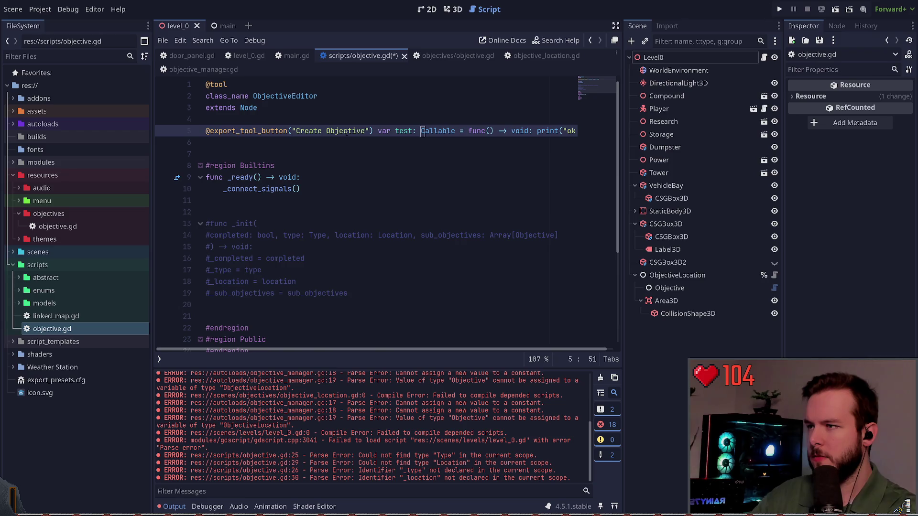
pyautogui.hotkey('ctrl', 'Right')
pyautogui.hotkey('ctrl', 'Right')
pyautogui.hotkey('shift', 'End')
pyautogui.press('Delete')
pyautogui.write('create')
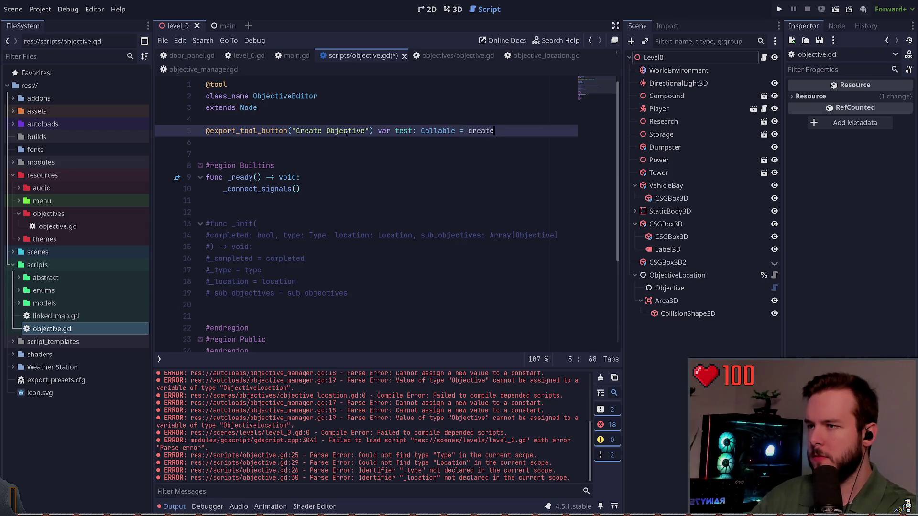
pyautogui.write('_objec')
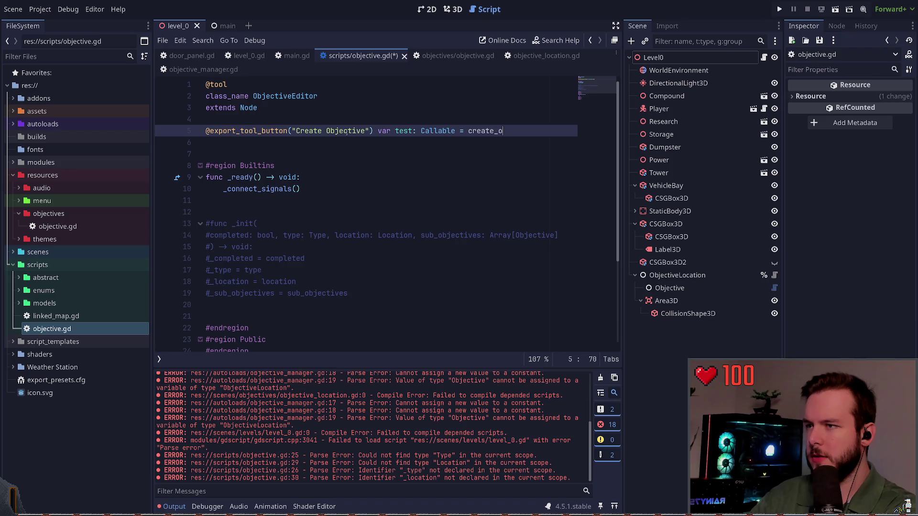
pyautogui.write('tive')
pyautogui.hotkey('ctrl', 'Left')
pyautogui.hotkey('ctrl', 'Left')
pyautogui.press('Right')
pyautogui.press('Right')
pyautogui.write('_')
# Step: Delete the commented-out _init block and save the ObjectiveEditor script
pyautogui.press('Down')
pyautogui.press('Down')
pyautogui.press('Down')
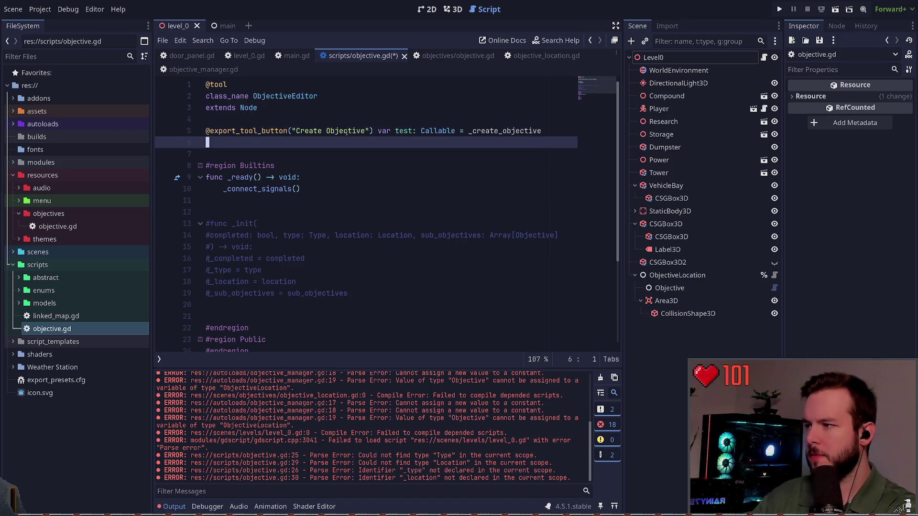
pyautogui.hotkey('shift', 'Up')
pyautogui.hotkey('shift', 'Up')
pyautogui.hotkey('shift', 'Up')
pyautogui.hotkey('shift', 'Home')
pyautogui.press('Delete')
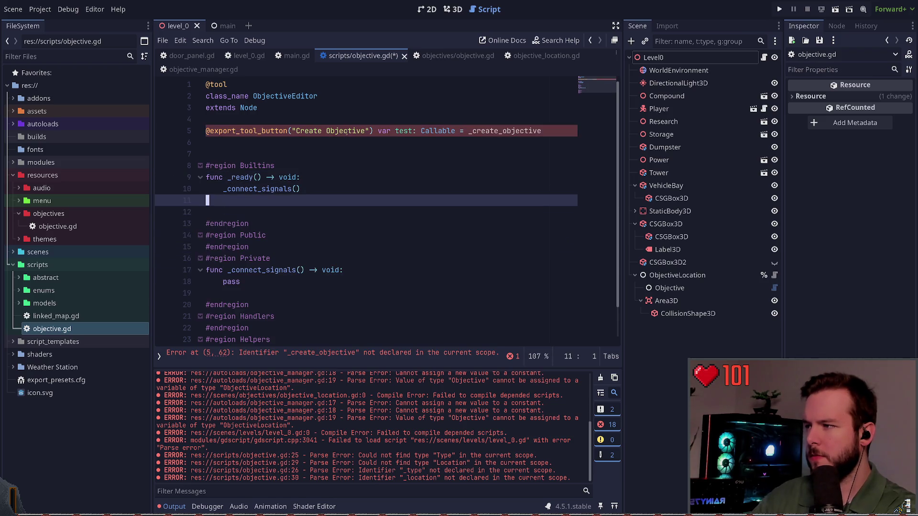
pyautogui.hotkey('ctrl', 'shift', 'k')
pyautogui.hotkey('ctrl', 'shift', 'k')
pyautogui.hotkey('ctrl', 'shift', 'k')
pyautogui.hotkey('ctrl', 'z')
pyautogui.hotkey('ctrl', 'z')
pyautogui.hotkey('ctrl', 'z')
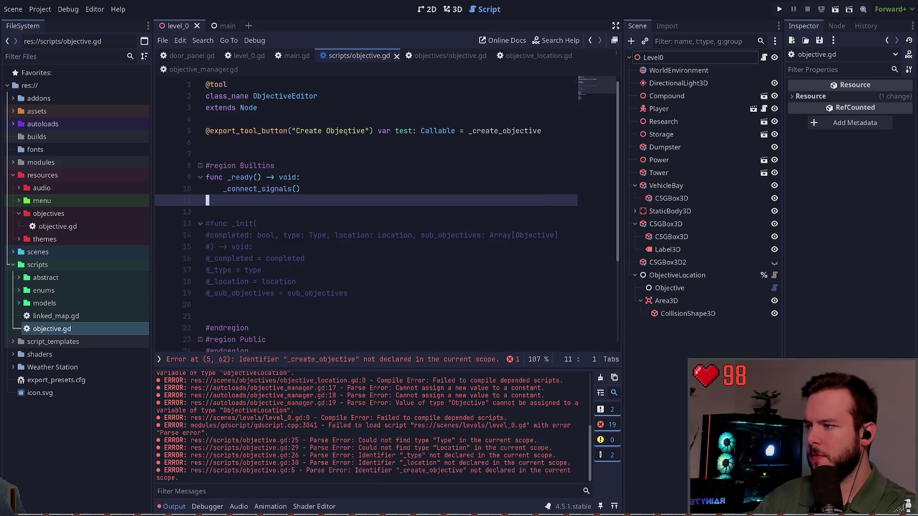
pyautogui.hotkey('shift', 'Up')
pyautogui.hotkey('shift', 'Up')
pyautogui.hotkey('shift', 'Up')
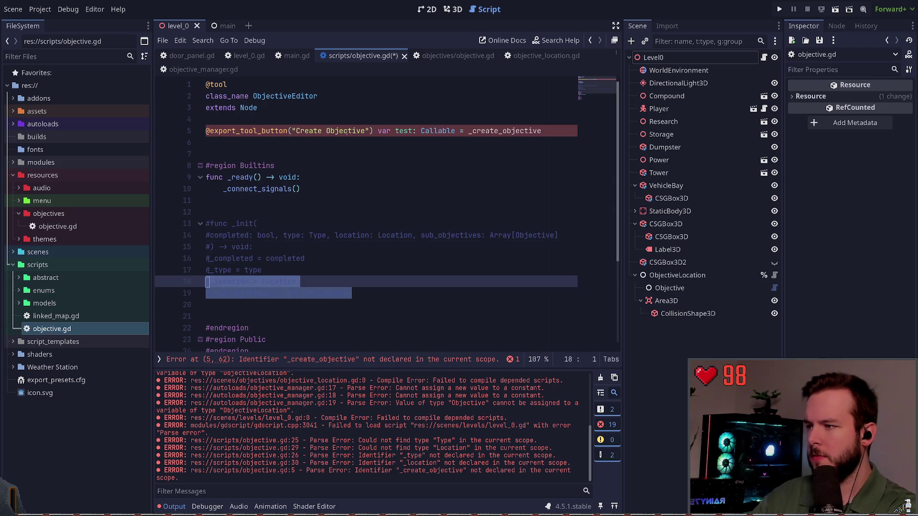
pyautogui.press('Delete')
pyautogui.hotkey('ctrl', 's')
# Step: Add a func _create_objective() -> void stub with pass under #region Public and save
pyautogui.press('Down')
pyautogui.press('Down')
pyautogui.press('Down')
pyautogui.press('End')
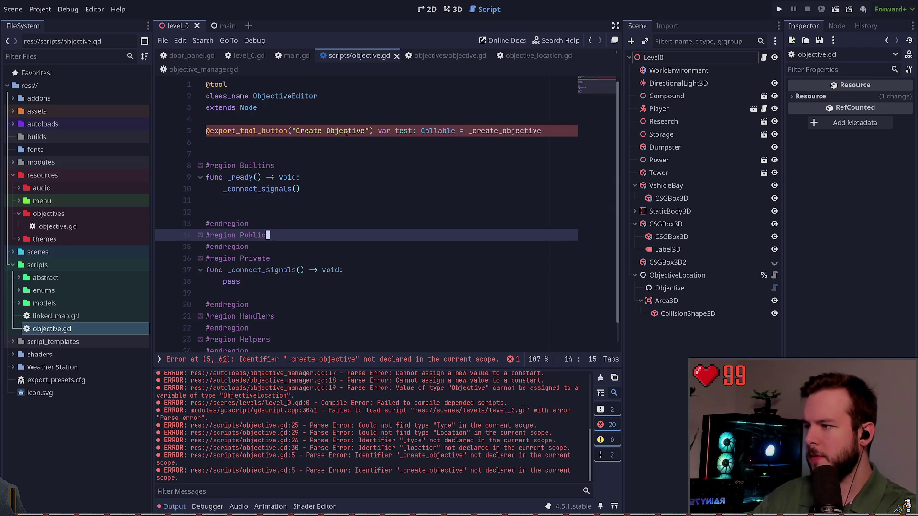
pyautogui.press('Return')
pyautogui.press('Return')
pyautogui.press('Up')
pyautogui.write('func ')
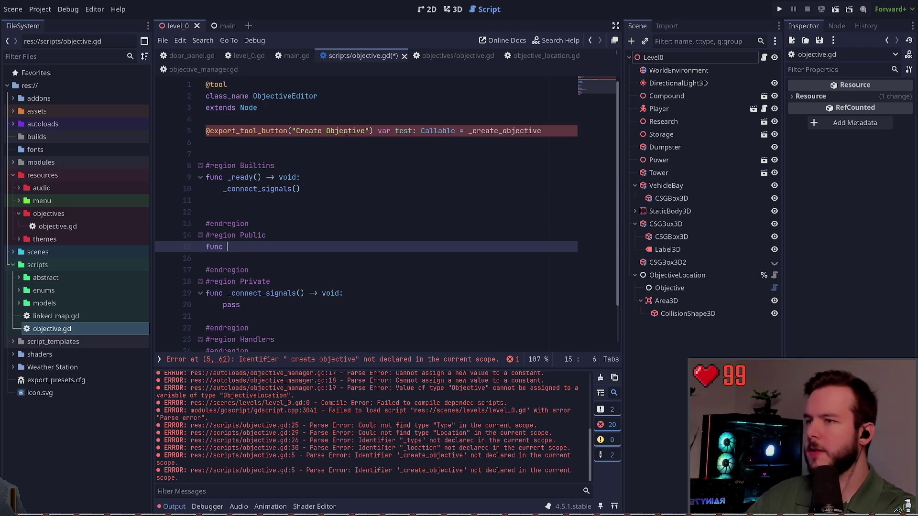
pyautogui.write('_create_object')
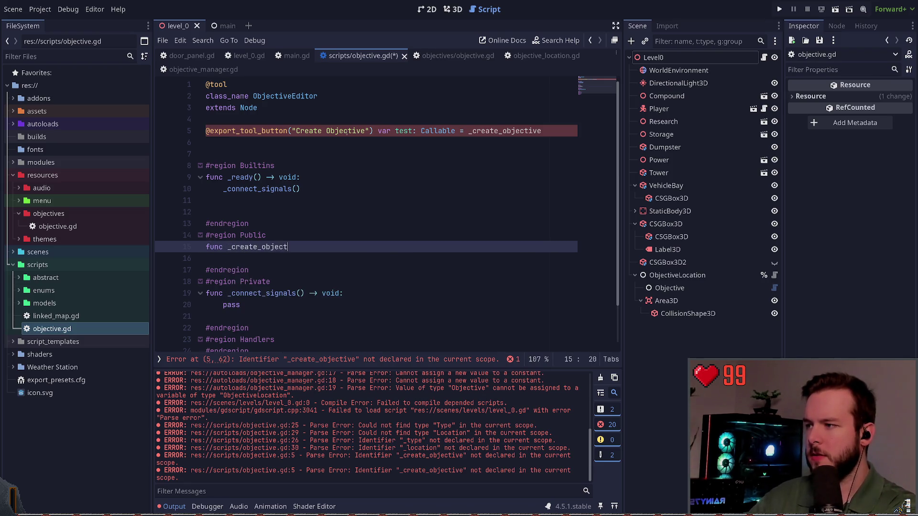
pyautogui.write('ive() -=')
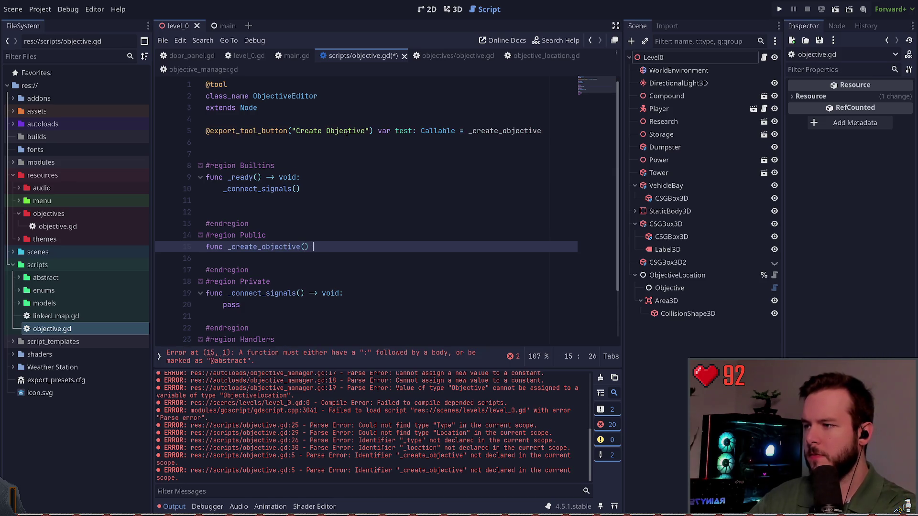
pyautogui.write('-> void:')
pyautogui.press('Return')
pyautogui.write('pass')
pyautogui.press('Return')
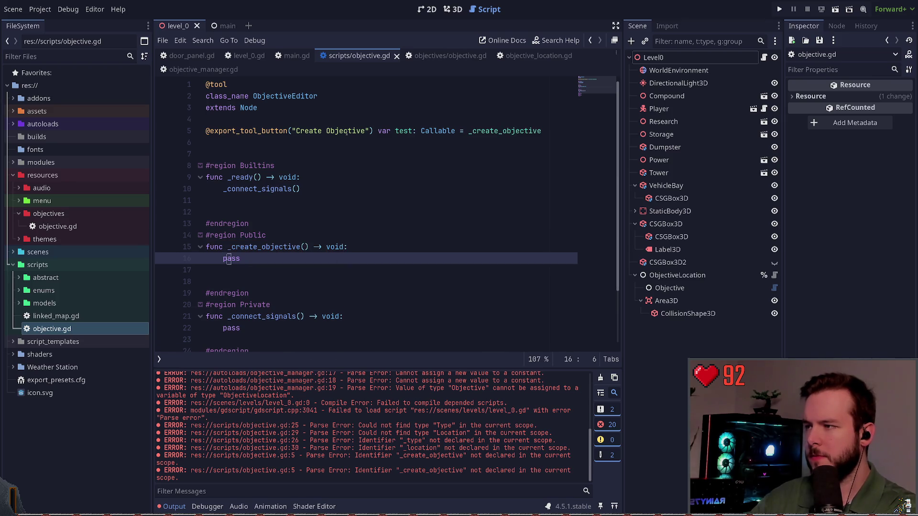
pyautogui.press('Up')
pyautogui.hotkey('ctrl', 's')
# Step: Duplicate the tool button line, then cut the duplicate back out
pyautogui.click(470, 131)
pyautogui.hotkey('ctrl', 'shift', 'd')
pyautogui.click(310, 143)
pyautogui.hotkey('ctrl', 'x')
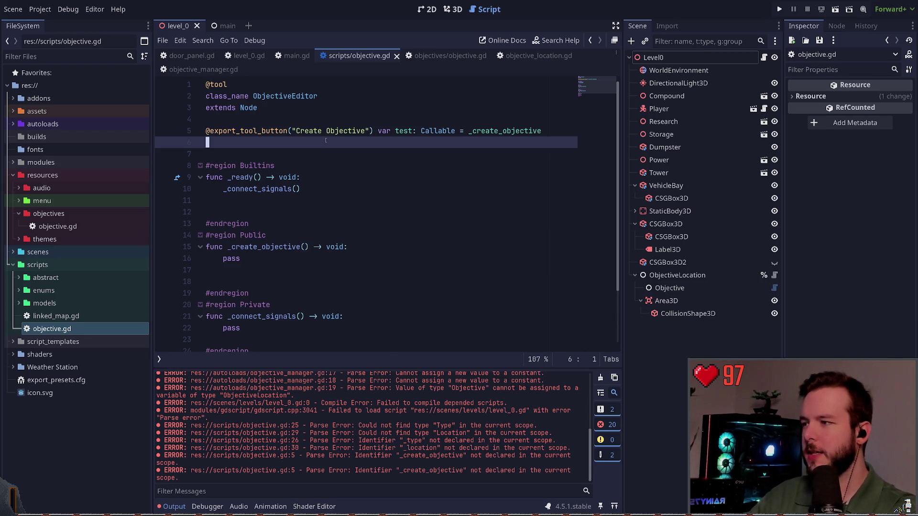
# Step: Delete the _ready function and its body, then clear the leftover empty lines in Builtins
pyautogui.scroll(-2, 325, 140)
pyautogui.scroll(3, 326, 182)
pyautogui.click(324, 172)
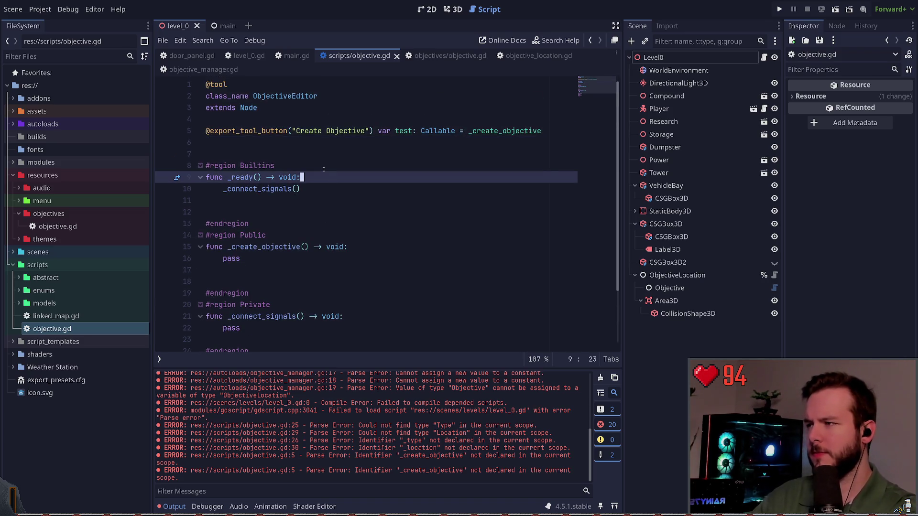
pyautogui.press('Down')
pyautogui.press('Down')
pyautogui.press('Up')
pyautogui.press('Up')
pyautogui.press('Home')
pyautogui.press('Down')
pyautogui.press('End')
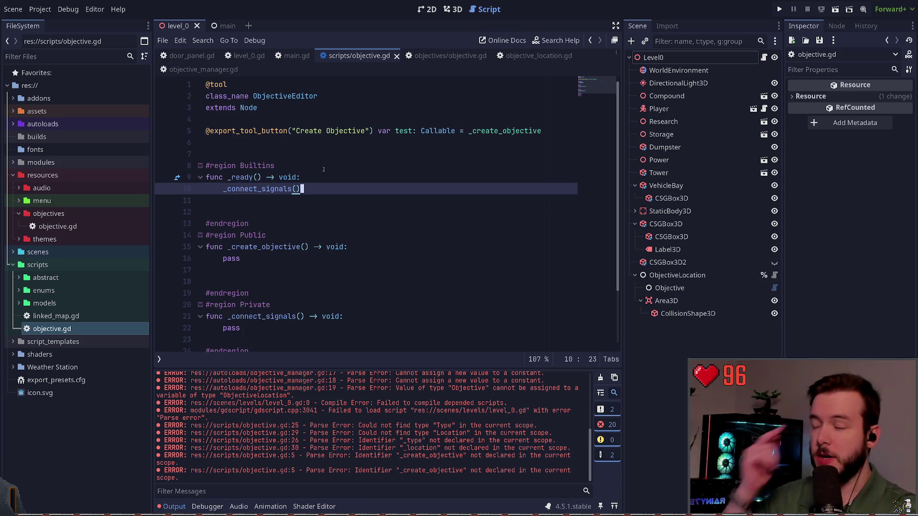
pyautogui.hotkey('shift', 'Up')
pyautogui.press('Home')
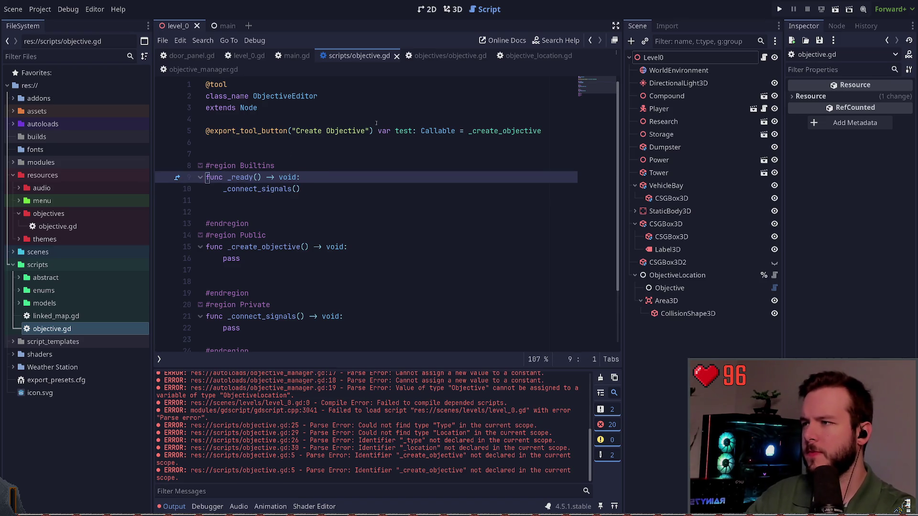
pyautogui.hotkey('ctrl', 'Home')
pyautogui.click(343, 182)
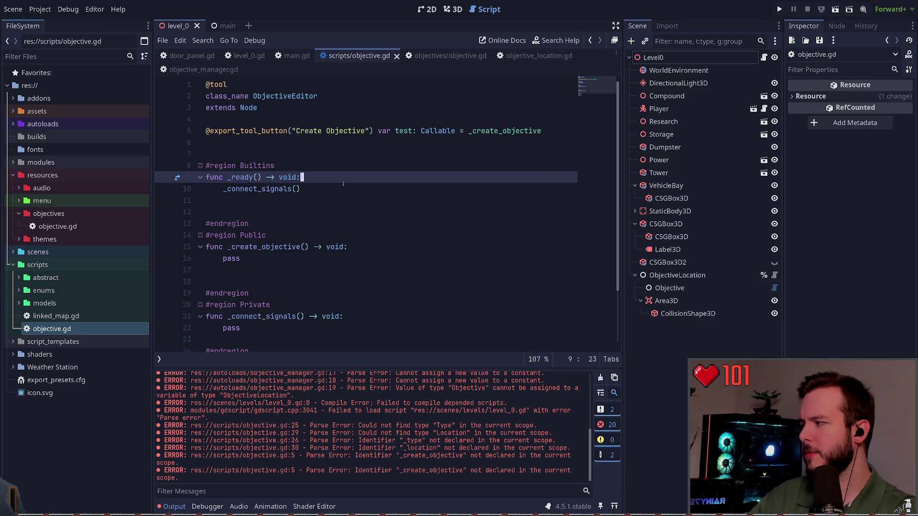
pyautogui.press('Down')
pyautogui.hotkey('shift', 'Up')
pyautogui.hotkey('shift', 'Home')
pyautogui.press('BackSpace')
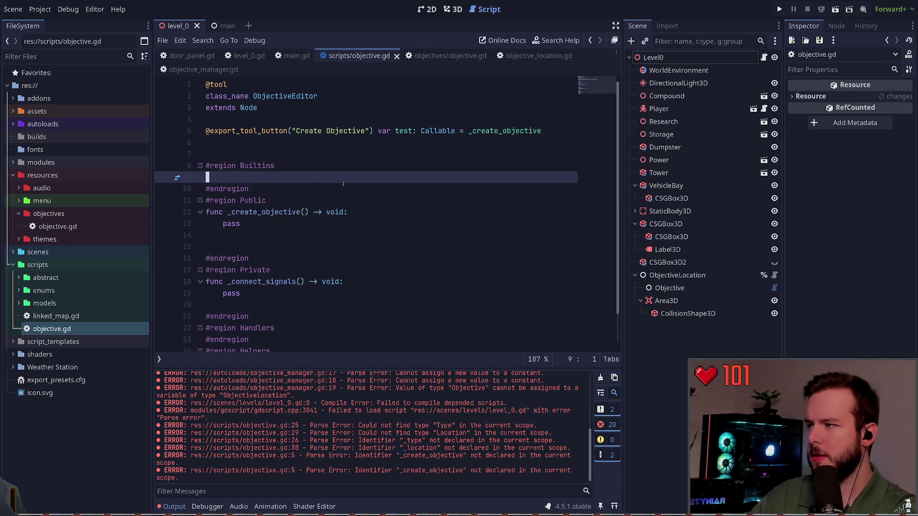
pyautogui.press('Delete')
pyautogui.press('Delete')
pyautogui.press('Down')
pyautogui.press('Down')
pyautogui.press('Down')
# Step: Delete the _connect_signals function stub, leaving _create_objective with only pass
pyautogui.hotkey('shift', 'Up')
pyautogui.hotkey('shift', 'Up')
pyautogui.press('BackSpace')
pyautogui.press('Delete')
pyautogui.press('Up')
pyautogui.press('Up')
pyautogui.press('Up')
pyautogui.press('BackSpace')
pyautogui.press('Down')
pyautogui.press('Down')
pyautogui.press('Down')
pyautogui.press('Up')
pyautogui.press('Up')
pyautogui.press('Up')
pyautogui.press('End')
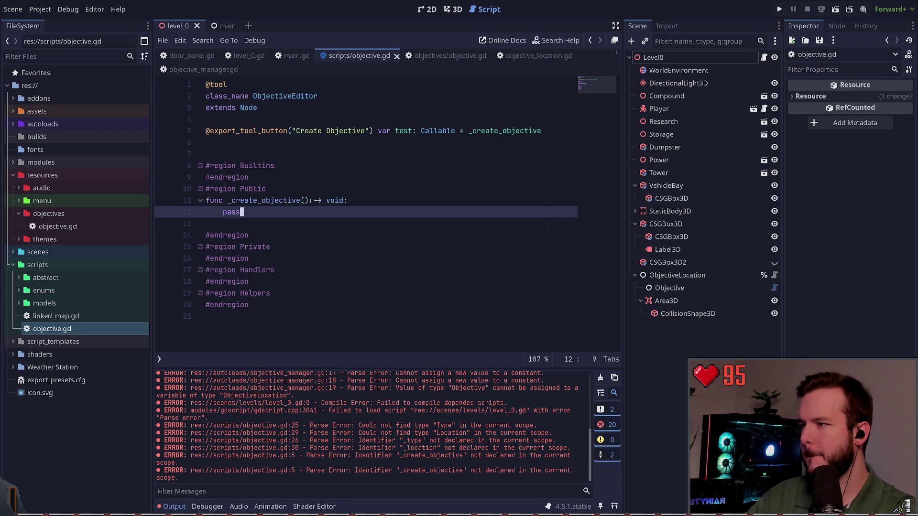
pyautogui.press('BackSpace')
pyautogui.press('BackSpace')
pyautogui.write('di')
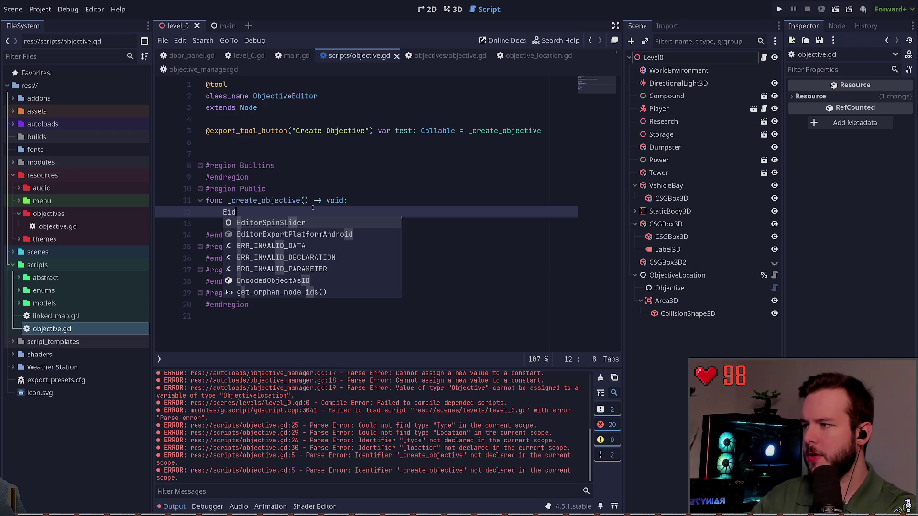
pyautogui.press('BackSpace')
pyautogui.press('BackSpace')
pyautogui.press('BackSpace')
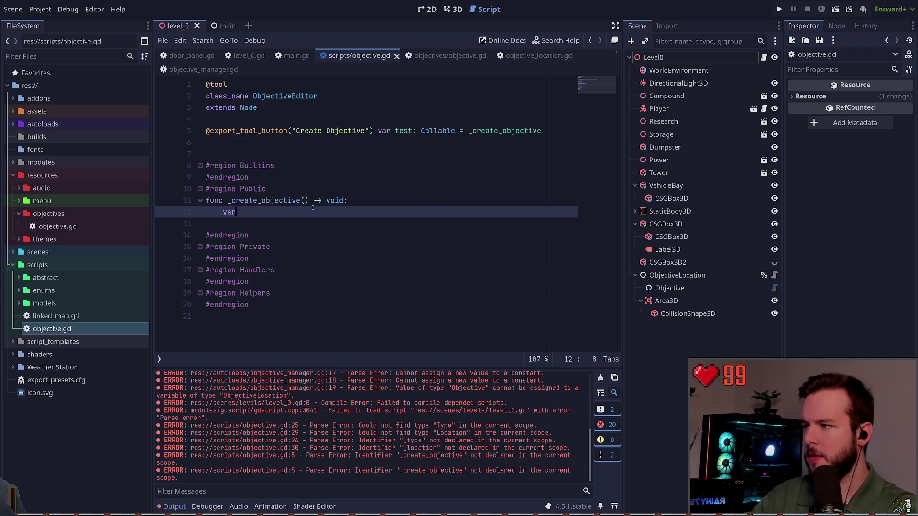
pyautogui.write('e')
pyautogui.press('BackSpace')
pyautogui.write('Editor')
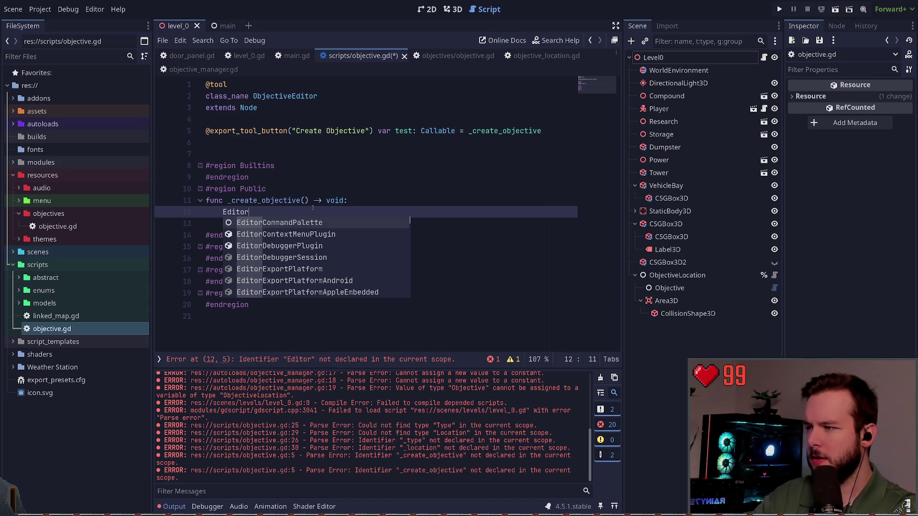
pyautogui.press('Down')
pyautogui.press('Down')
pyautogui.press('Down')
pyautogui.press('Down')
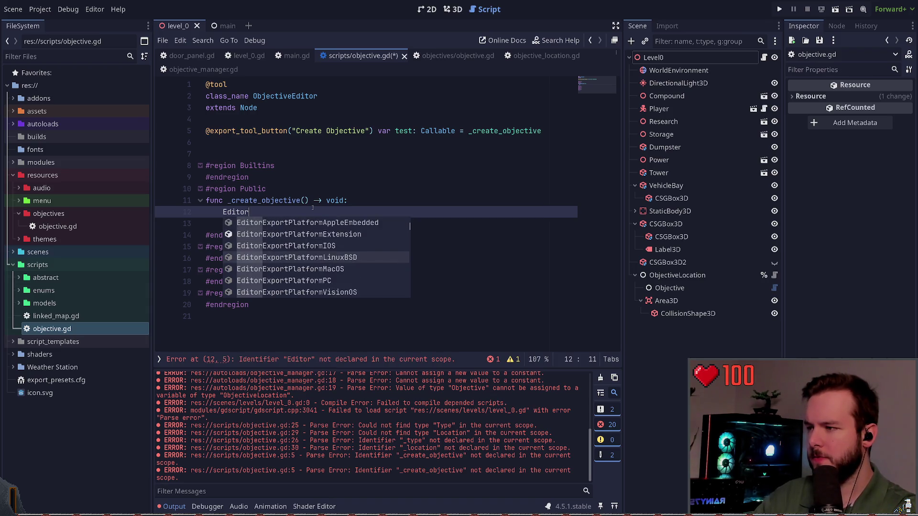
pyautogui.press('Down')
pyautogui.press('Down')
pyautogui.press('Down')
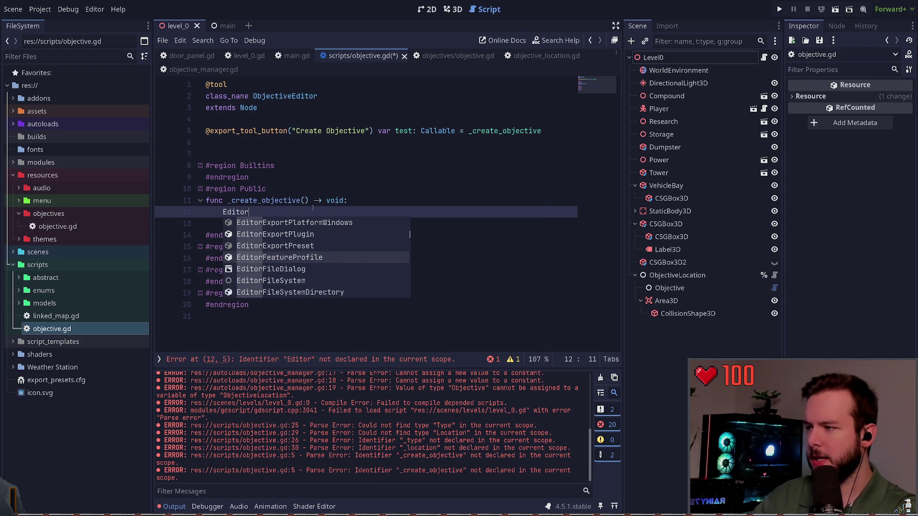
pyautogui.press('Down')
pyautogui.press('Down')
pyautogui.press('Down')
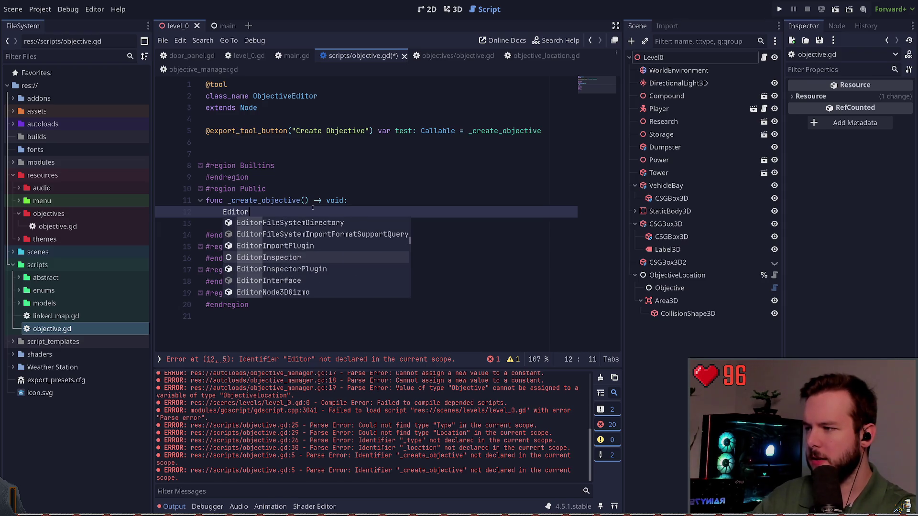
pyautogui.press('Down')
pyautogui.press('Down')
pyautogui.press('Down')
pyautogui.press('Down')
pyautogui.press('Down')
pyautogui.press('Down')
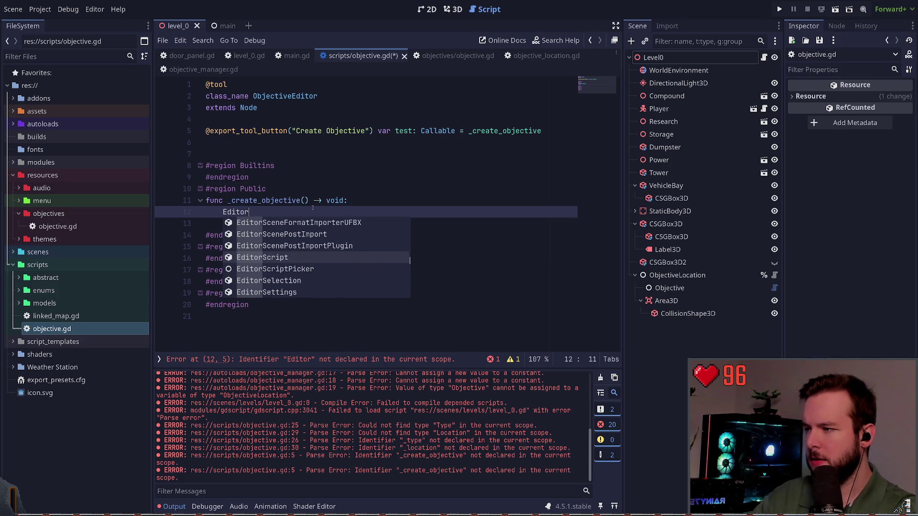
pyautogui.press('Down')
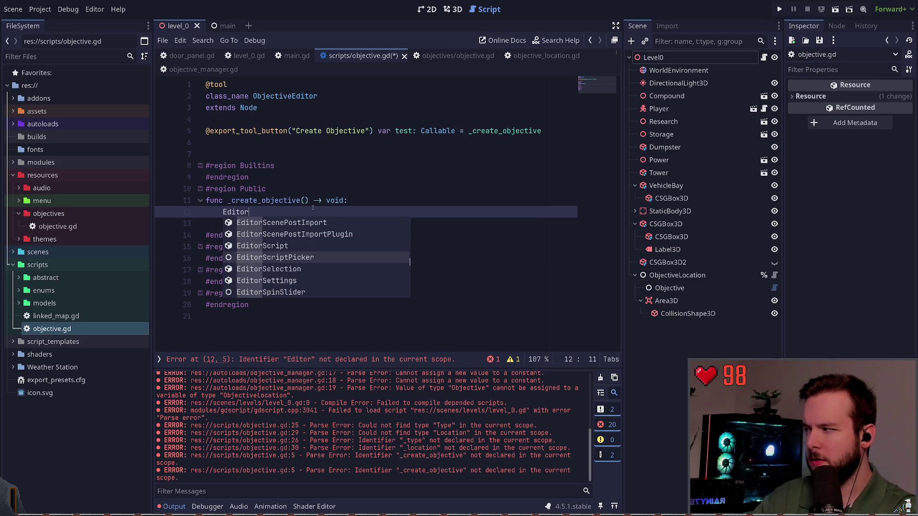
pyautogui.press('Down')
pyautogui.press('Down')
pyautogui.press('Down')
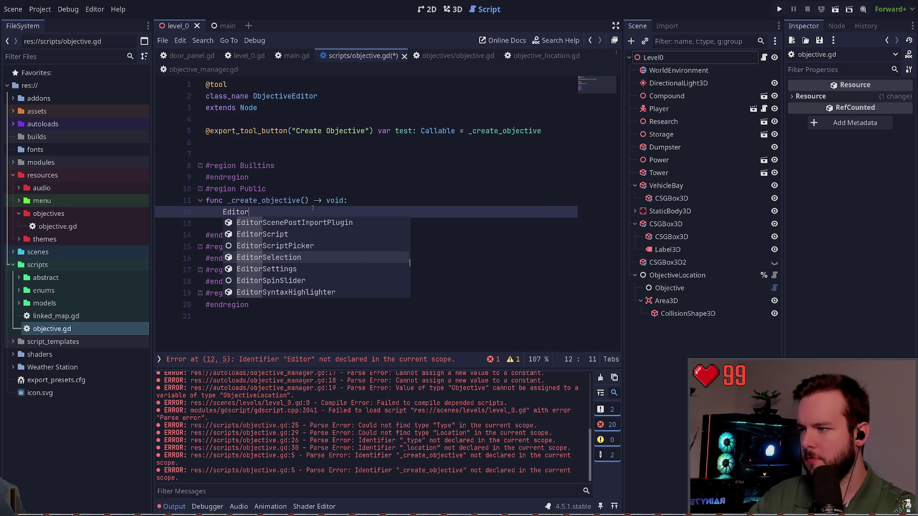
pyautogui.press('BackSpace')
pyautogui.press('BackSpace')
pyautogui.press('BackSpace')
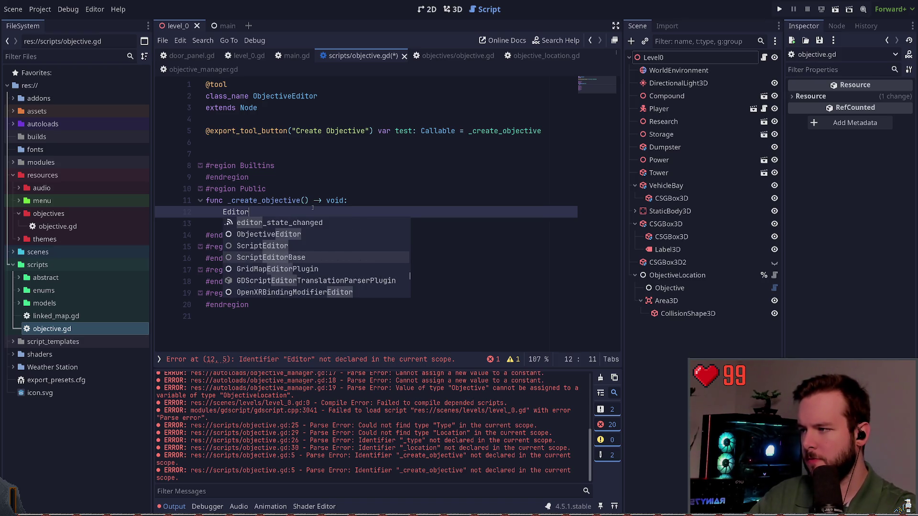
pyautogui.write('pass')
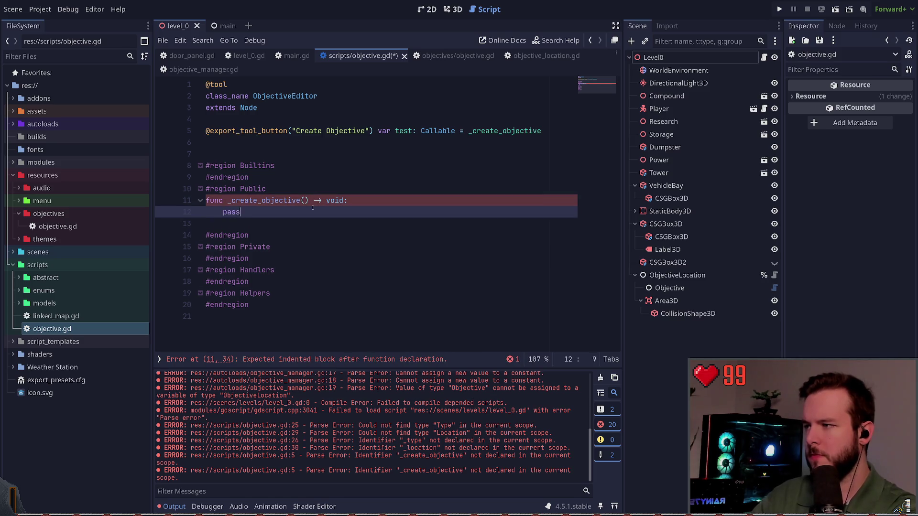
pyautogui.click(14, 111)
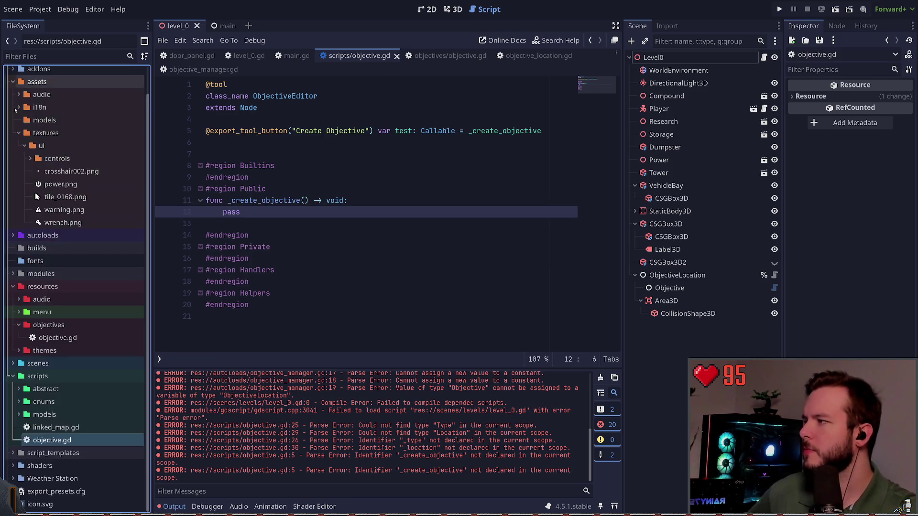
# Step: Collapse the assets folder and expand addons to show gdLinter, godot-vim and script-ide
pyautogui.click(14, 111)
pyautogui.click(13, 98)
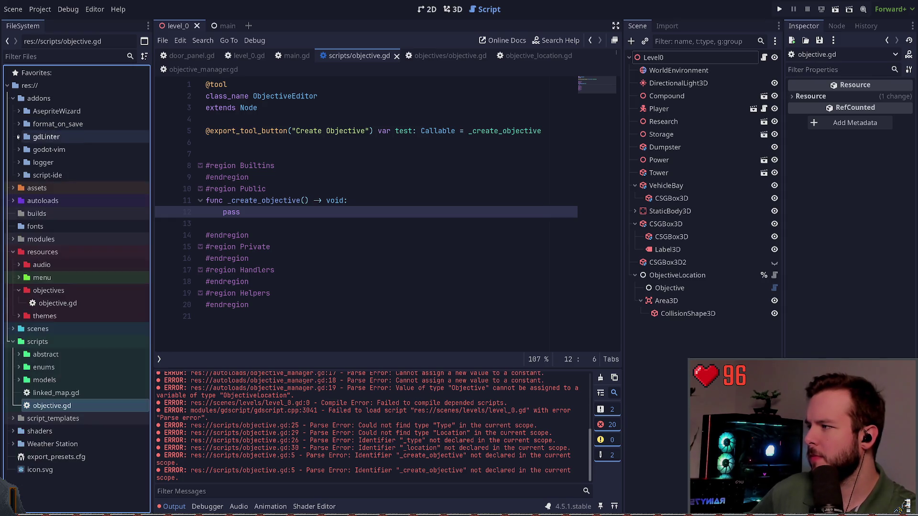
pyautogui.scroll(-15, 71, 271)
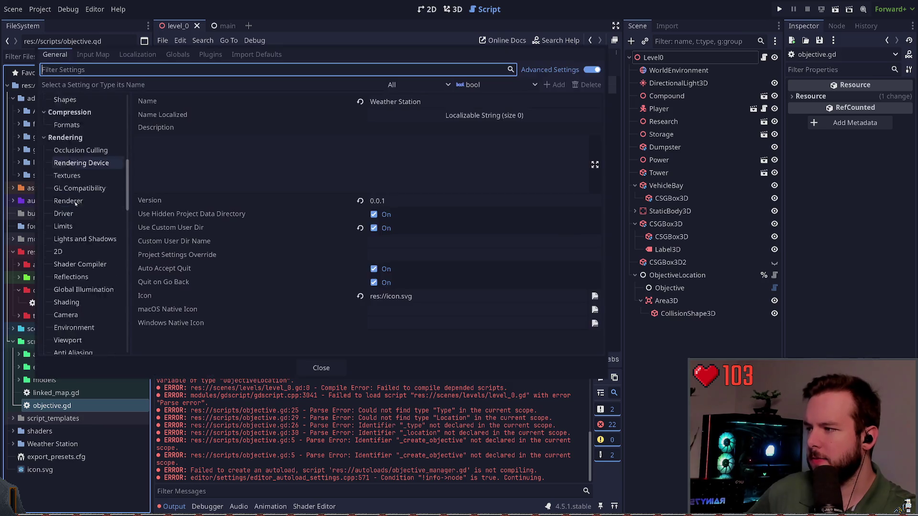
pyautogui.scroll(10, 70, 270)
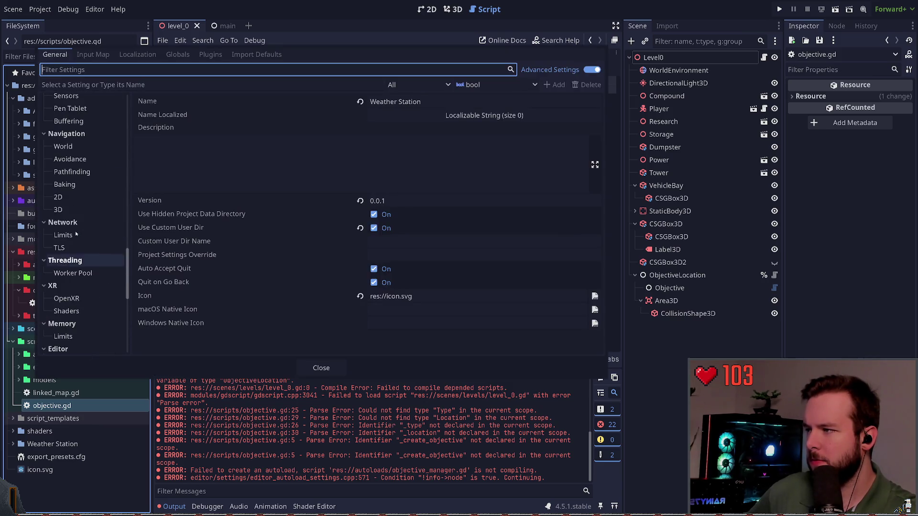
# Step: Look through the Input Map, Localization and Autoload tabs of Project Settings, then close it
pyautogui.click(93, 55)
pyautogui.click(133, 55)
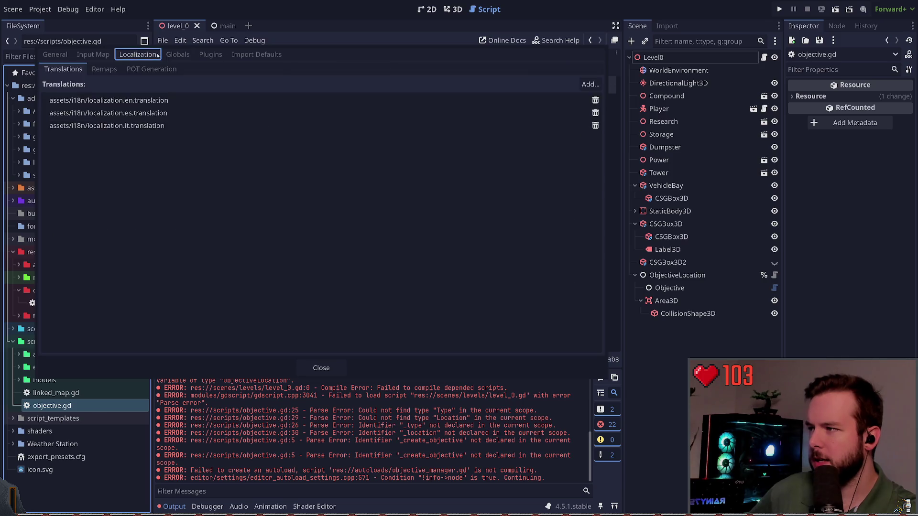
pyautogui.click(178, 55)
pyautogui.click(320, 369)
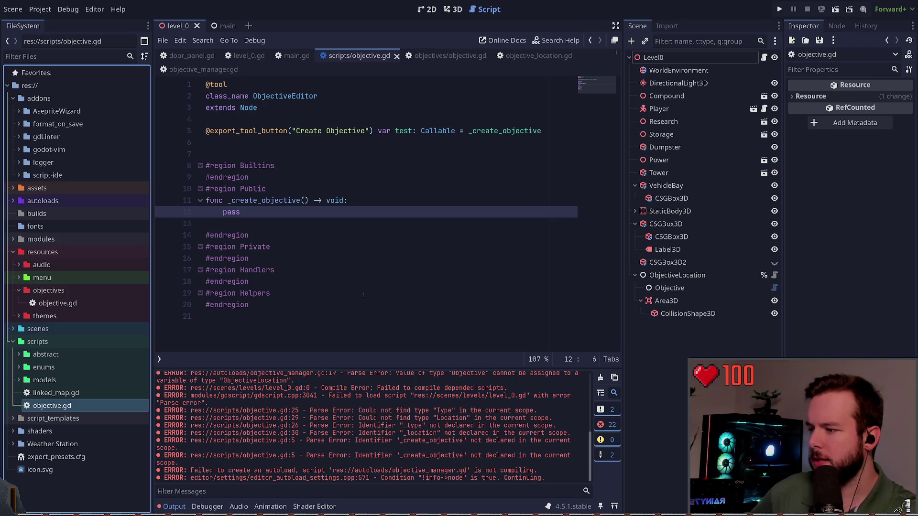
pyautogui.hotkey('ctrl', 'shift', 'Left')
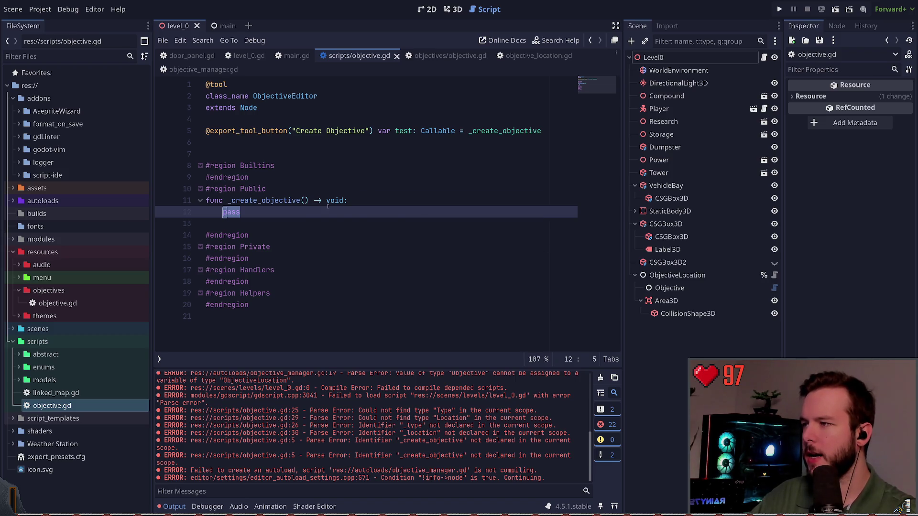
# Step: Change line 3 from 'extends Node' to 'extends EditorScript' and save the script
pyautogui.press('Escape')
pyautogui.press('k')
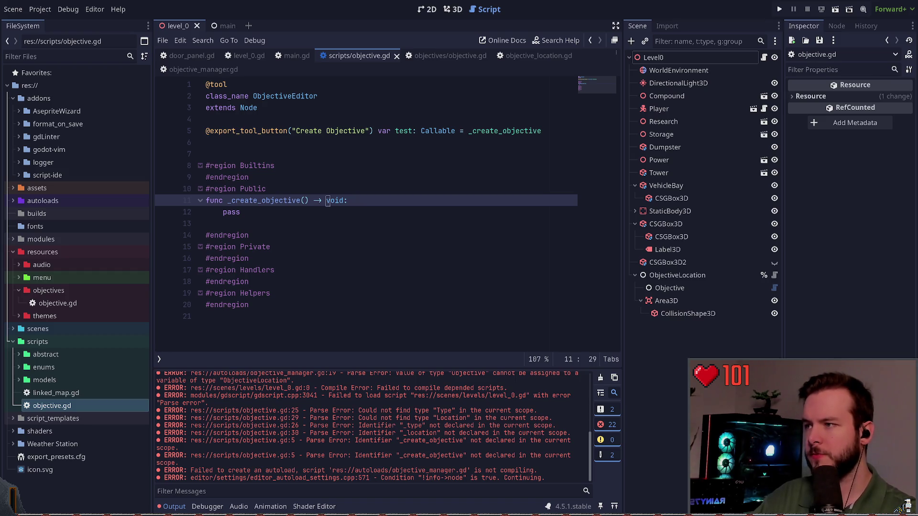
pyautogui.press('g')
pyautogui.press('g')
pyautogui.press('j')
pyautogui.press('j')
pyautogui.write('wcw')
pyautogui.write('EditorScript')
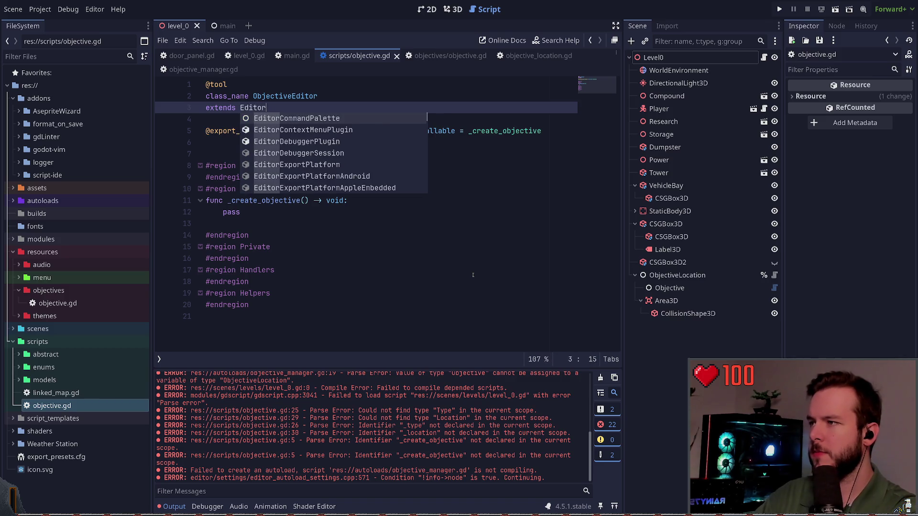
pyautogui.press('Return')
pyautogui.hotkey('ctrl', 's')
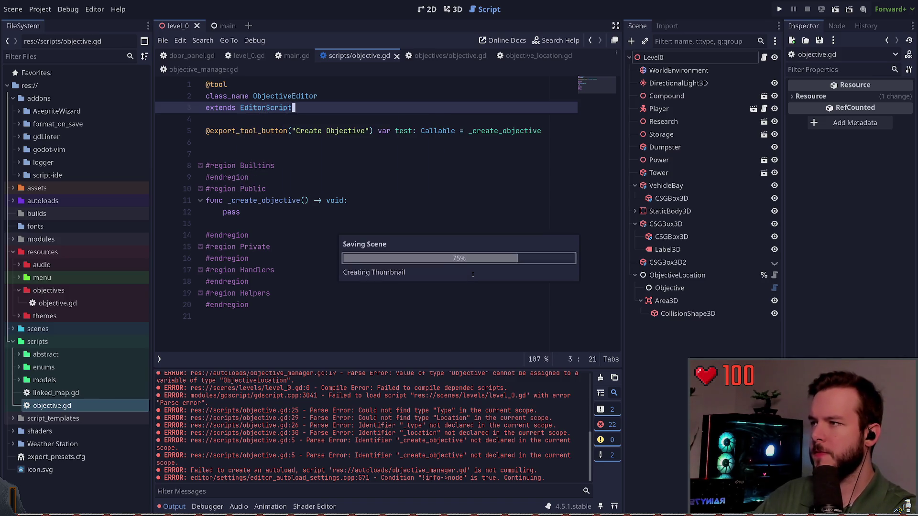
pyautogui.press('k')
pyautogui.press('k')
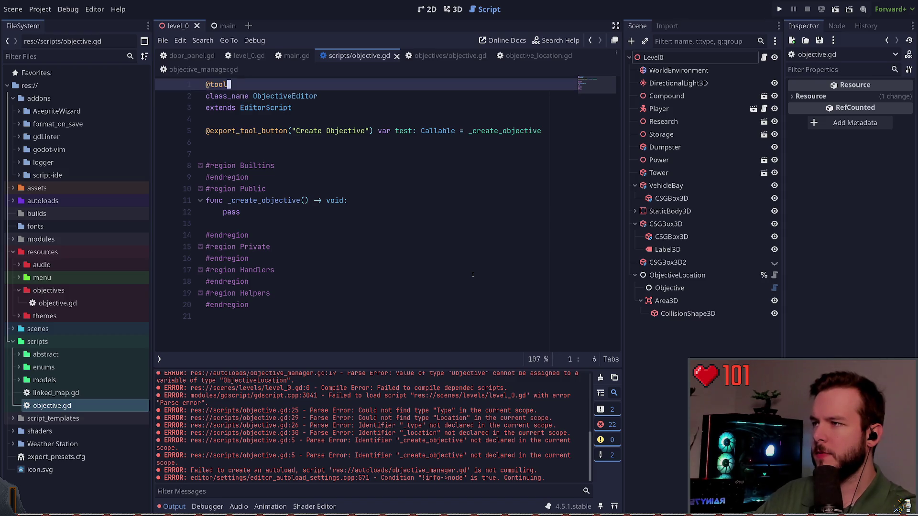
pyautogui.press('j')
pyautogui.press('w')
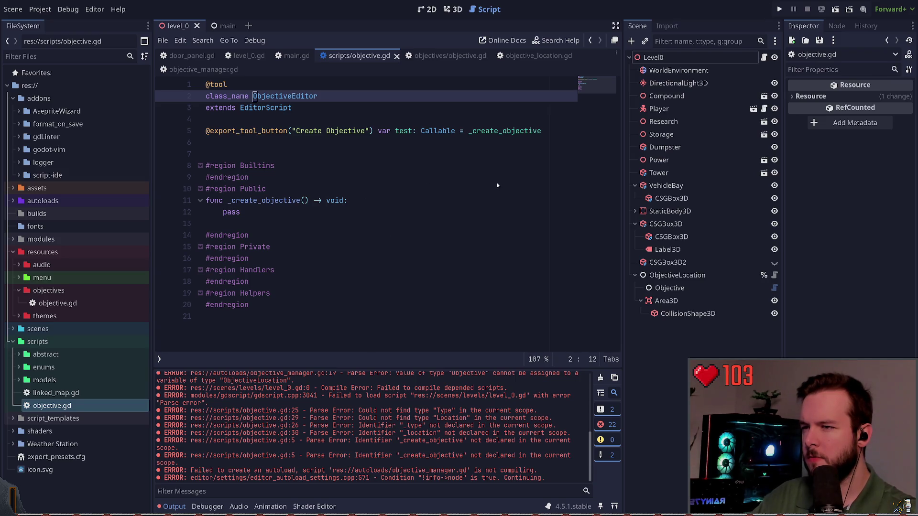
pyautogui.click(307, 96)
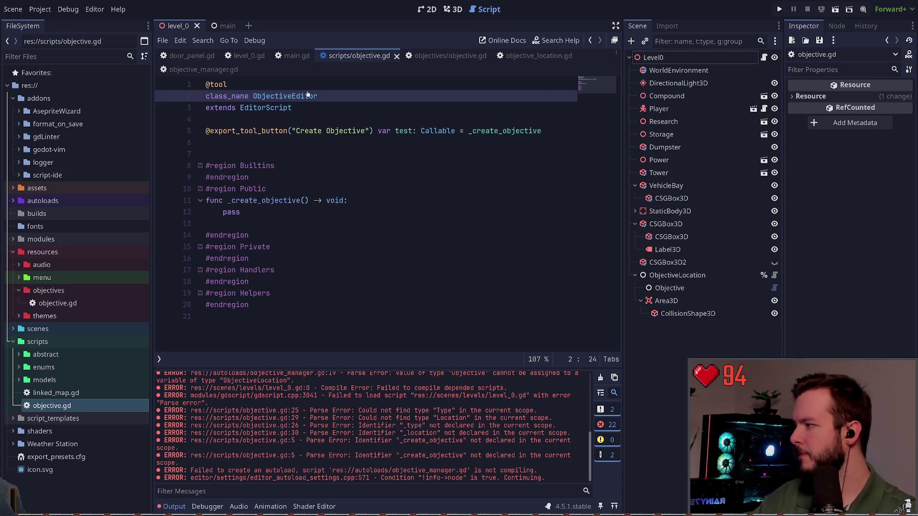
pyautogui.click(371, 131)
# Step: Delete the 'class_name ObjectiveEditor' line from objective.gd and save
pyautogui.press('Up')
pyautogui.tripleClick(372, 96)
pyautogui.click(372, 96)
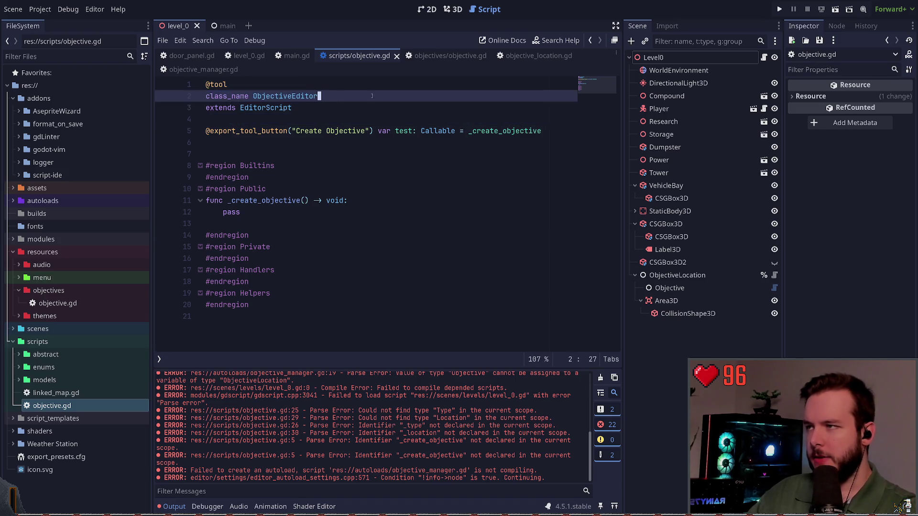
pyautogui.press('d')
pyautogui.press('d')
pyautogui.hotkey('ctrl', 's')
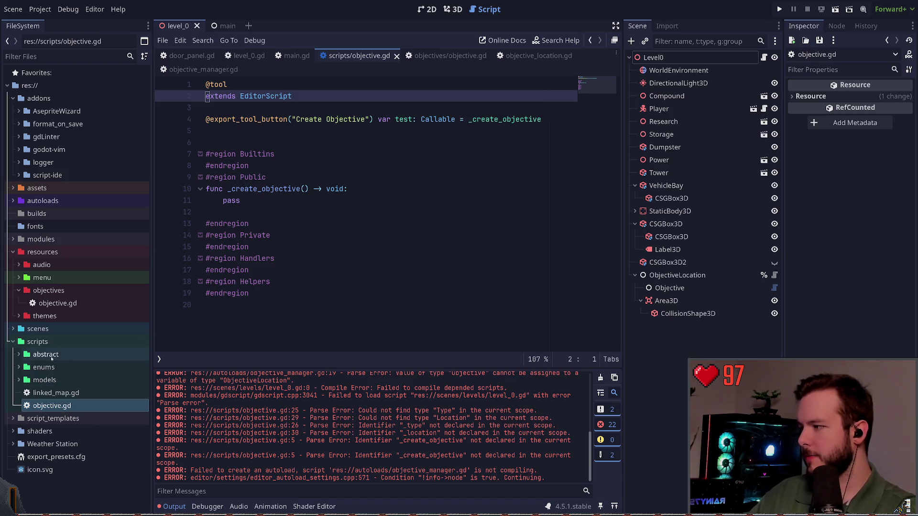
# Step: Add an editor subfolder under scripts and move objective.gd into it
pyautogui.click(53, 406)
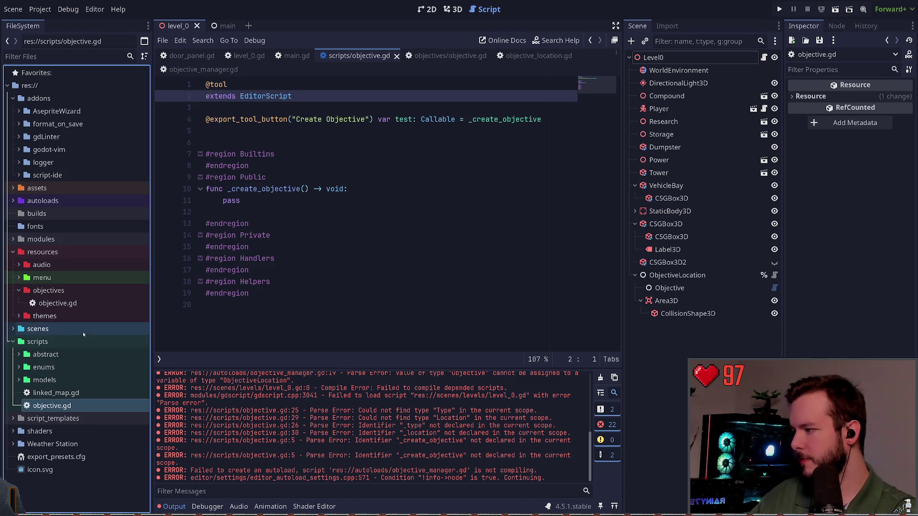
pyautogui.click(56, 343)
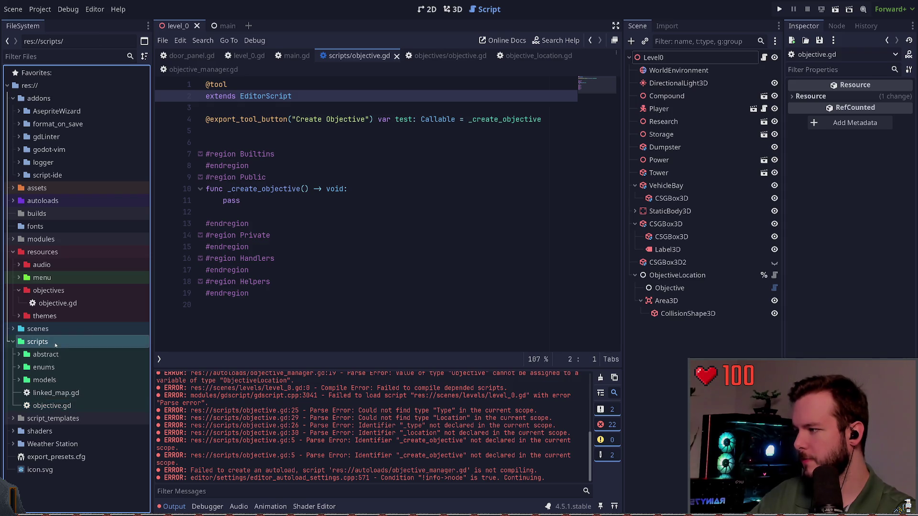
pyautogui.hotkey('ctrl', 'n')
pyautogui.press('Escape')
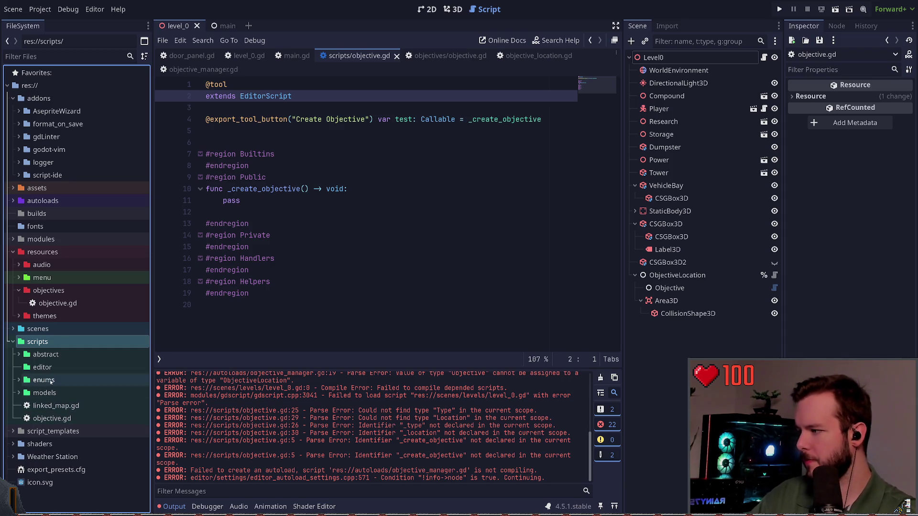
pyautogui.moveTo(52, 418); pyautogui.dragTo(53, 369)
# Step: Rename the moved script in scripts/editor to create_objective.gd
pyautogui.scroll(-10, 56, 364)
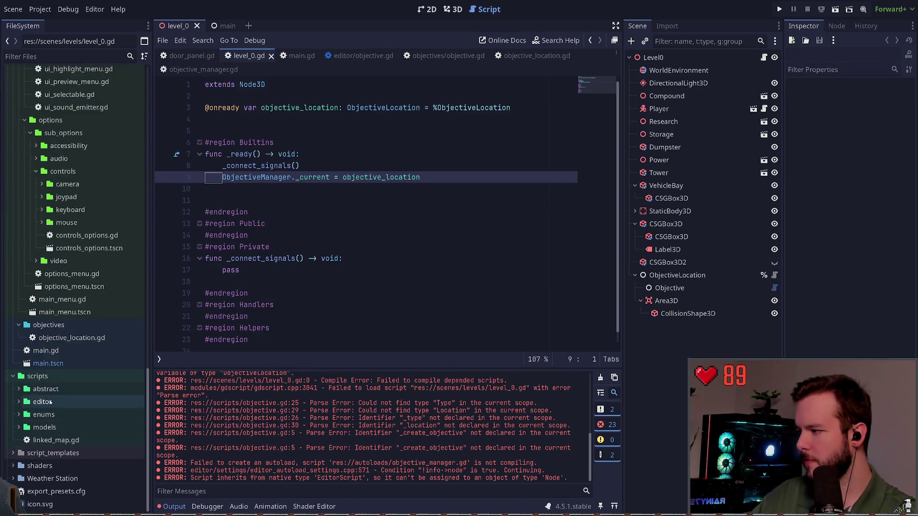
pyautogui.click(54, 394)
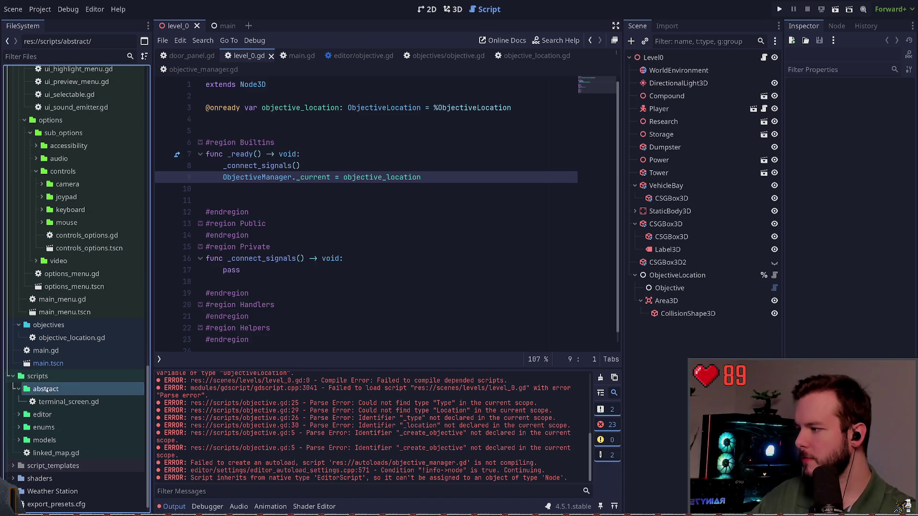
pyautogui.doubleClick(55, 402)
pyautogui.click(61, 415)
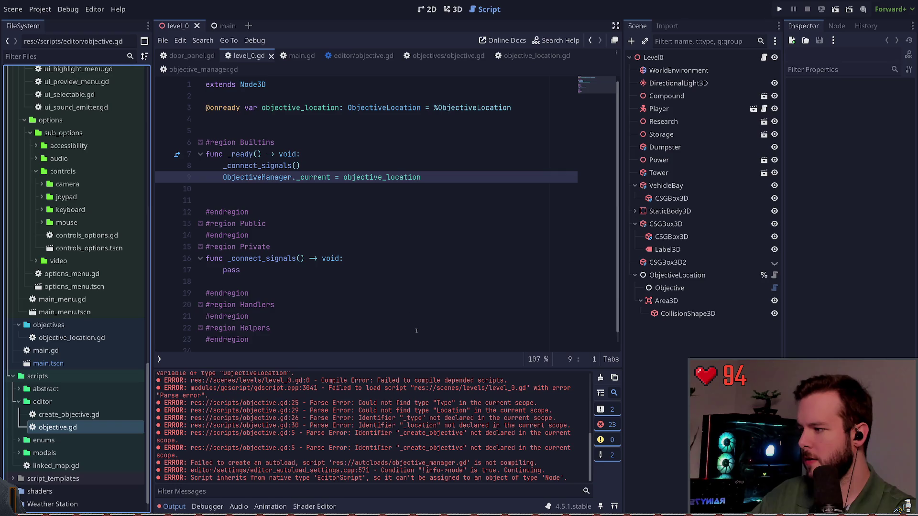
pyautogui.click(75, 419)
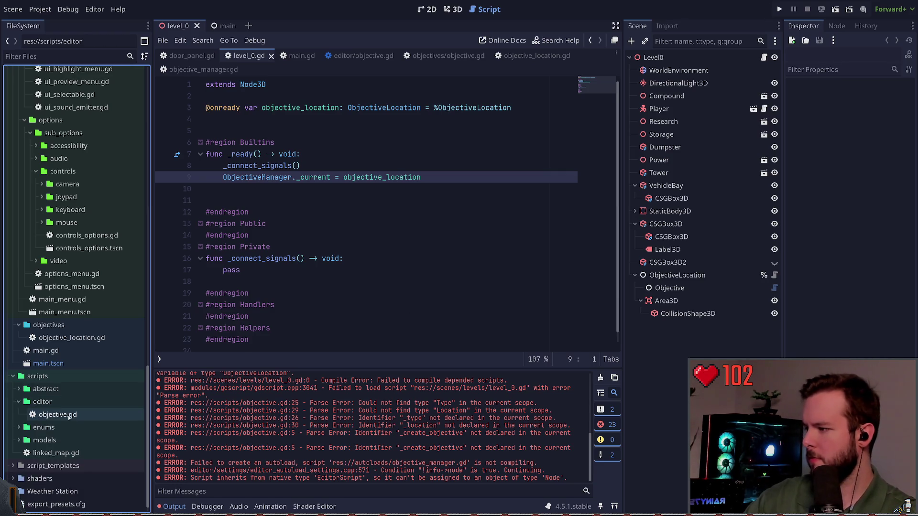
pyautogui.doubleClick(69, 416)
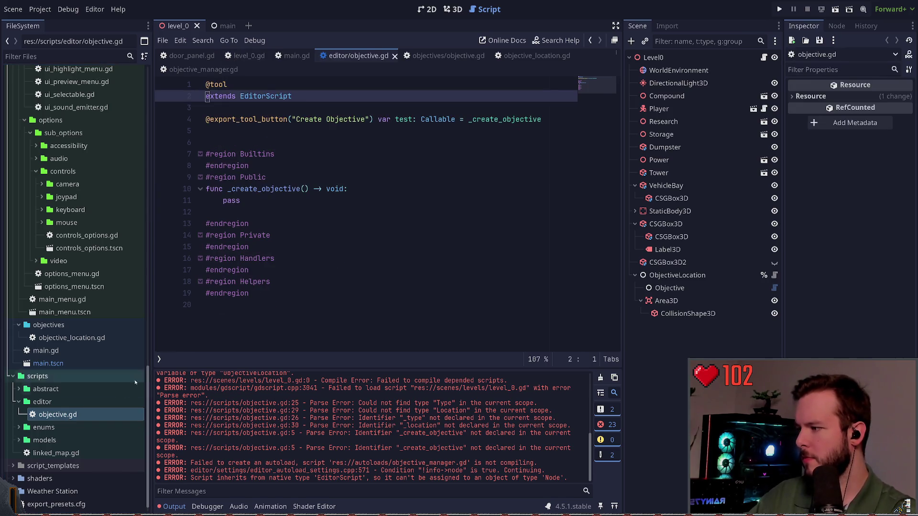
pyautogui.click(123, 409)
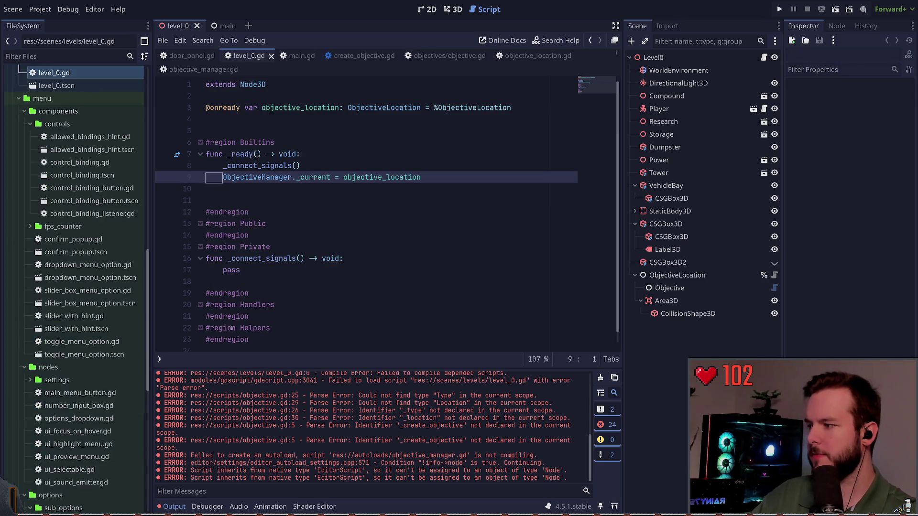
pyautogui.scroll(5, 81, 297)
pyautogui.scroll(10, 72, 287)
pyautogui.click(56, 85)
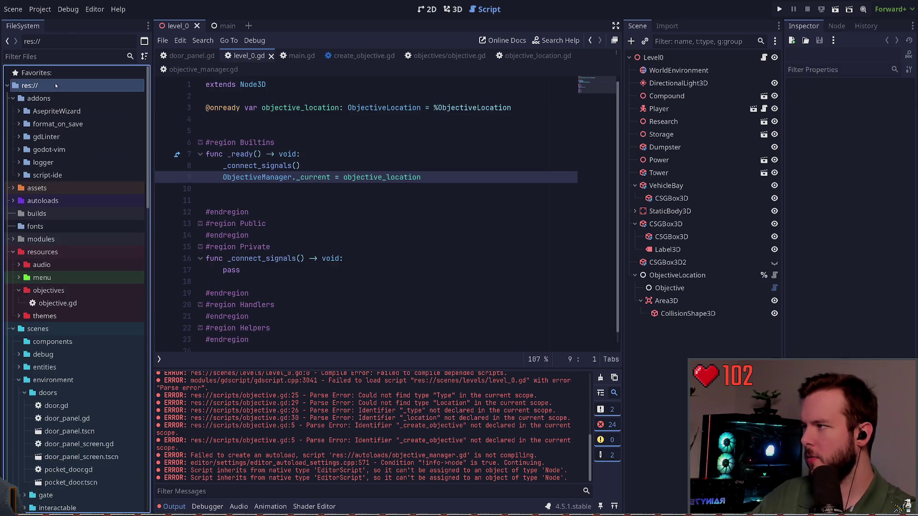
# Step: Close the open scripts, including level_0.gd, door_panel.gd and objective_manager.gd, plus the main and level_0 scenes
pyautogui.click(272, 56)
pyautogui.click(210, 56)
pyautogui.click(222, 56)
pyautogui.click(318, 56)
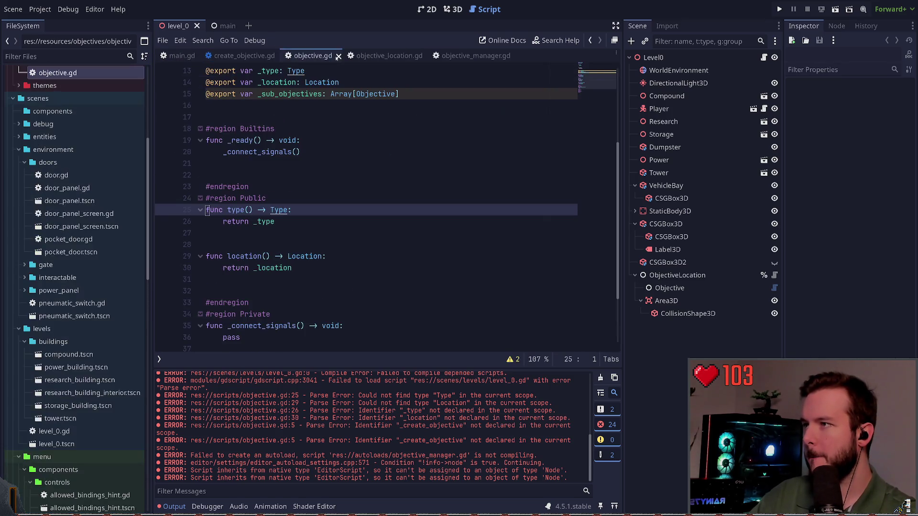
pyautogui.click(344, 56)
pyautogui.click(362, 56)
pyautogui.click(362, 56)
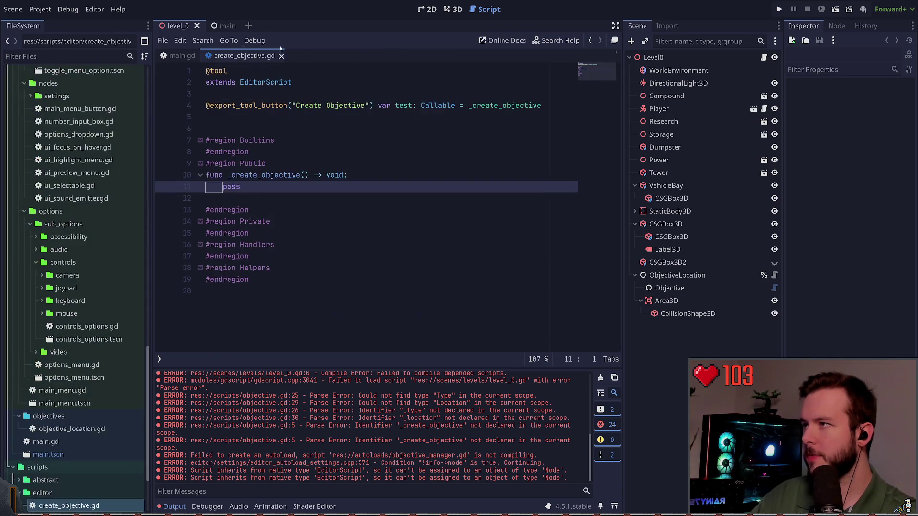
pyautogui.click(215, 26)
pyautogui.click(231, 26)
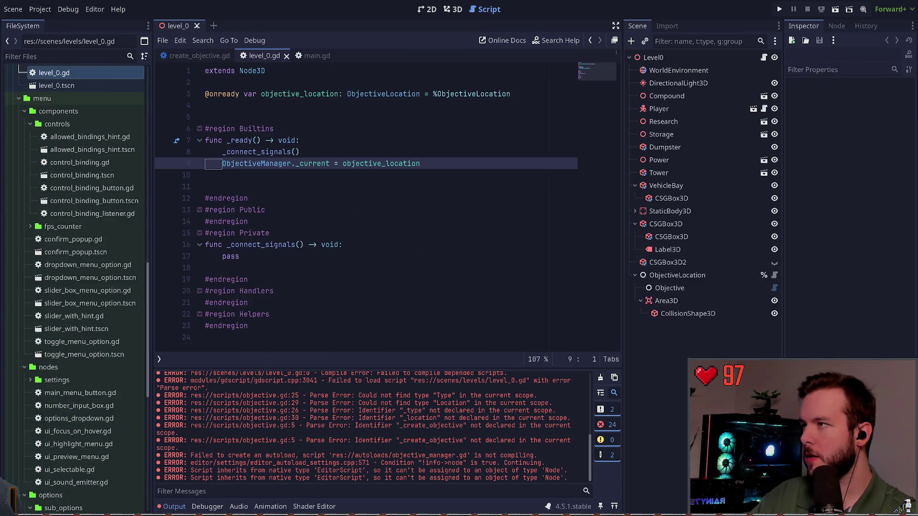
pyautogui.click(195, 25)
# Step: Collapse the FileSystem tree, expand scripts/editor and open create_objective.gd
pyautogui.scroll(15, 115, 215)
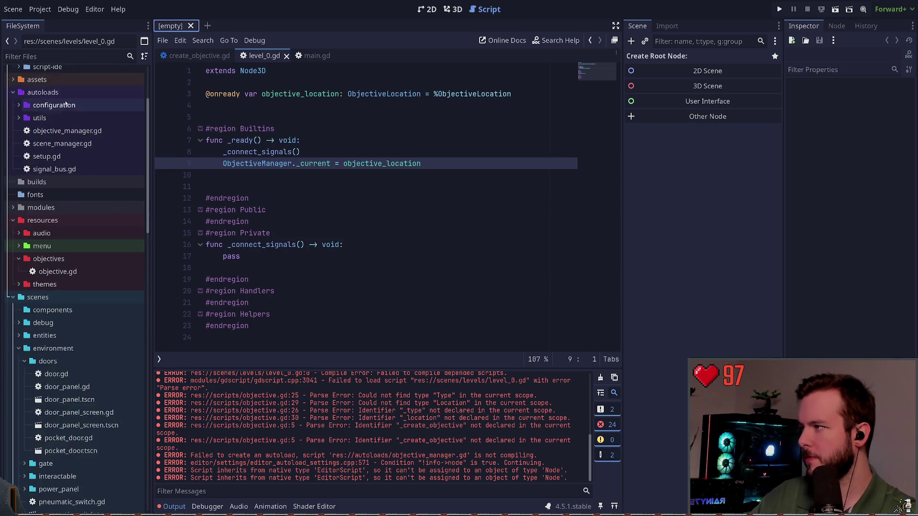
pyautogui.click(29, 85)
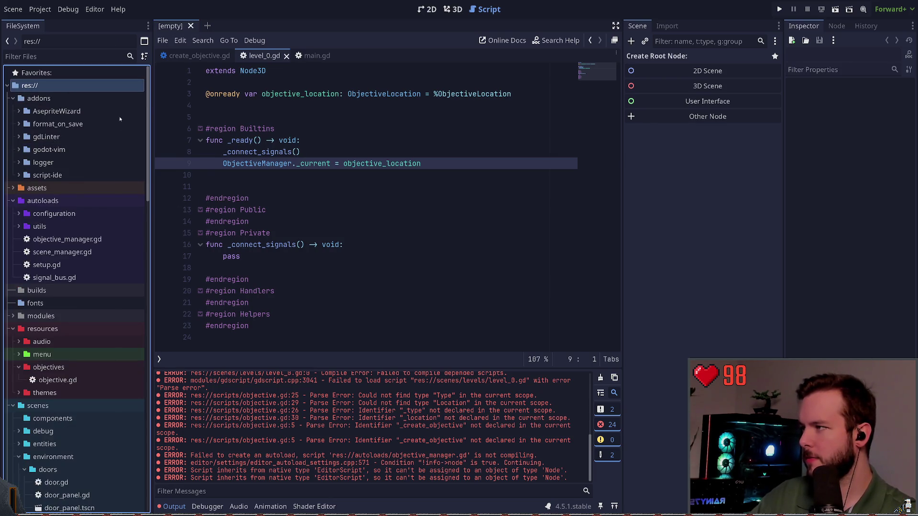
pyautogui.hotkey('shift', 'Left')
pyautogui.press('Right')
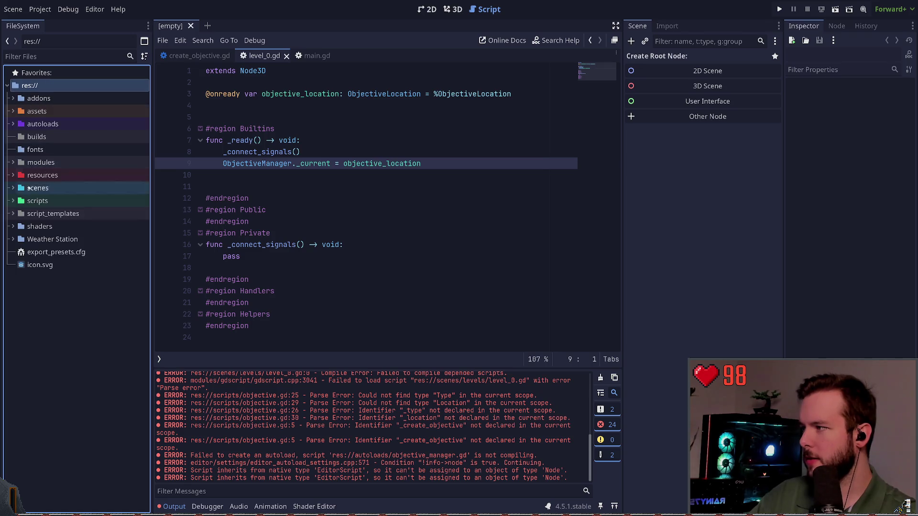
pyautogui.click(13, 201)
pyautogui.click(17, 227)
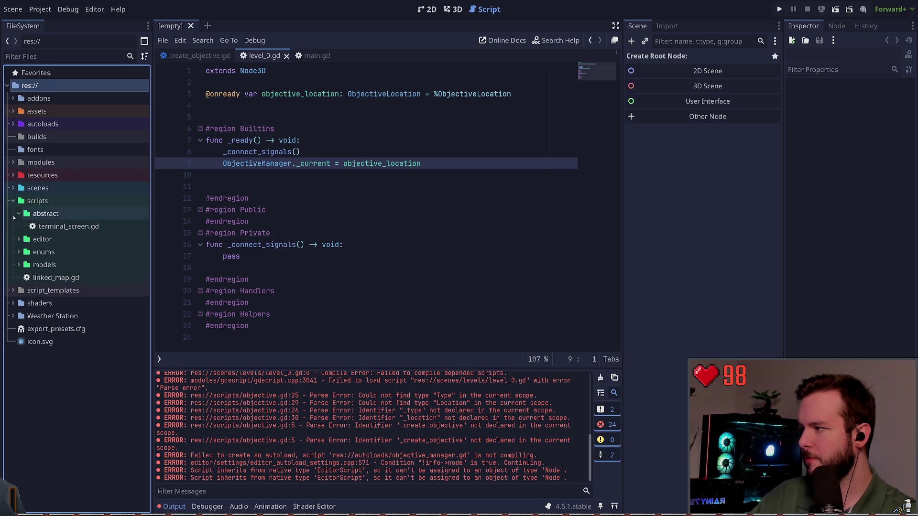
pyautogui.doubleClick(69, 239)
pyautogui.click(277, 198)
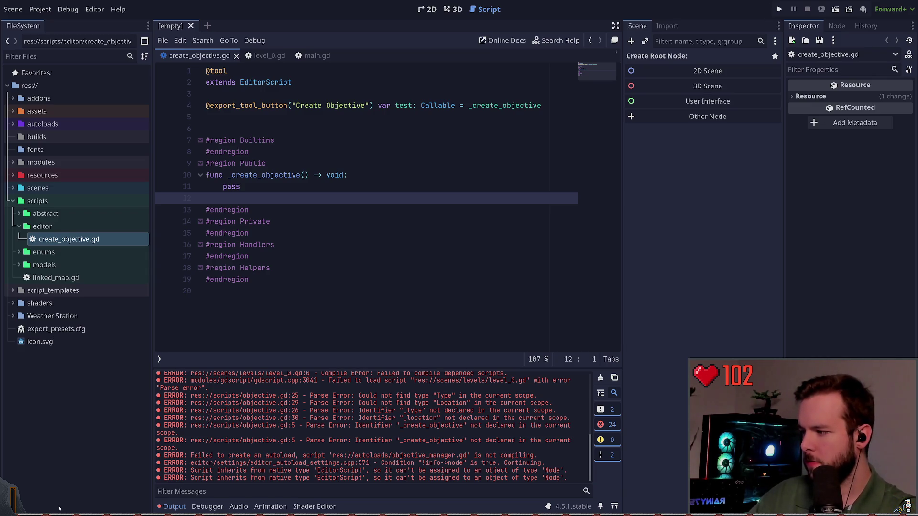
# Step: Scroll through the Command Palette's editor commands and cancel without running any
pyautogui.hotkey('ctrl', 'shift', 'p')
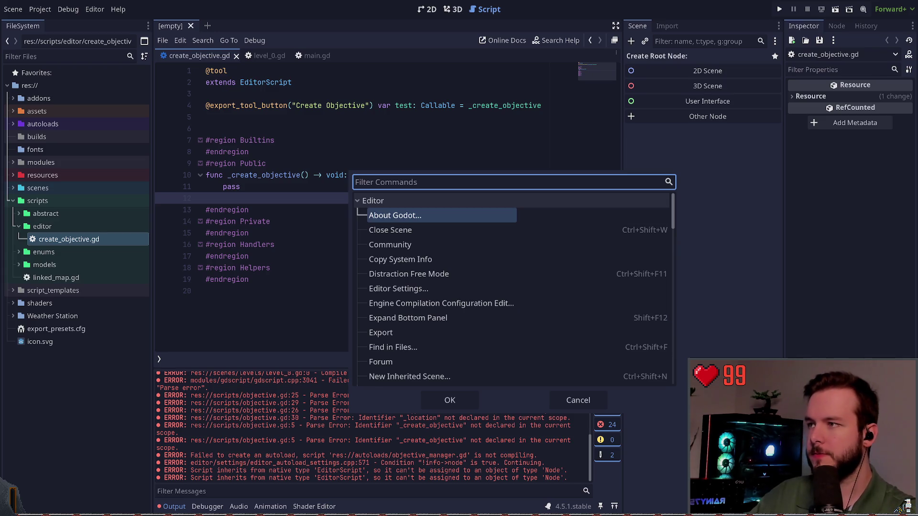
pyautogui.scroll(-2, 479, 268)
pyautogui.scroll(2, 466, 296)
pyautogui.scroll(-3, 469, 292)
pyautogui.scroll(3, 469, 293)
pyautogui.scroll(-6, 452, 320)
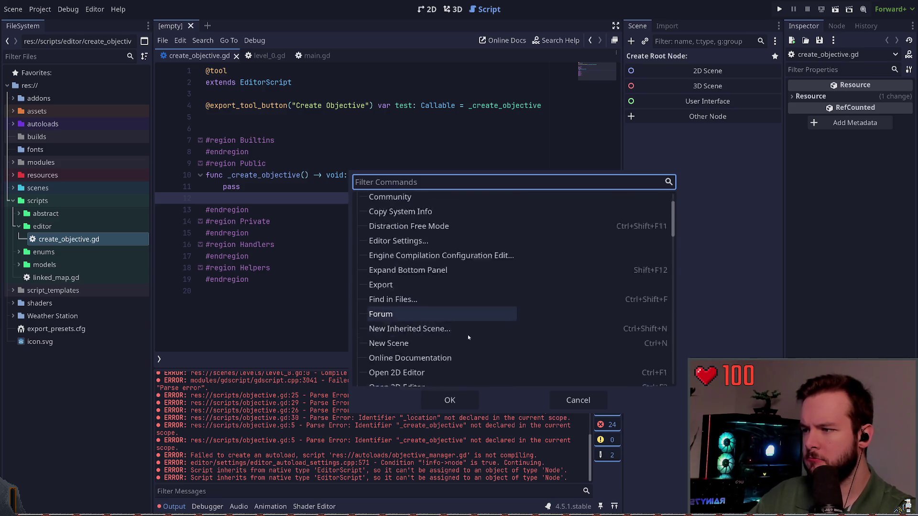
pyautogui.scroll(-5, 453, 320)
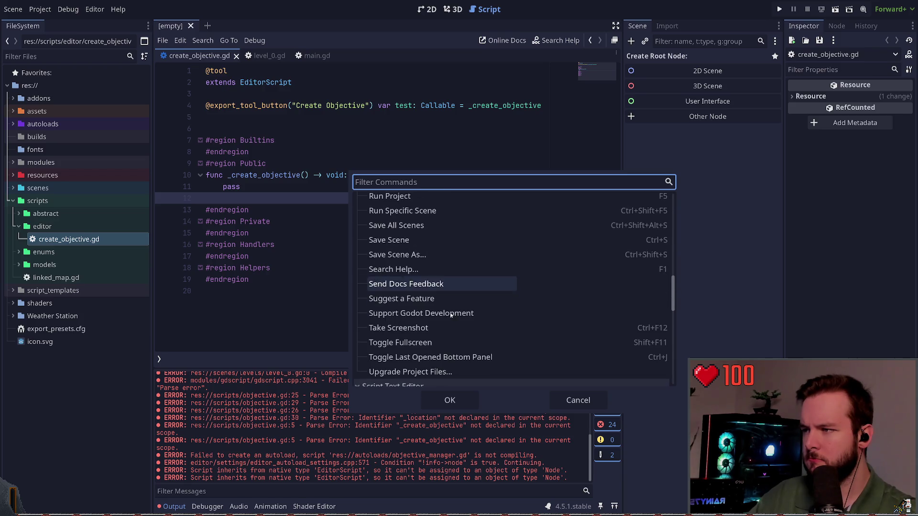
pyautogui.scroll(-2, 455, 316)
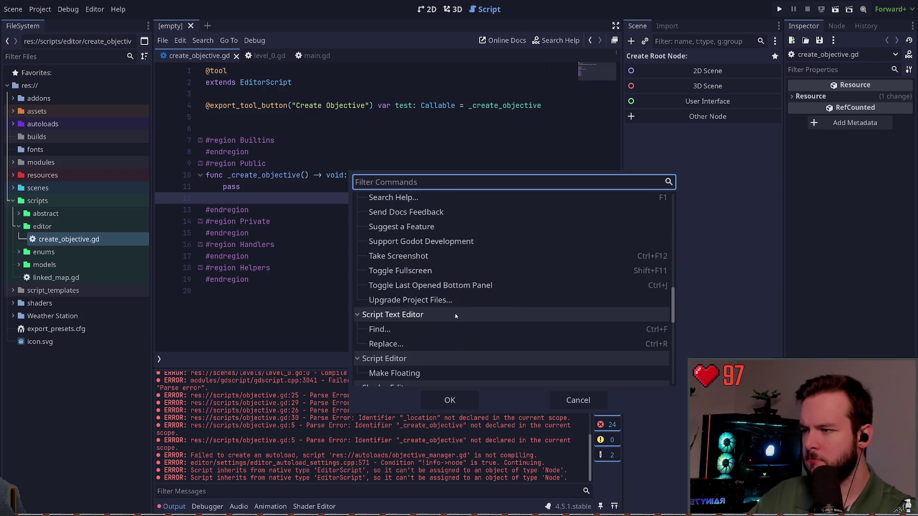
pyautogui.scroll(7, 449, 320)
pyautogui.scroll(5, 421, 320)
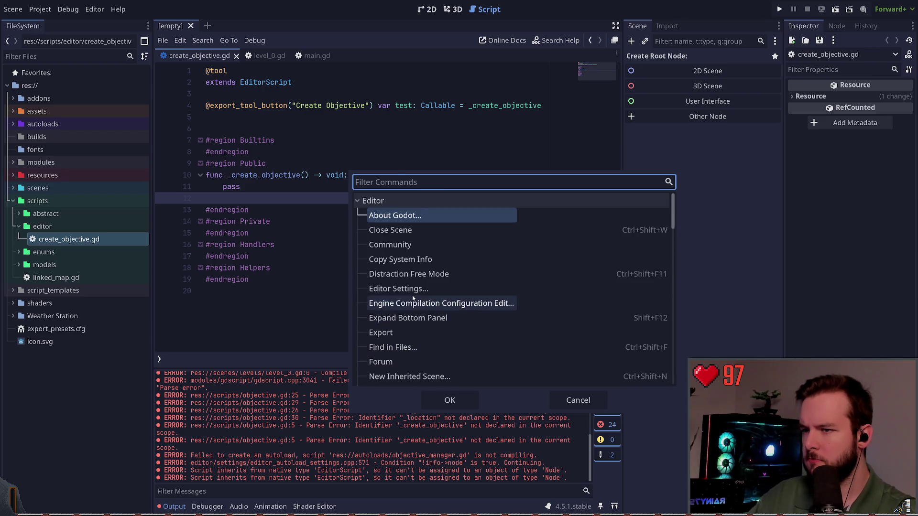
pyautogui.click(579, 400)
pyautogui.click(40, 9)
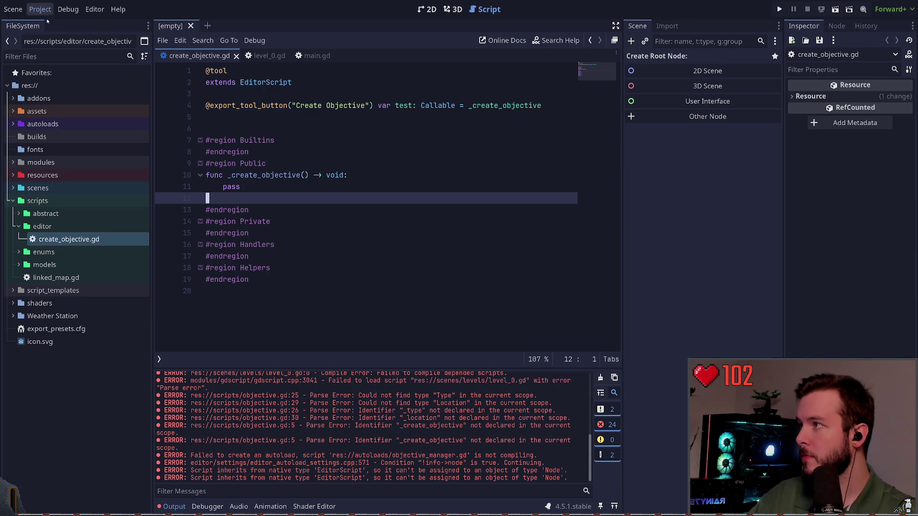
# Step: Filter the General project settings by 'editor', view Editor > Run, then close Project Settings
pyautogui.click(62, 22)
pyautogui.click(55, 55)
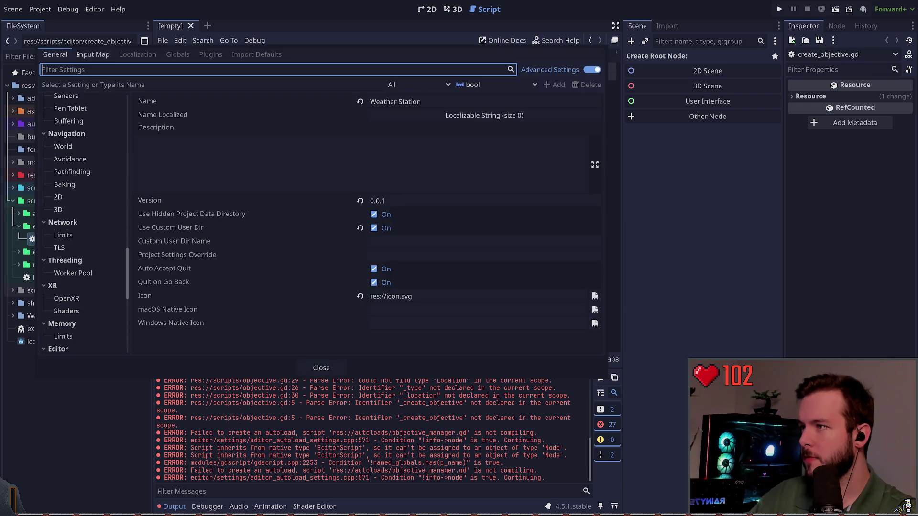
pyautogui.click(210, 54)
pyautogui.click(179, 55)
pyautogui.click(137, 54)
pyautogui.click(94, 54)
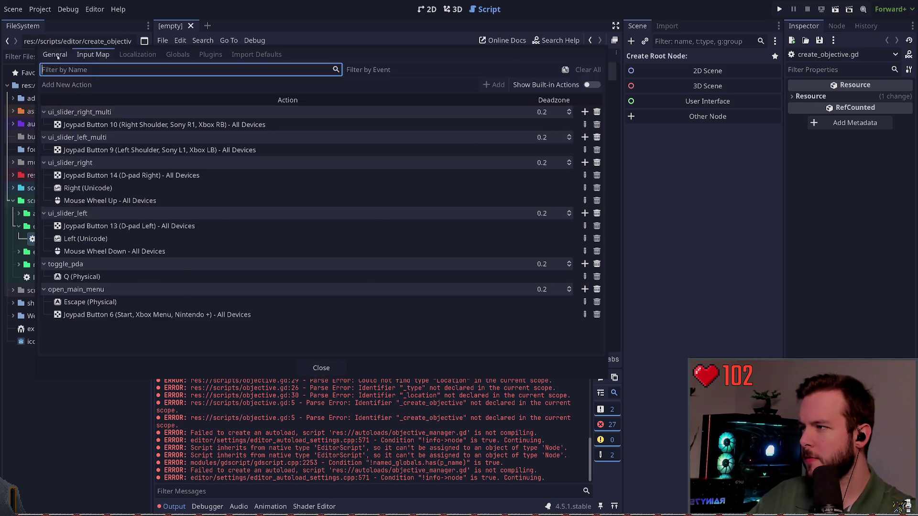
pyautogui.click(55, 54)
pyautogui.write('editor')
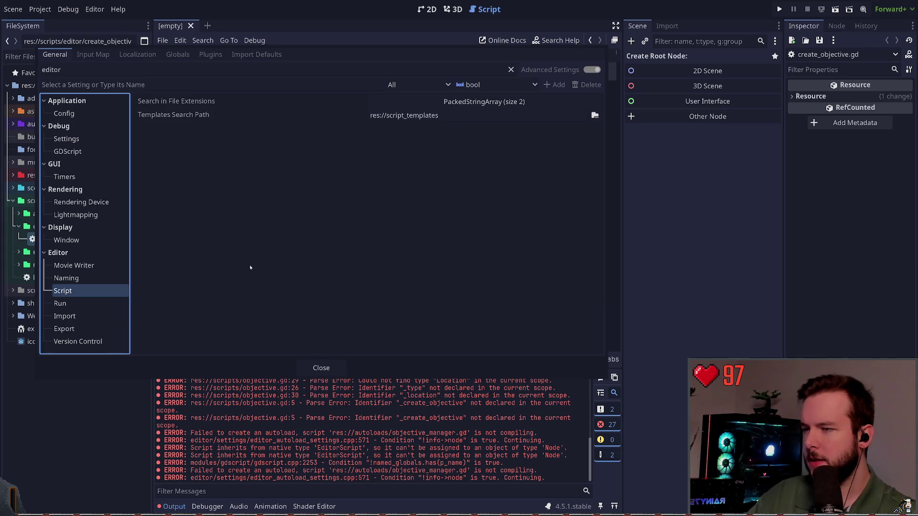
pyautogui.click(61, 303)
pyautogui.press('Escape')
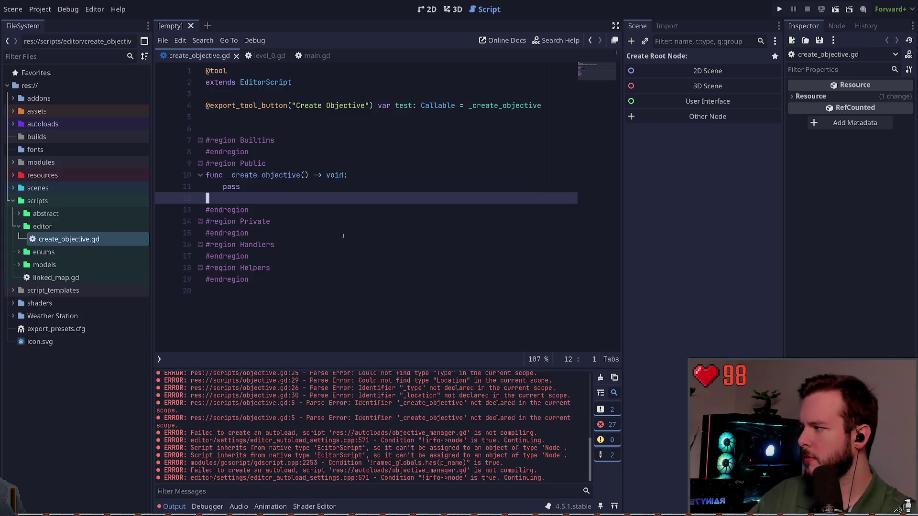
# Step: Save, then write a 'func _run() -> void:' signature inside the Builtins region
pyautogui.press('Up')
pyautogui.hotkey('ctrl', 's')
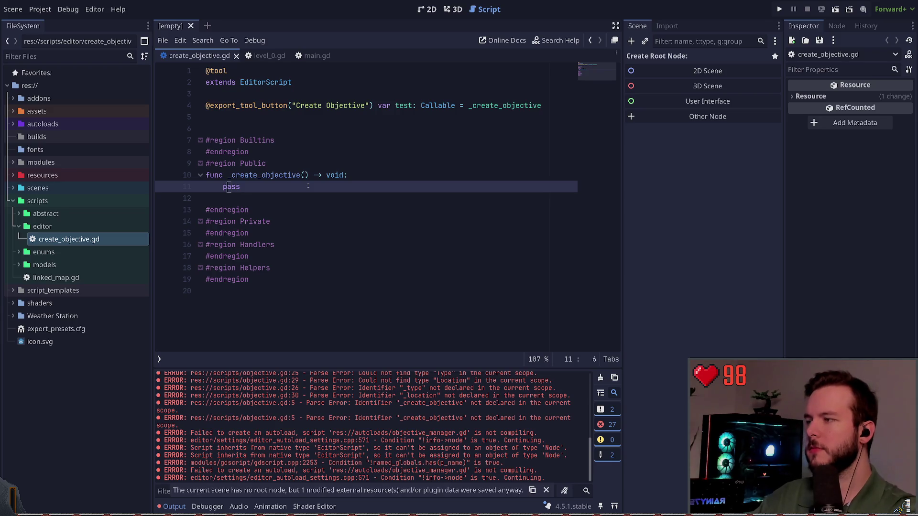
pyautogui.press('Up')
pyautogui.press('Up')
pyautogui.press('Up')
pyautogui.press('End')
pyautogui.press('Return')
pyautogui.press('Return')
pyautogui.press('Up')
pyautogui.write('func _run() -. voi')
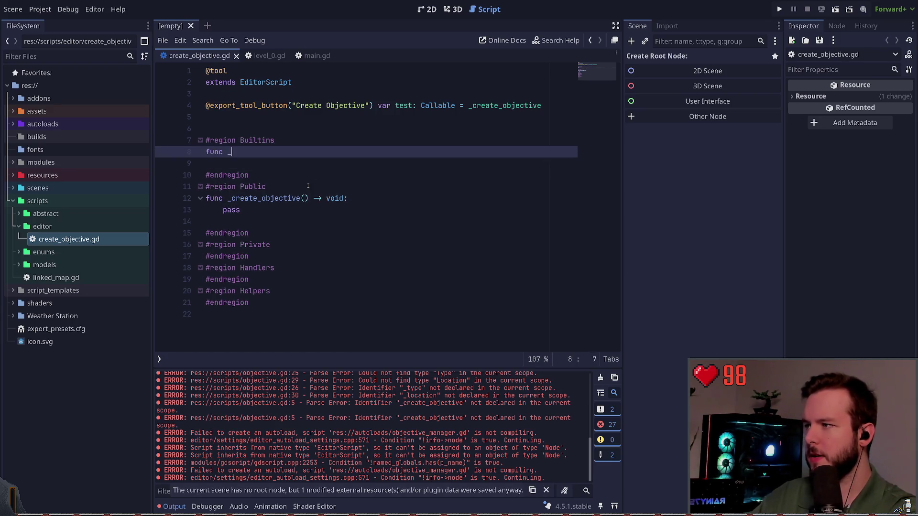
pyautogui.press('BackSpace')
pyautogui.press('BackSpace')
pyautogui.press('BackSpace')
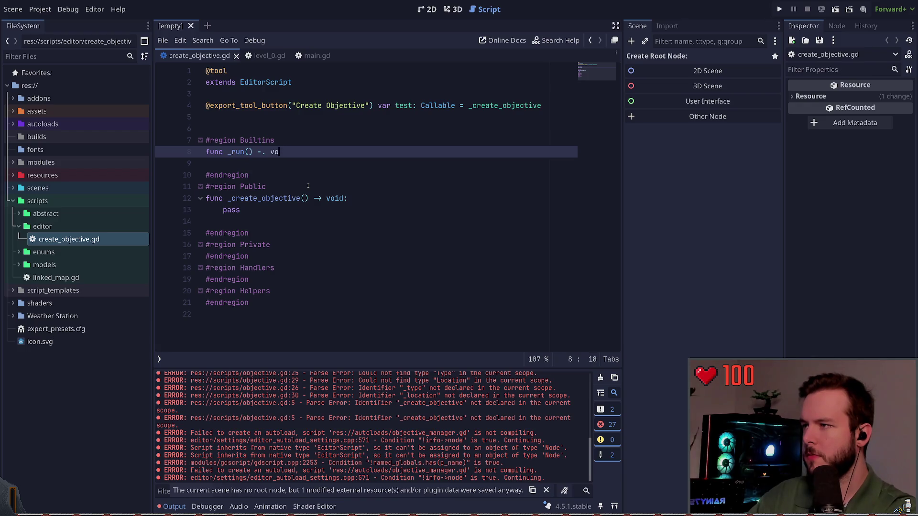
pyautogui.write('> void')
pyautogui.press('Escape')
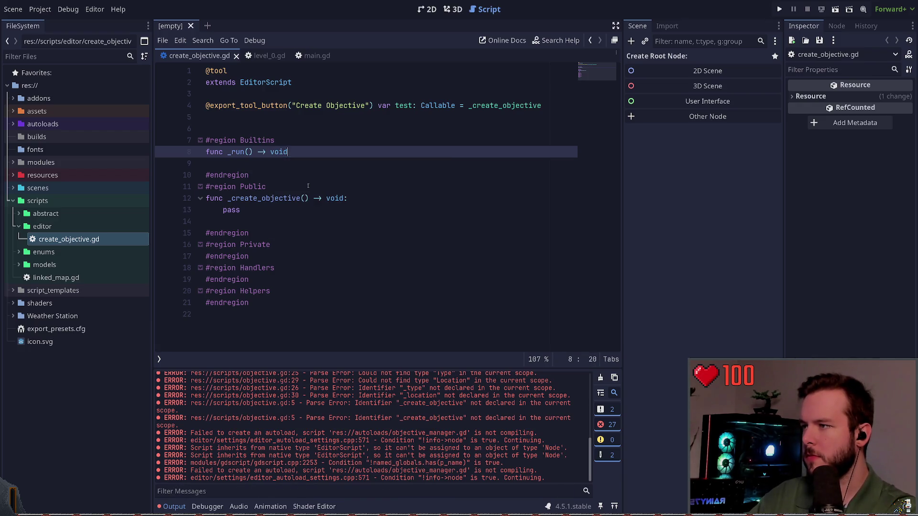
pyautogui.write(':')
pyautogui.press('Return')
# Step: Give _run a body of Log.debug("Ok")
pyautogui.write('Log.de')
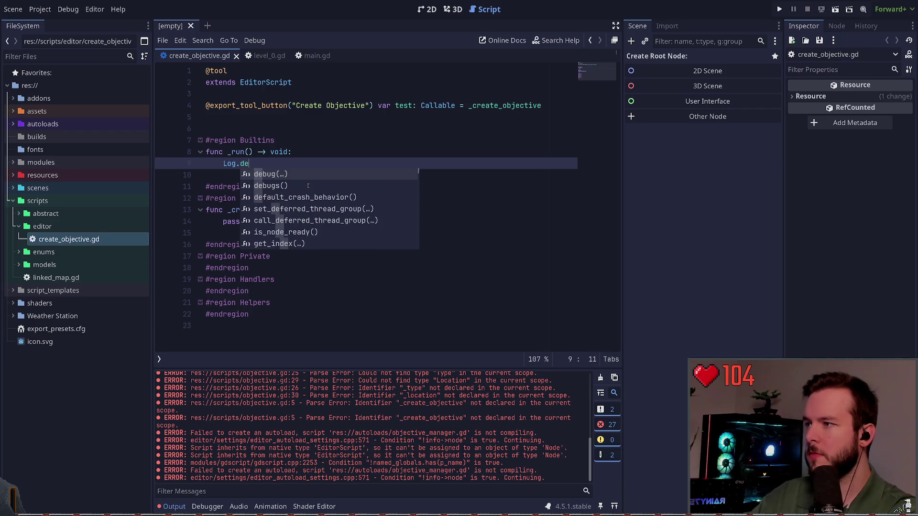
pyautogui.press('Return')
pyautogui.write('"Ok')
pyautogui.press('End')
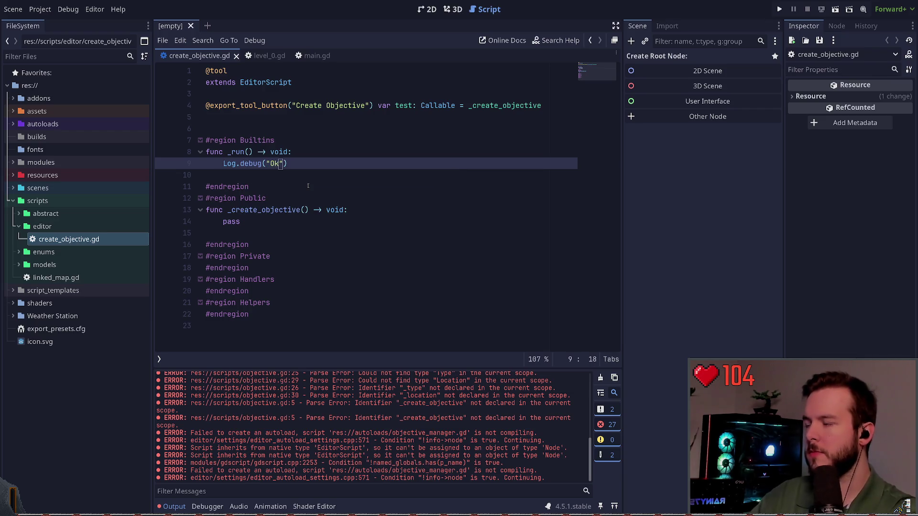
pyautogui.press('Return')
pyautogui.press('Up')
pyautogui.click(308, 185)
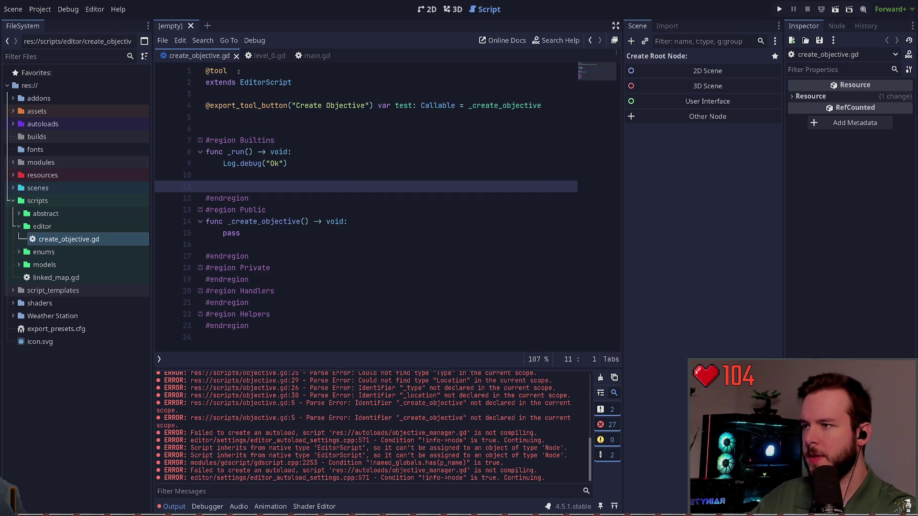
pyautogui.hotkey('ctrl', 'shift', 'p')
# Step: Search the Command Palette for 'create', close it, then reopen and close it again
pyautogui.write('create')
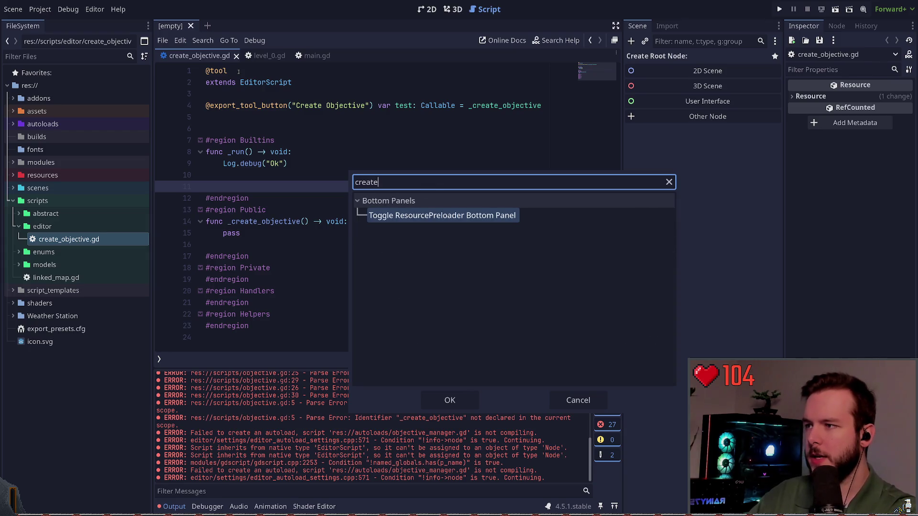
pyautogui.press('BackSpace')
pyautogui.press('BackSpace')
pyautogui.press('BackSpace')
pyautogui.press('Escape')
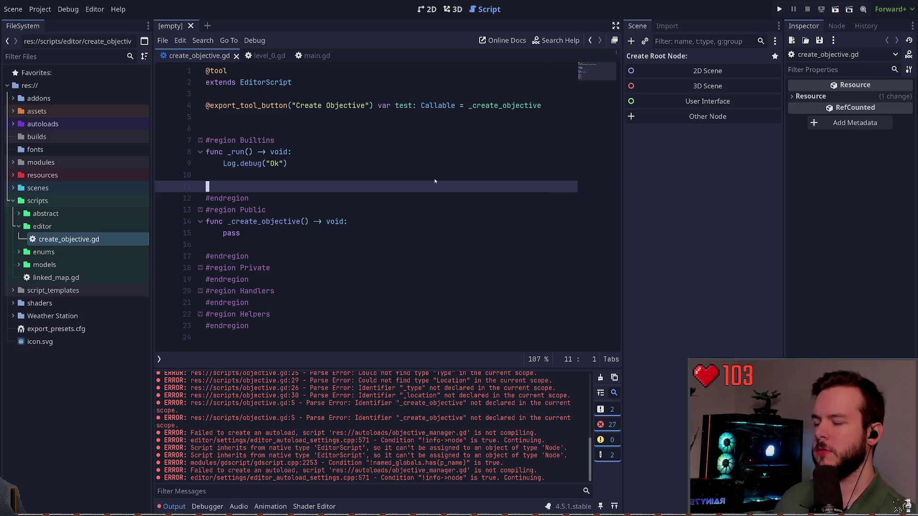
pyautogui.hotkey('ctrl', 'shift', 'p')
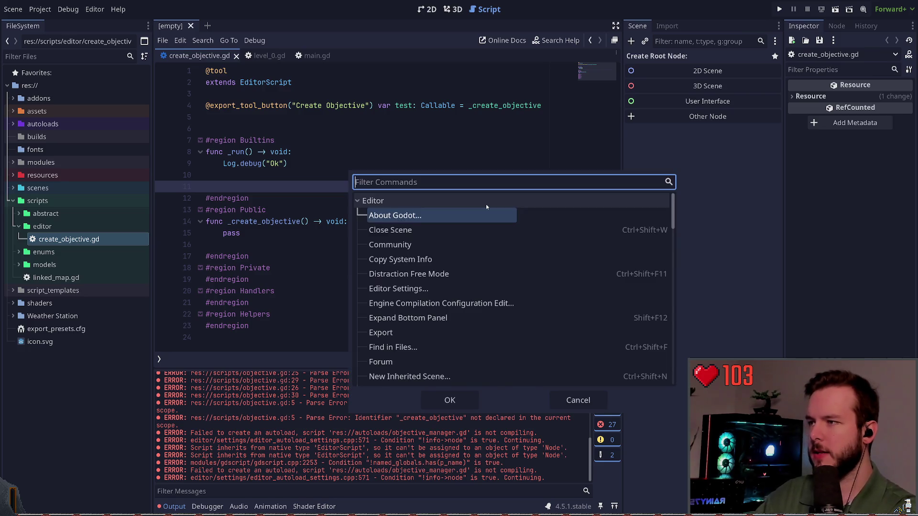
pyautogui.press('Escape')
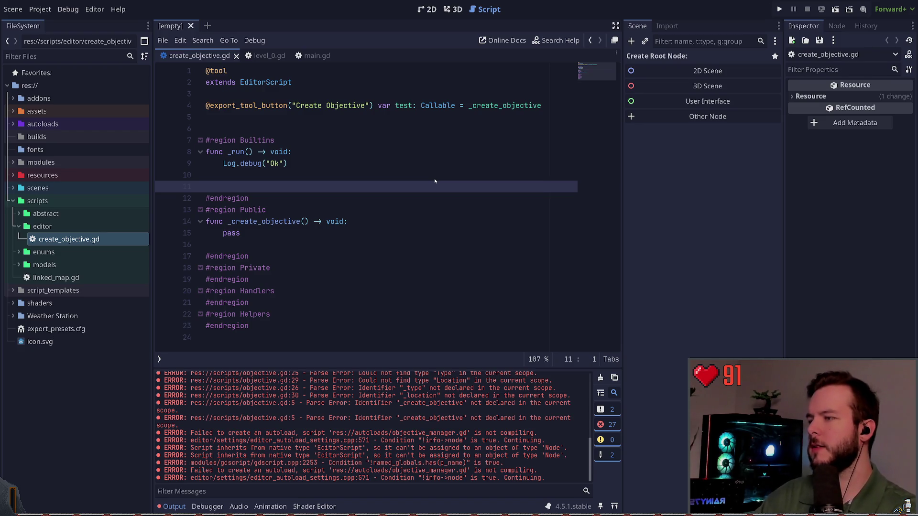
pyautogui.press('Up')
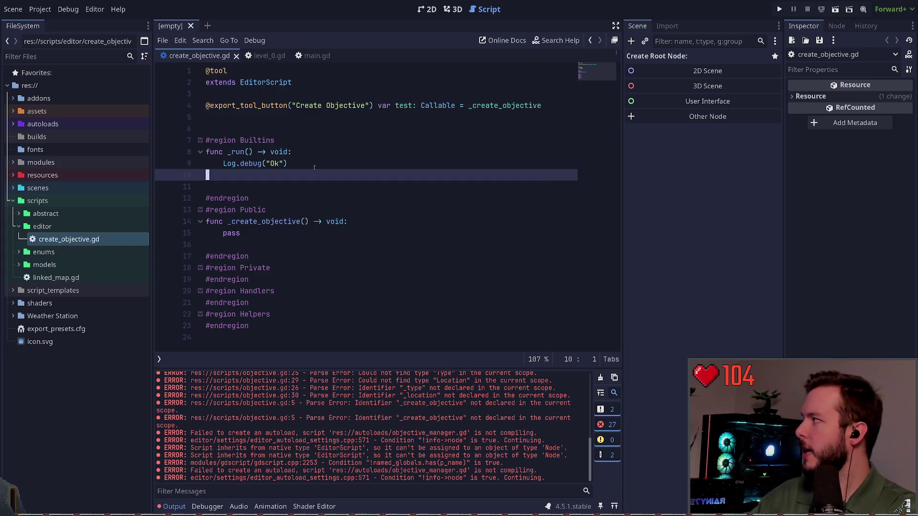
pyautogui.press('Up')
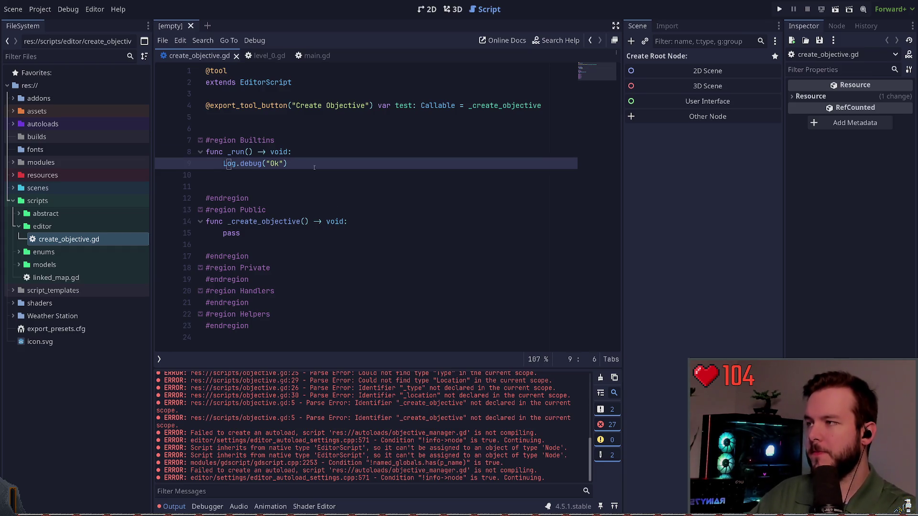
pyautogui.press('Up')
pyautogui.press('Up')
pyautogui.press('Up')
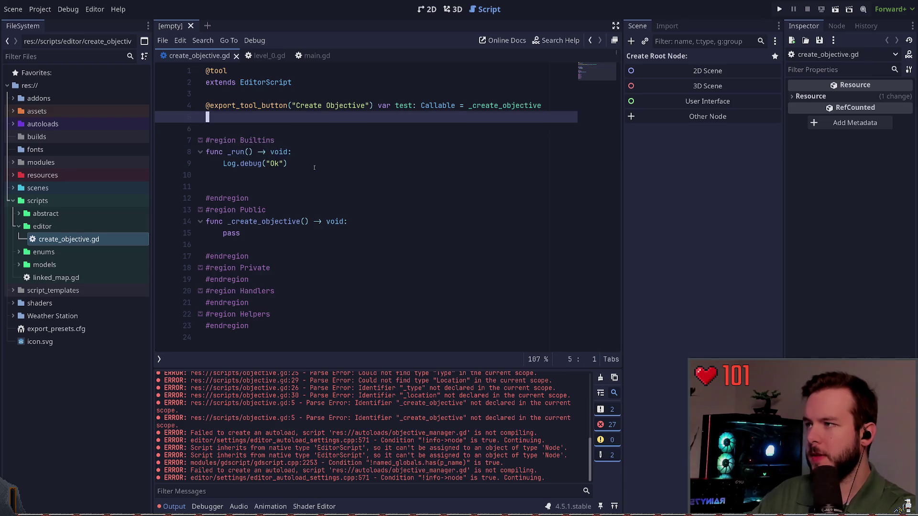
# Step: Replace EditorScript with Node on the extends line of create_objective.gd
pyautogui.press('Up')
pyautogui.press('Up')
pyautogui.press('Up')
pyautogui.press('End')
pyautogui.hotkey('ctrl', 'BackSpace')
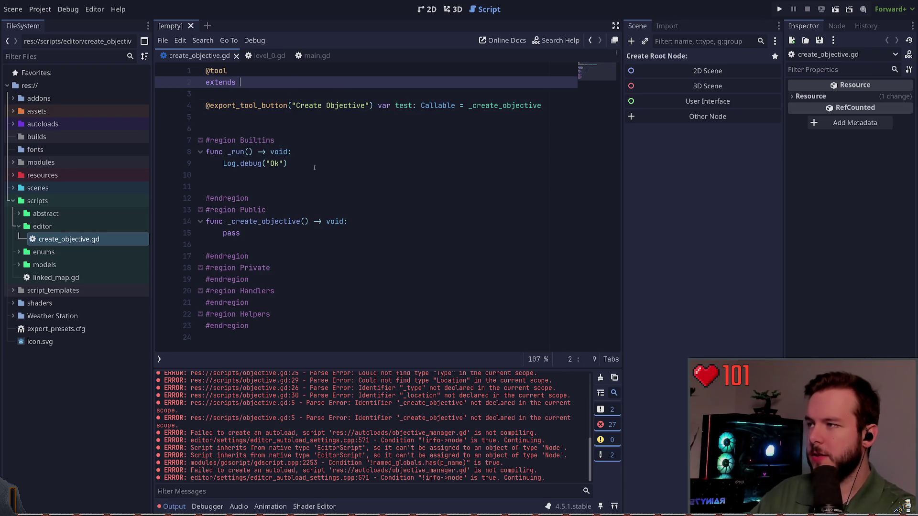
pyautogui.write('Node')
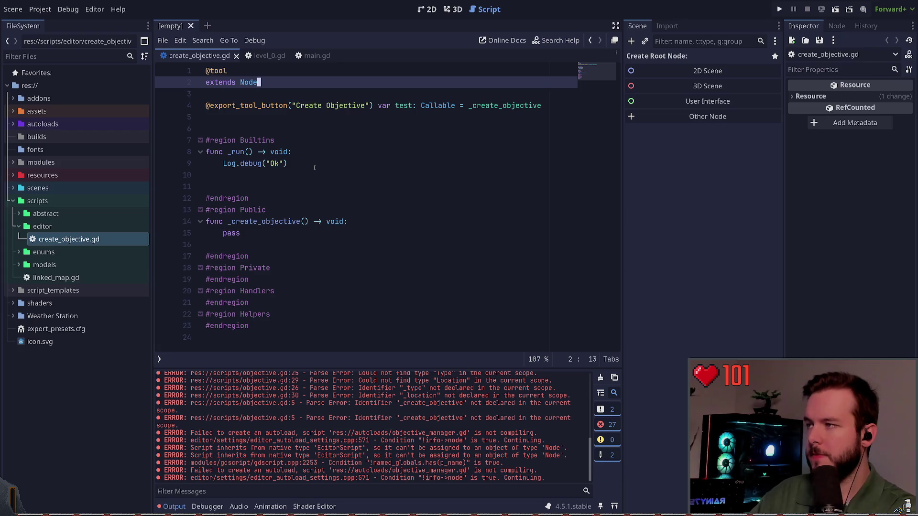
pyautogui.press('Down')
pyautogui.press('Down')
pyautogui.press('Down')
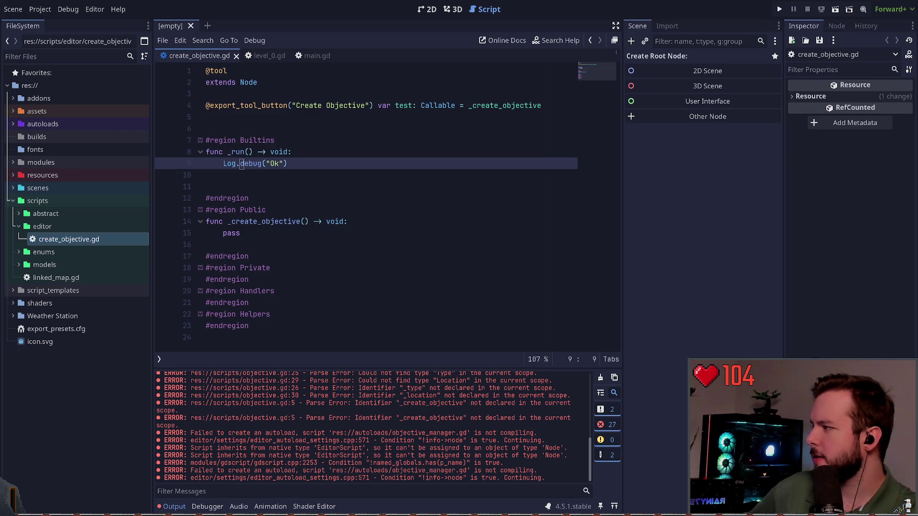
pyautogui.click(311, 162)
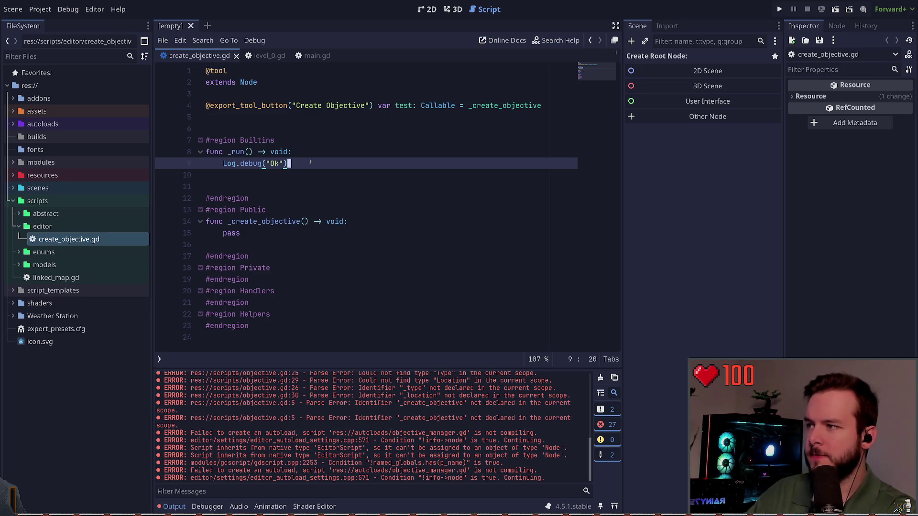
pyautogui.hotkey('shift', 'Up')
# Step: Rename the function to _ready and replace its Log.debug line with a _add_command() call
pyautogui.press('Left')
pyautogui.press('Left')
pyautogui.press('Left')
pyautogui.press('BackSpace')
pyautogui.press('BackSpace')
pyautogui.press('BackSpace')
pyautogui.write('ready')
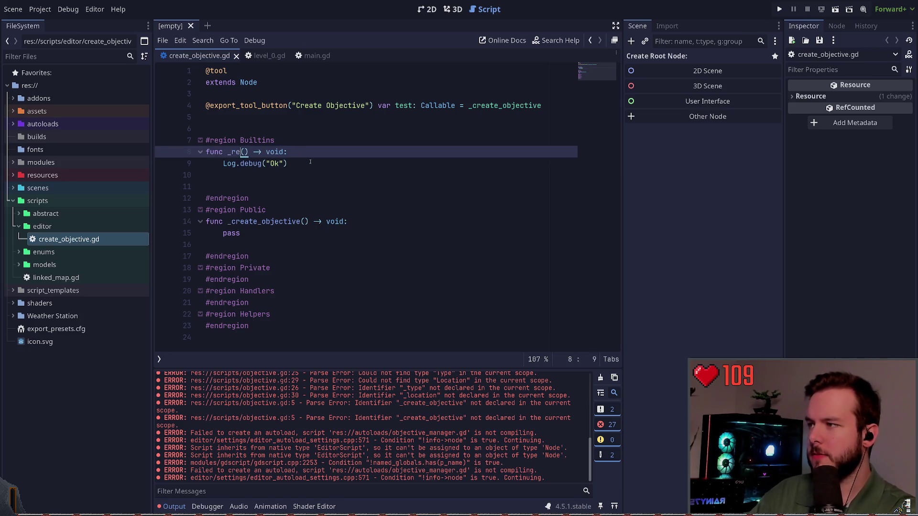
pyautogui.press('Down')
pyautogui.press('Delete')
pyautogui.press('Delete')
pyautogui.press('Delete')
pyautogui.press('BackSpace')
pyautogui.press('BackSpace')
pyautogui.press('BackSpace')
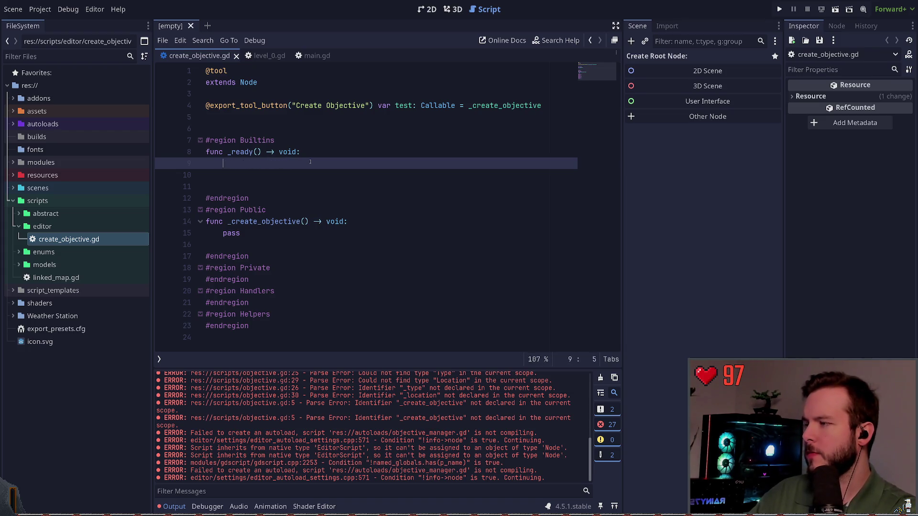
pyautogui.write('var')
pyautogui.press('BackSpace')
pyautogui.press('BackSpace')
pyautogui.press('BackSpace')
pyautogui.write('cadd_command_')
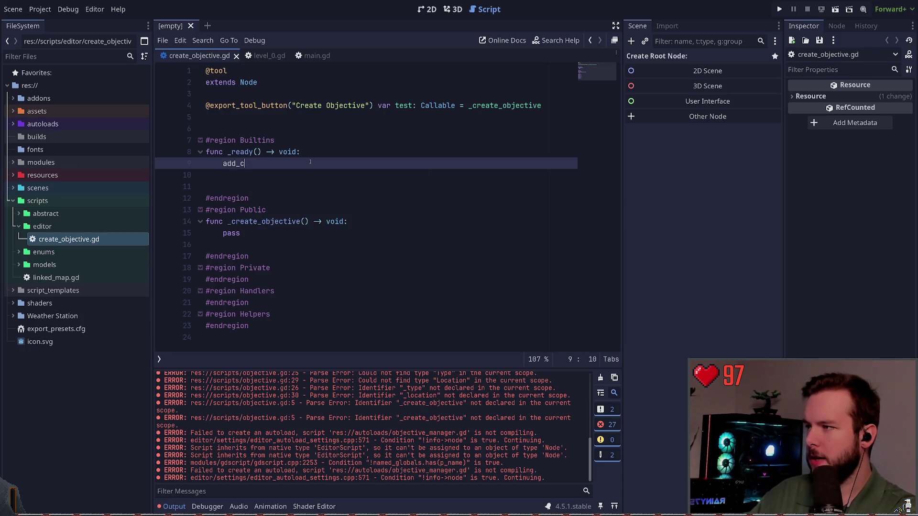
pyautogui.press('BackSpace')
pyautogui.write('()')
pyautogui.press('Down')
pyautogui.press('Down')
pyautogui.press('Up')
pyautogui.press('Up')
pyautogui.press('Home')
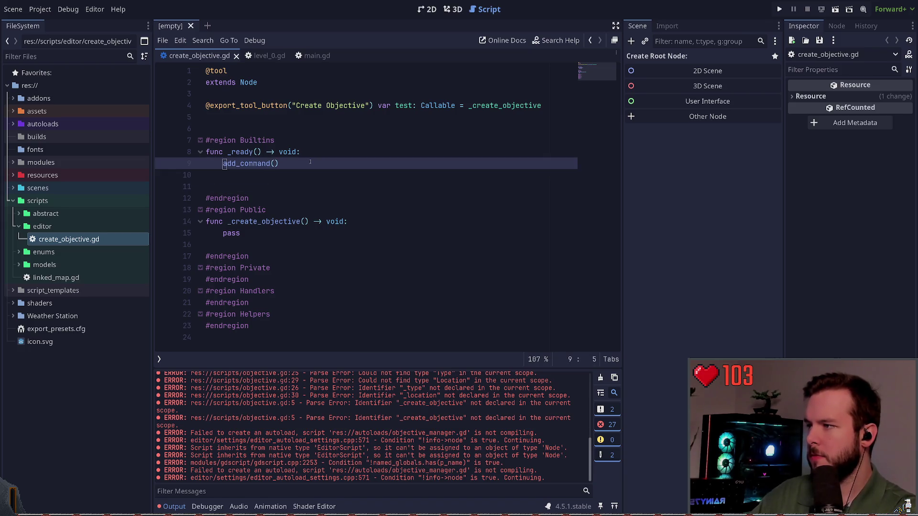
pyautogui.write('_')
pyautogui.press('Escape')
pyautogui.press('Down')
# Step: Add a pass-only func _add_command() -> void: stub under #region Private and save the script
pyautogui.press('Down')
pyautogui.press('Down')
pyautogui.press('Down')
pyautogui.press('Down')
pyautogui.press('Up')
pyautogui.press('Right')
pyautogui.press('Right')
pyautogui.press('Up')
pyautogui.press('Down')
pyautogui.press('Down')
pyautogui.press('Down')
pyautogui.press('Down')
pyautogui.press('End')
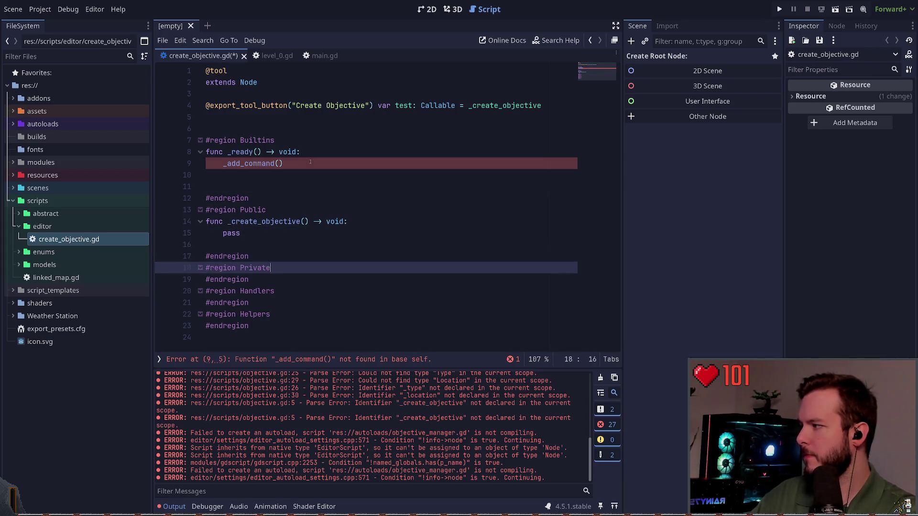
pyautogui.press('Return')
pyautogui.press('Return')
pyautogui.press('Up')
pyautogui.write('func _ad')
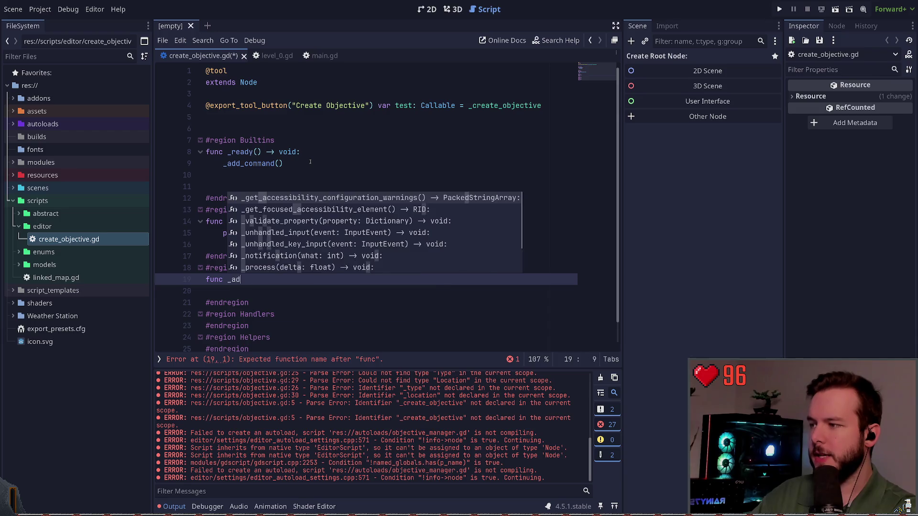
pyautogui.write('d_command() -> void:')
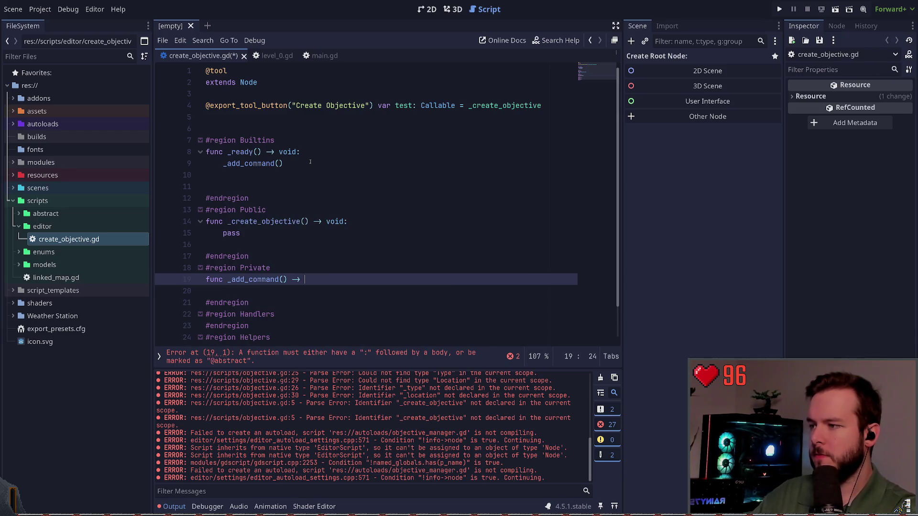
pyautogui.press('Return')
pyautogui.write('pass')
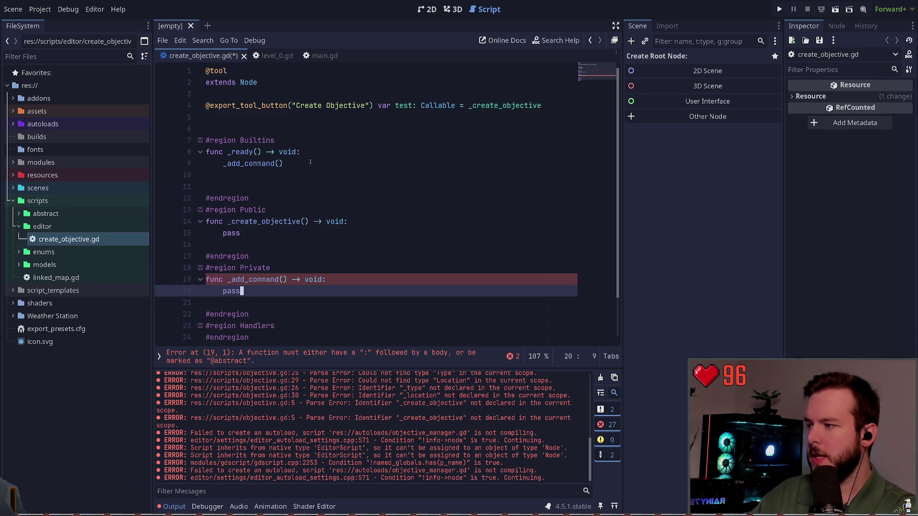
pyautogui.press('Up')
pyautogui.press('Down')
pyautogui.hotkey('ctrl', 's')
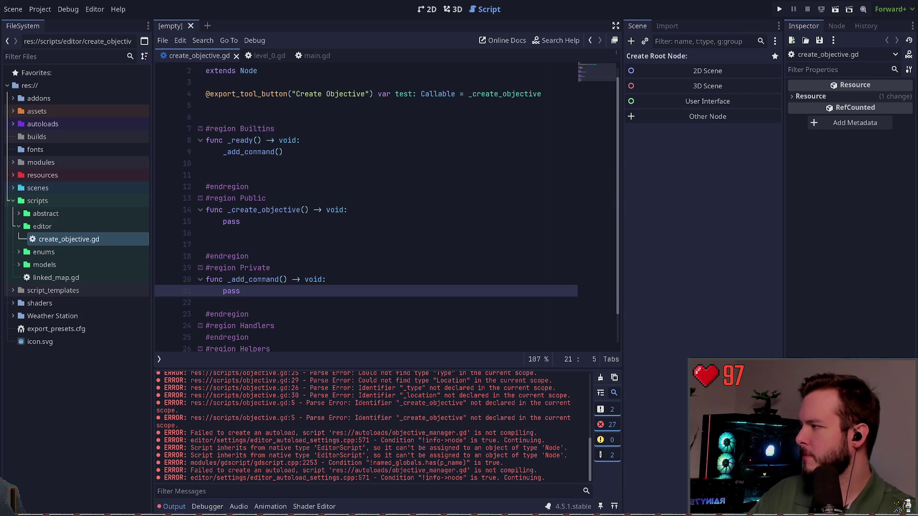
pyautogui.click(291, 293)
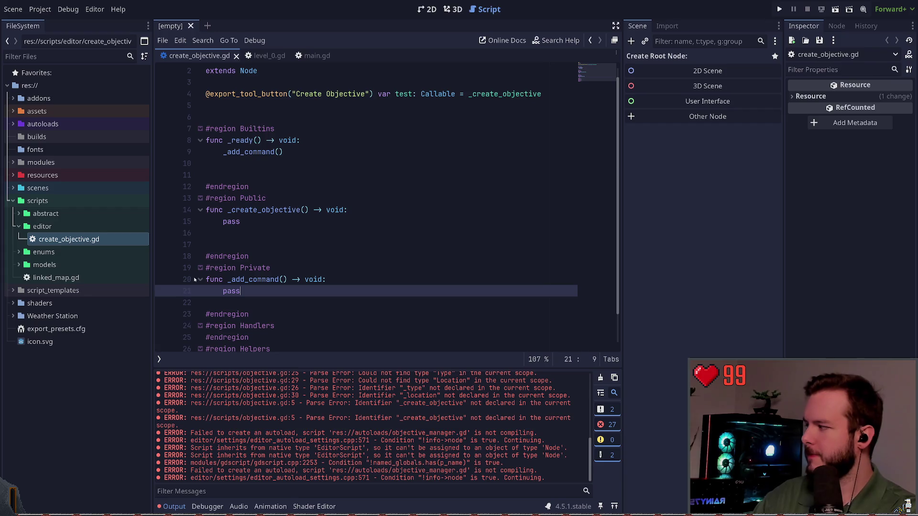
# Step: Replace pass in _add_command with 'if EditorCommandPalette.' and browse its member suggestions
pyautogui.press('BackSpace')
pyautogui.press('BackSpace')
pyautogui.press('BackSpace')
pyautogui.write('f ')
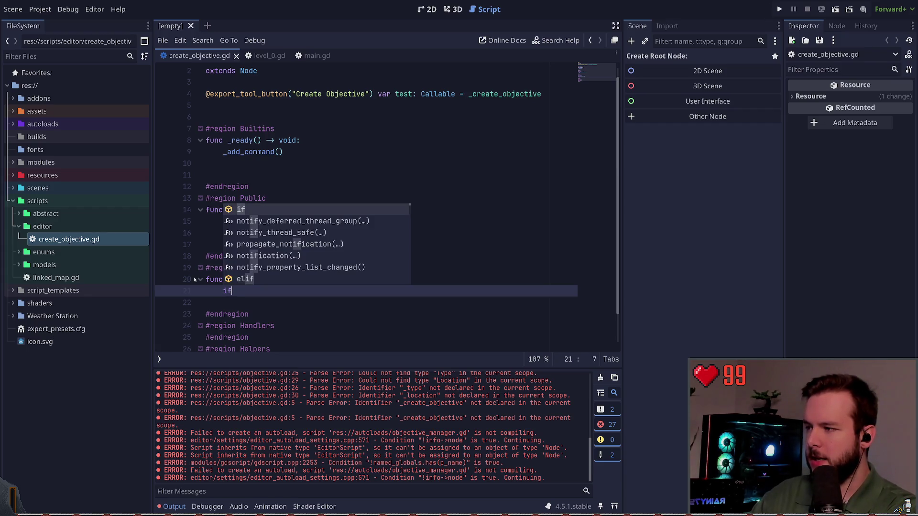
pyautogui.write('Edito')
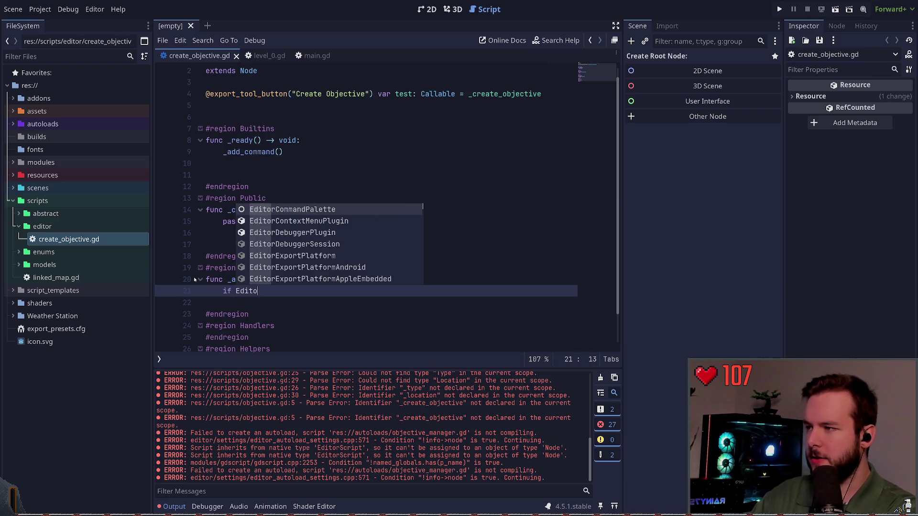
pyautogui.write('rCo')
pyautogui.press('Return')
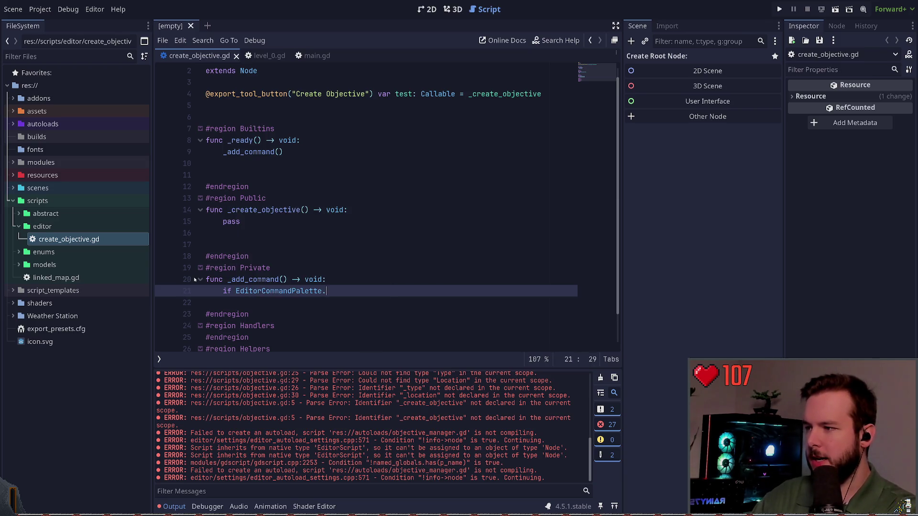
pyautogui.write('.has')
pyautogui.press('BackSpace')
pyautogui.press('BackSpace')
pyautogui.press('BackSpace')
pyautogui.write('get')
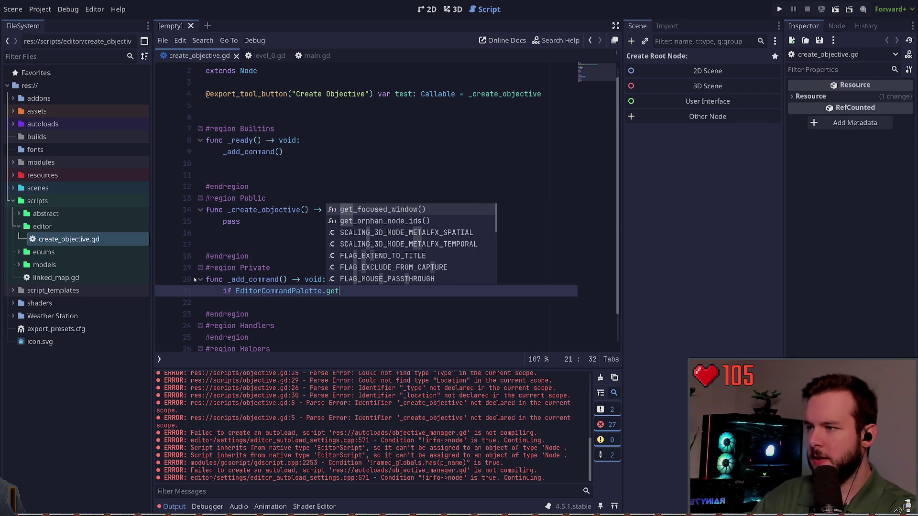
pyautogui.press('BackSpace')
pyautogui.press('BackSpace')
pyautogui.press('BackSpace')
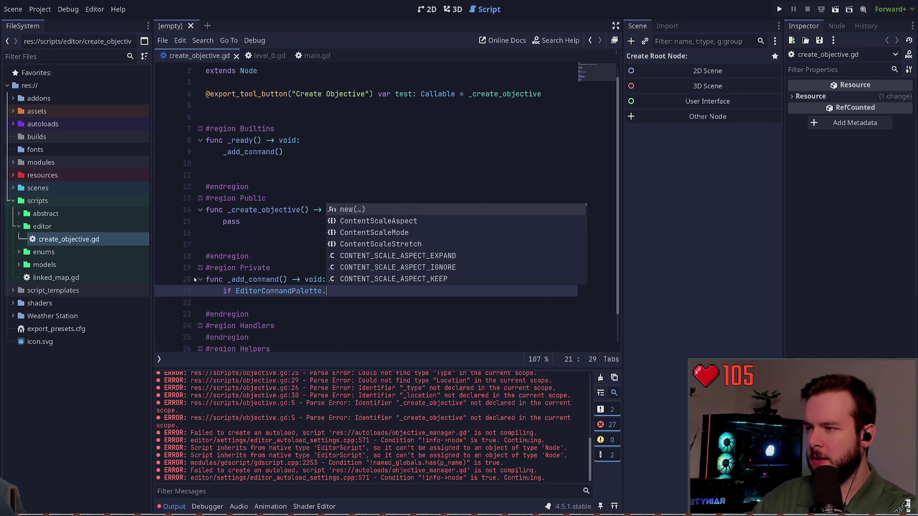
pyautogui.press('Down')
pyautogui.press('Down')
pyautogui.press('Down')
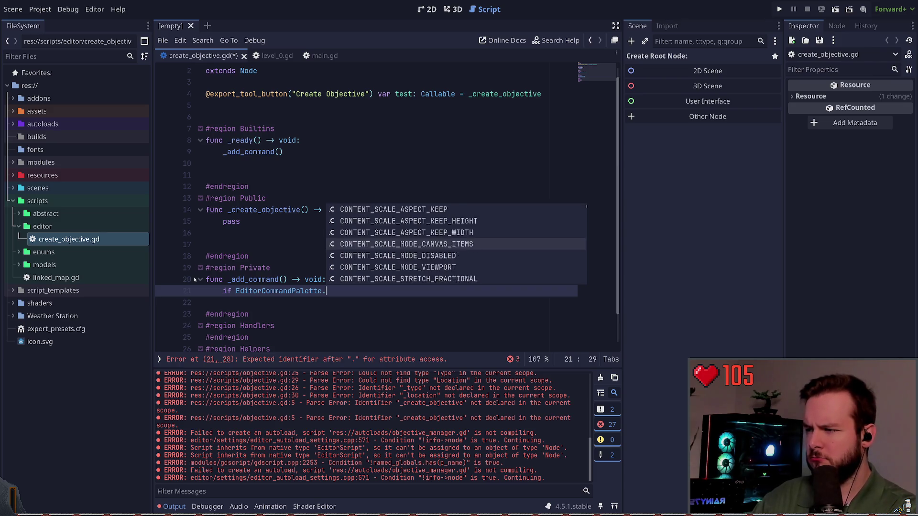
pyautogui.press('Down')
pyautogui.press('Down')
pyautogui.press('Down')
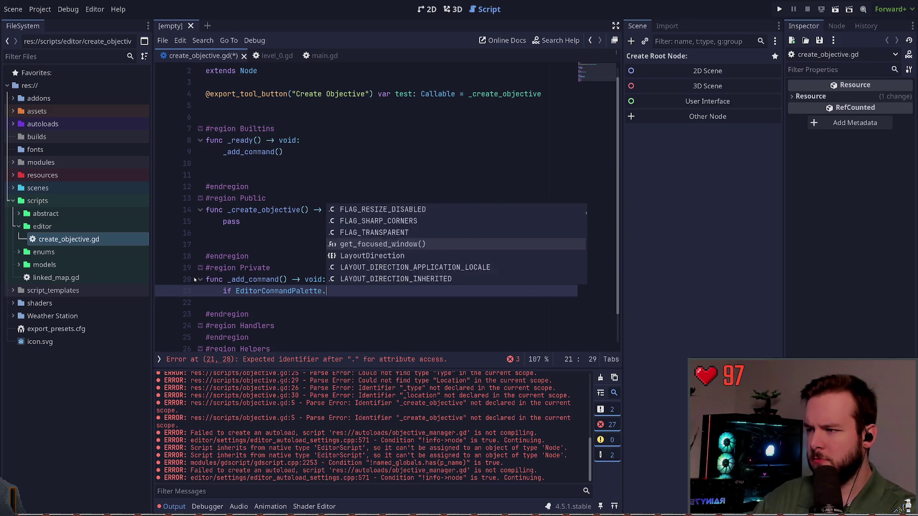
pyautogui.press('Down')
pyautogui.press('Down')
pyautogui.press('Down')
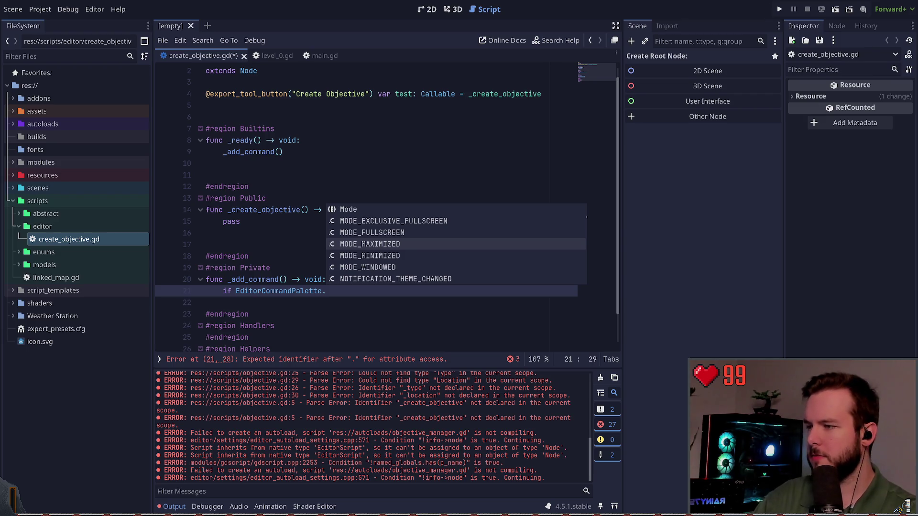
pyautogui.press('Escape')
# Step: Paste the command palette registration snippet into _add_command, indent it, and drop the unfinished if line
pyautogui.click(354, 274)
pyautogui.press('Return')
pyautogui.write('var command_palette = EditorInterface.get_command_palette() # external_command is a function that will be called with the command is executed. var command_callable = Callable(self, "external_command").bind(arguments) command_palette.add_command("command", "test/command",command_callable)')
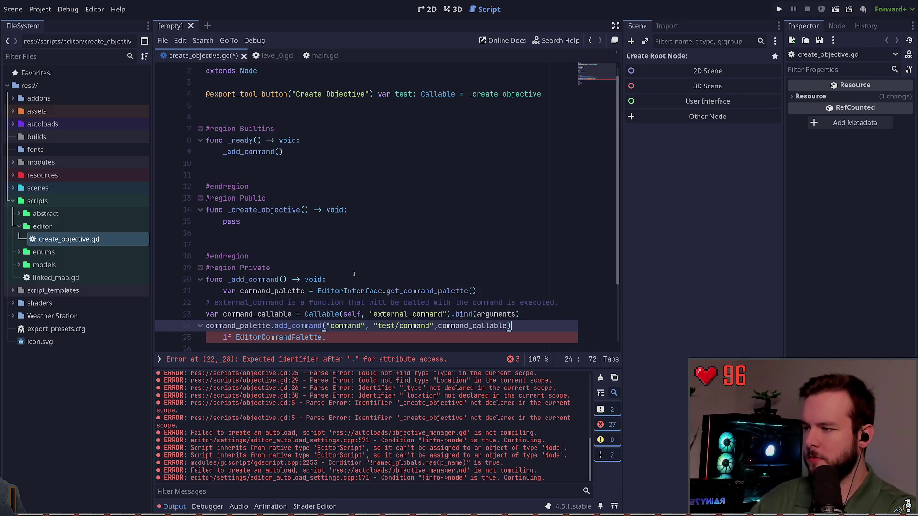
pyautogui.hotkey('shift', 'Up')
pyautogui.hotkey('shift', 'Up')
pyautogui.press('Tab')
pyautogui.hotkey('ctrl', 'z')
pyautogui.press('Down')
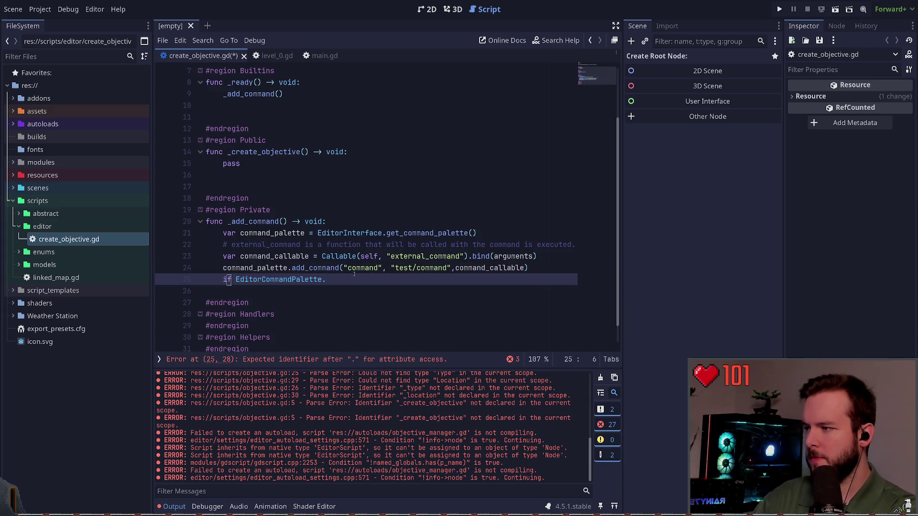
pyautogui.hotkey('ctrl', 'shift', 'k')
# Step: Type the command palette variable as EditorCommandPalette, save, and rename it to palette
pyautogui.press('Up')
pyautogui.press('Up')
pyautogui.press('Up')
pyautogui.hotkey('ctrl', 'Right')
pyautogui.hotkey('ctrl', 'Right')
pyautogui.hotkey('ctrl', 'Right')
pyautogui.write(': Command')
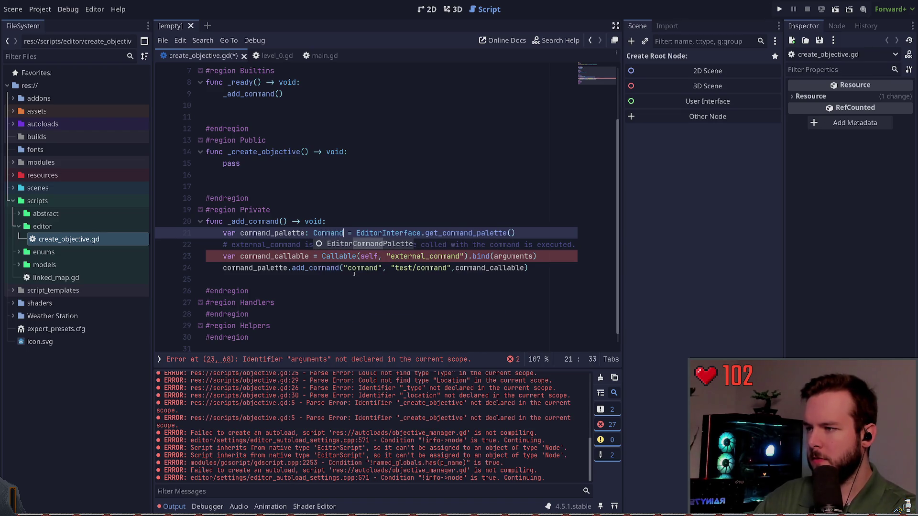
pyautogui.press('Return')
pyautogui.press('Right')
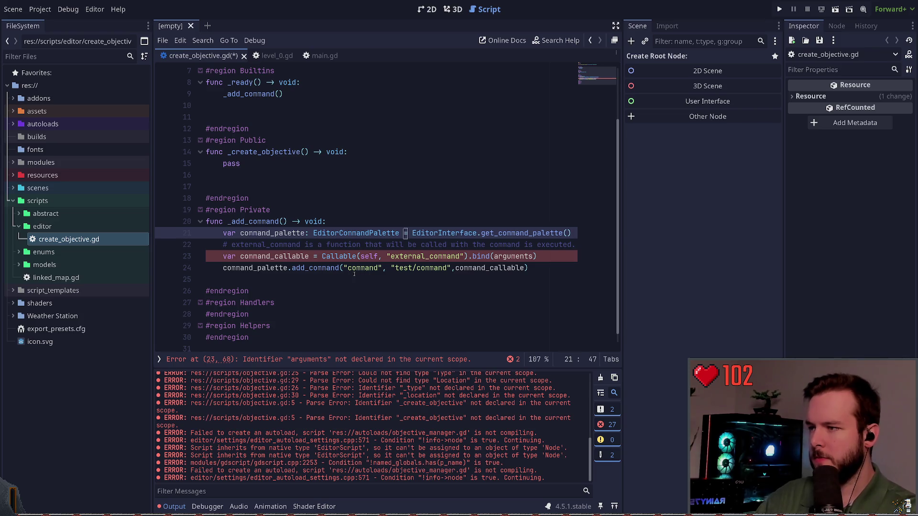
pyautogui.hotkey('ctrl', 's')
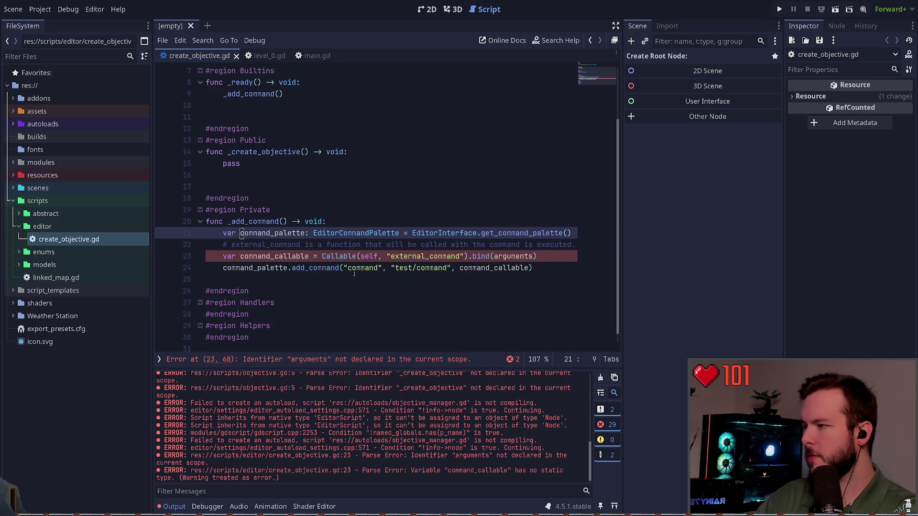
pyautogui.hotkey('ctrl', 'Delete')
pyautogui.write('cmd_p')
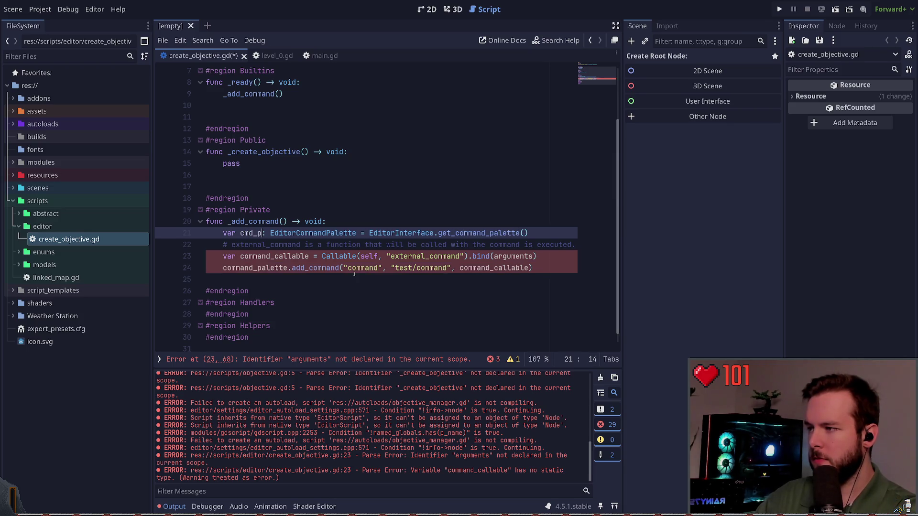
pyautogui.press('BackSpace')
pyautogui.press('BackSpace')
pyautogui.write('s')
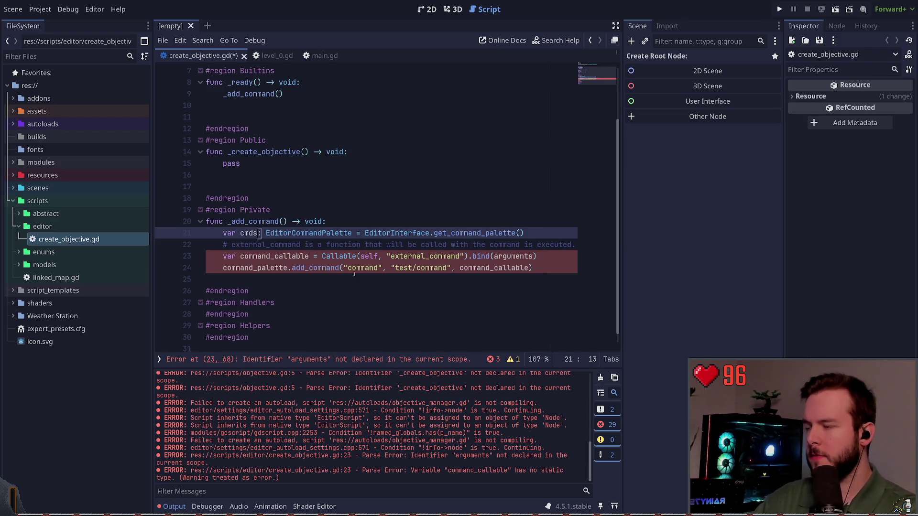
pyautogui.press('BackSpace')
pyautogui.press('BackSpace')
pyautogui.press('BackSpace')
pyautogui.write('palet')
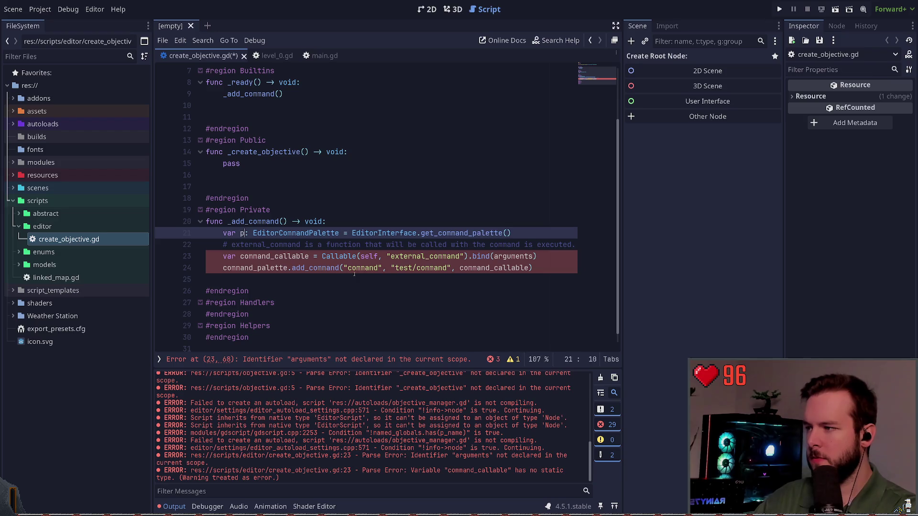
pyautogui.write('te')
# Step: Delete the command_callable and comment lines and pass palette into the add_command call
pyautogui.press('Down')
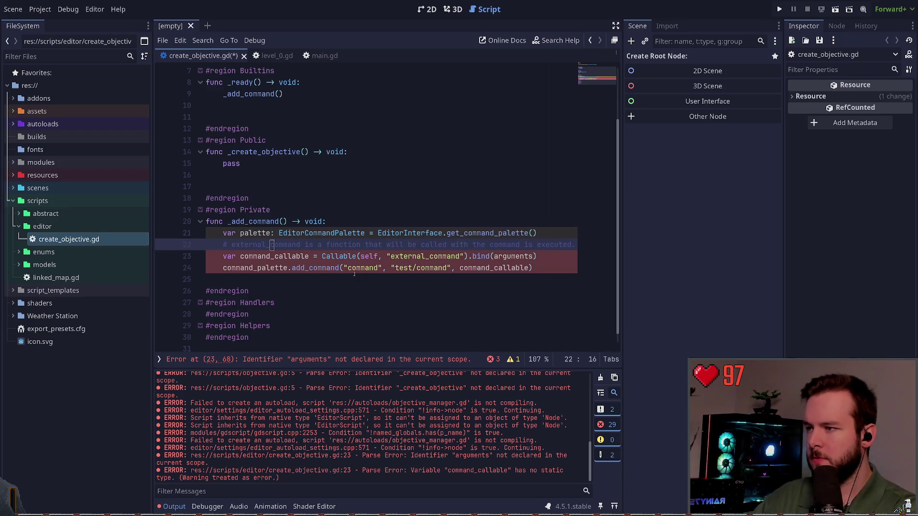
pyautogui.press('Down')
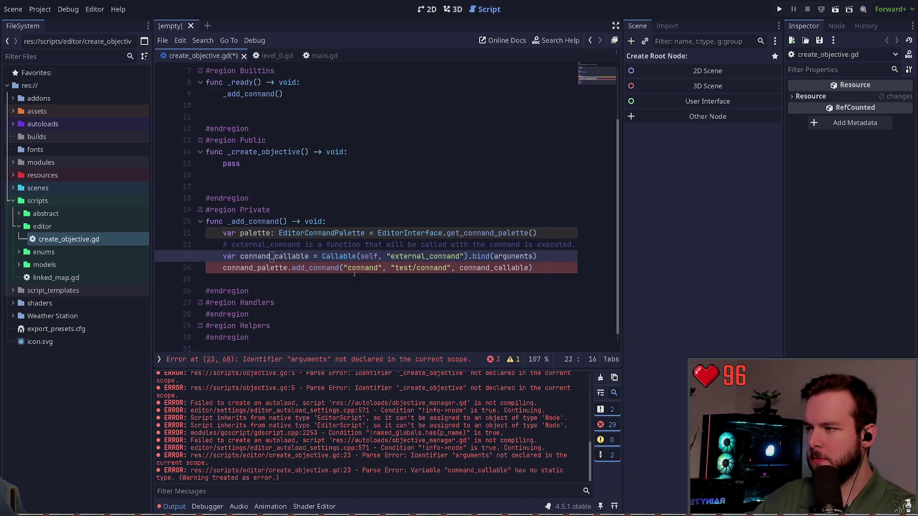
pyautogui.hotkey('ctrl', 'shift', 'k')
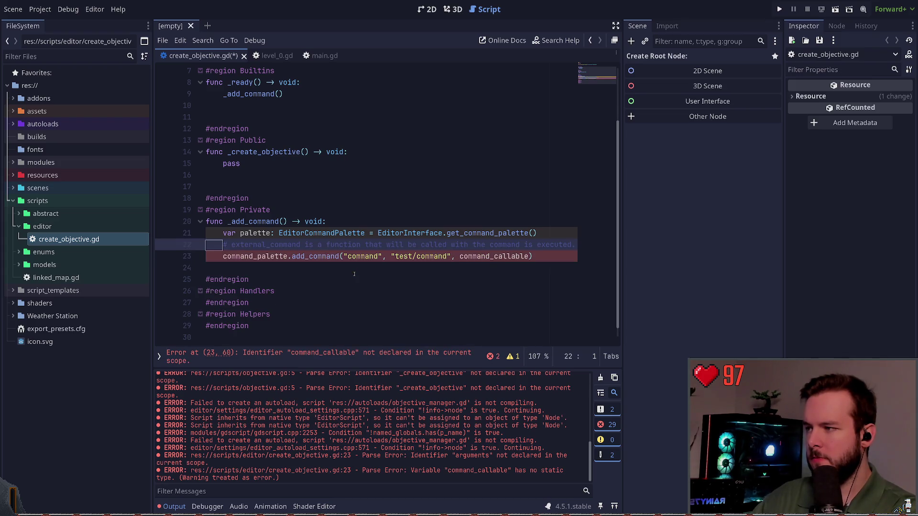
pyautogui.hotkey('ctrl', 'shift', 'k')
pyautogui.press('Down')
pyautogui.hotkey('ctrl', 'Right')
pyautogui.hotkey('ctrl', 'Right')
pyautogui.hotkey('ctrl', 'Right')
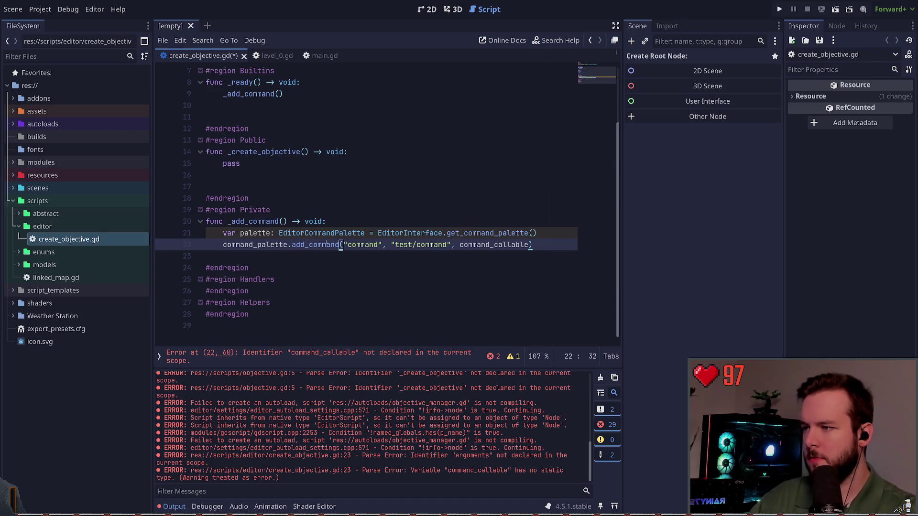
pyautogui.click(323, 258)
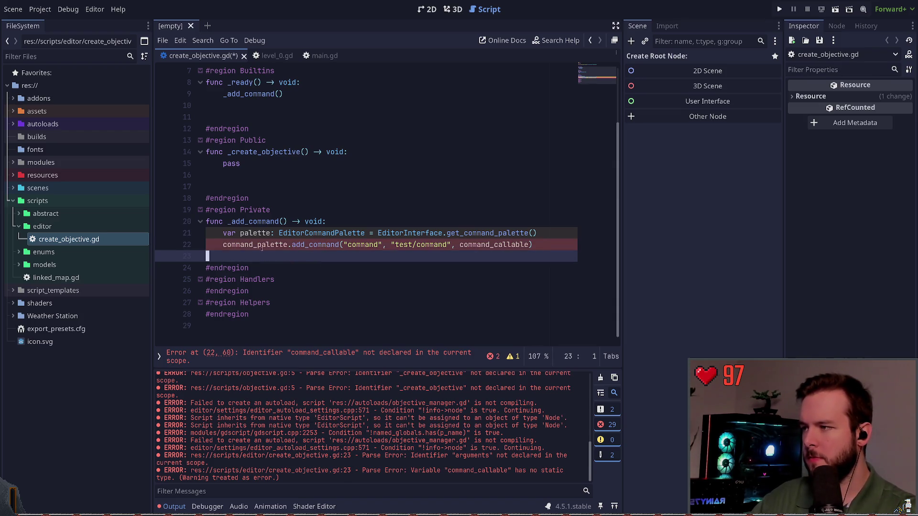
pyautogui.doubleClick(248, 233)
pyautogui.hotkey('ctrl', 'c')
pyautogui.doubleClick(254, 245)
pyautogui.hotkey('ctrl', 'v')
# Step: Start an 'if palette.add_command' check on a new line above the add_command call
pyautogui.scroll(1, 266, 255)
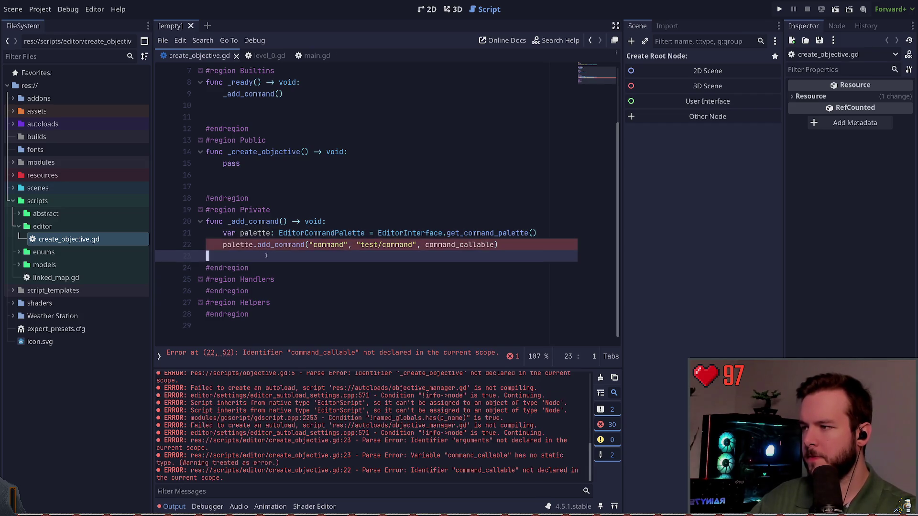
pyautogui.hotkey('ctrl', 'shift', 'Return')
pyautogui.press('BackSpace')
pyautogui.write('if palle')
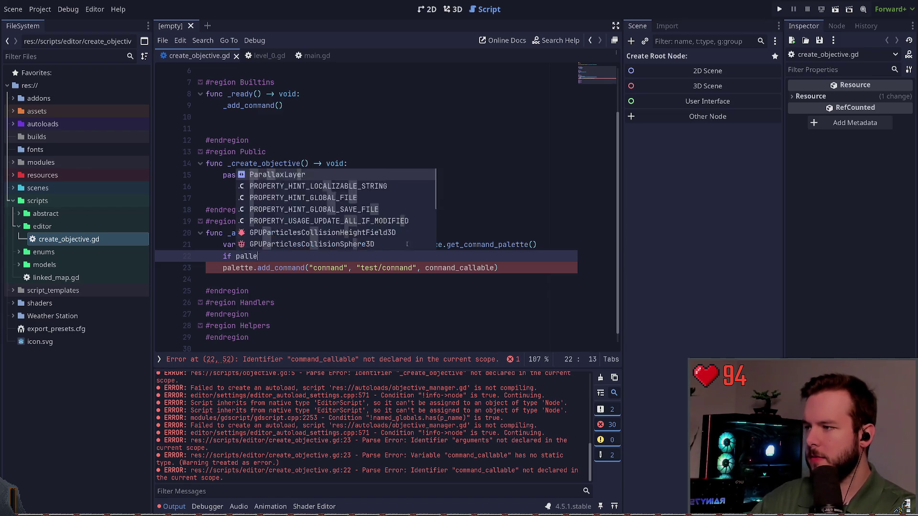
pyautogui.press('BackSpace')
pyautogui.press('BackSpace')
pyautogui.write('ette.has')
pyautogui.press('BackSpace')
pyautogui.press('BackSpace')
pyautogui.press('BackSpace')
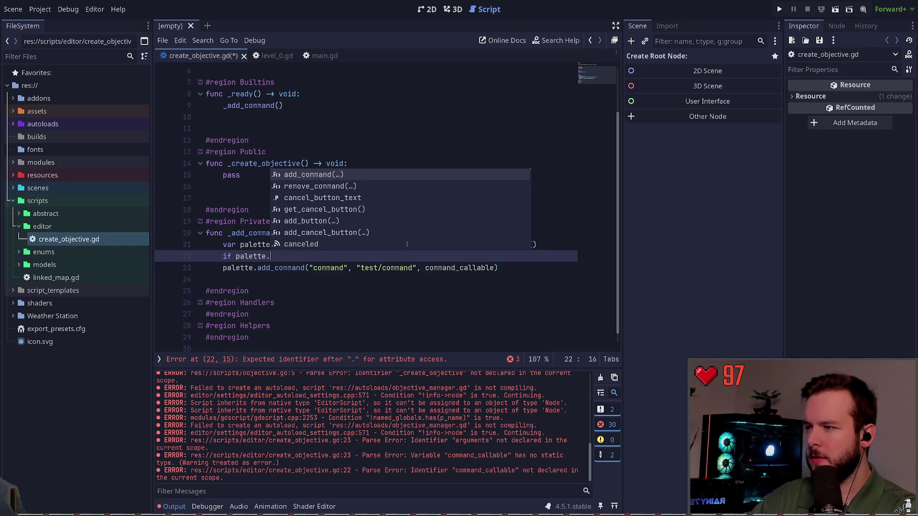
pyautogui.write('get')
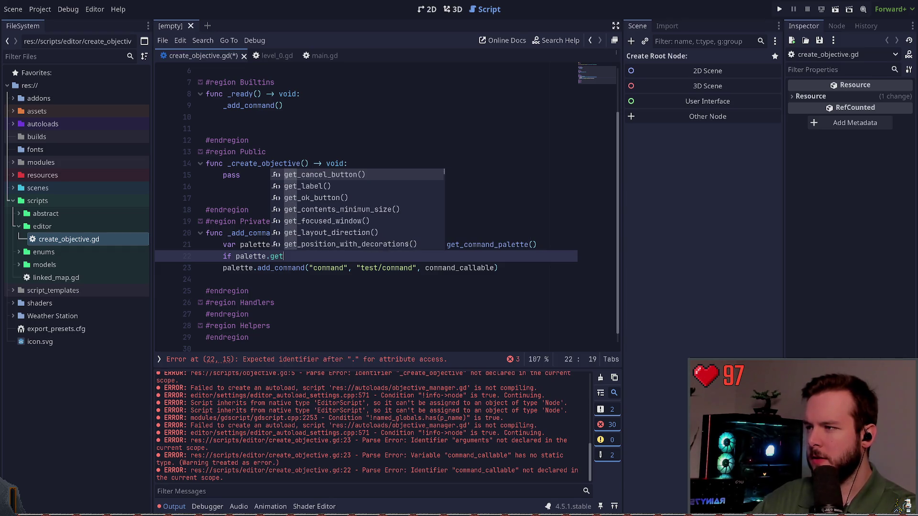
pyautogui.press('BackSpace')
pyautogui.press('BackSpace')
pyautogui.press('BackSpace')
pyautogui.write('comman')
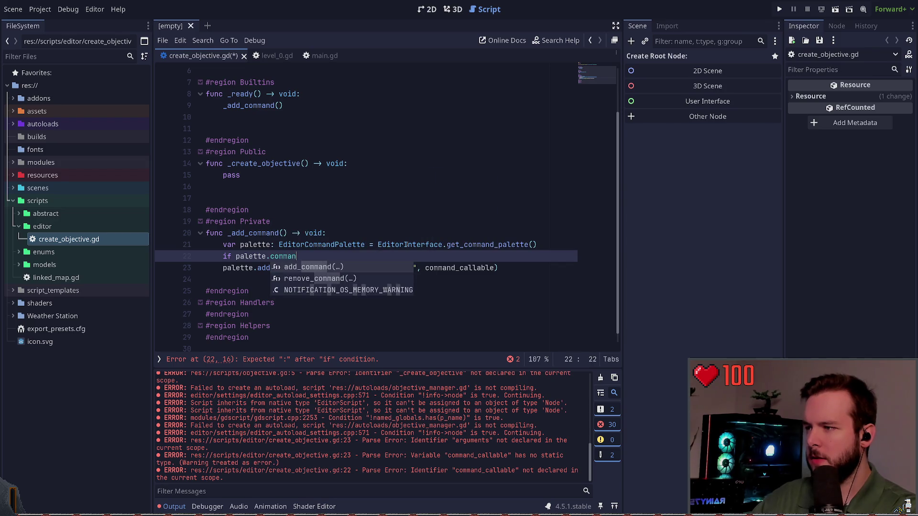
# Step: Write palette.add_command("Create Objective", "objective/create", _create_objective) on line 22, dropping the stray if
pyautogui.press('Return')
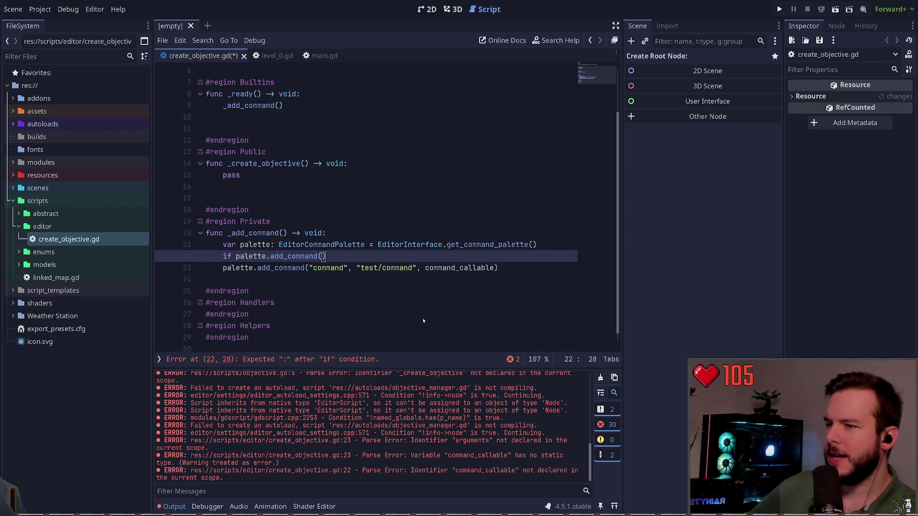
pyautogui.moveTo(281, 245); pyautogui.dragTo(324, 257)
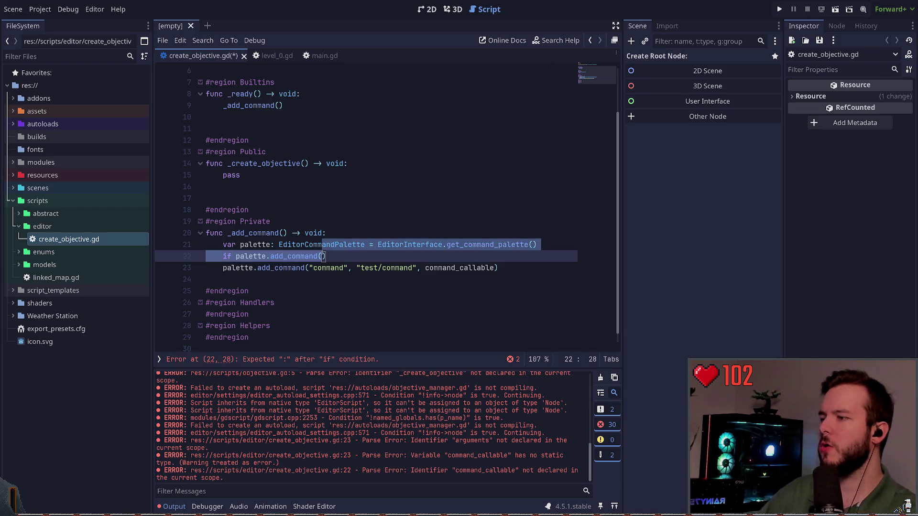
pyautogui.click(323, 256)
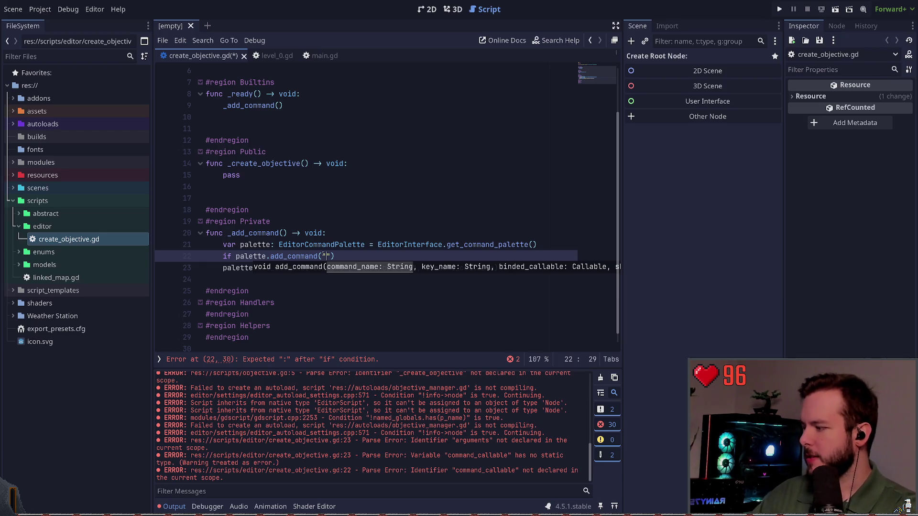
pyautogui.write('"')
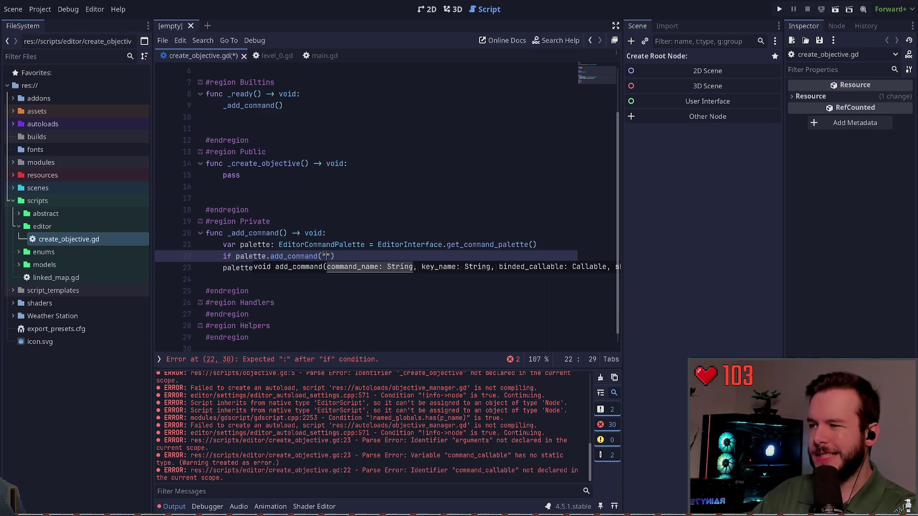
pyautogui.write('Create Object')
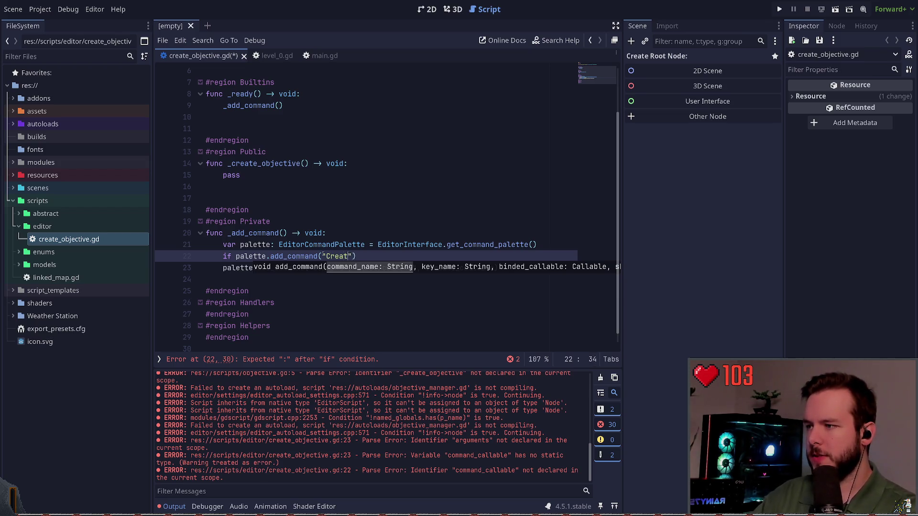
pyautogui.write('ive"')
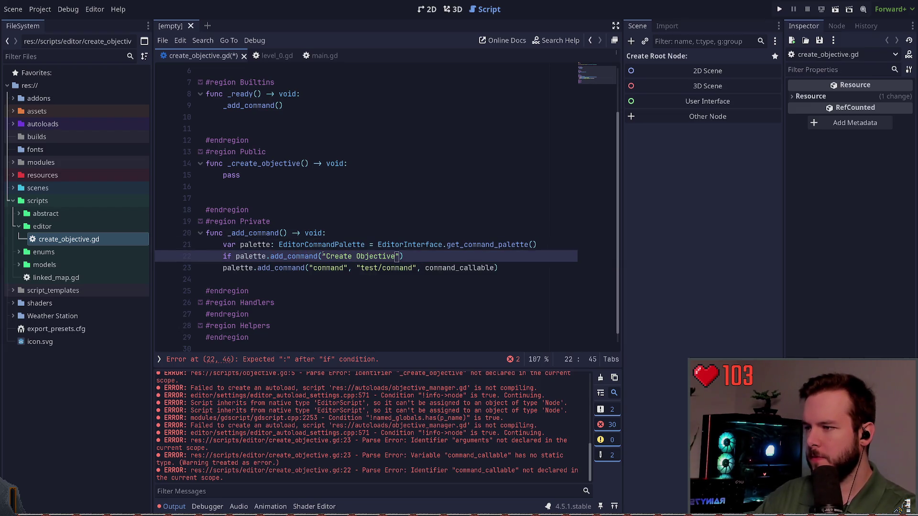
pyautogui.write(',')
pyautogui.press('Home')
pyautogui.press('Delete')
pyautogui.press('Delete')
pyautogui.press('Delete')
pyautogui.hotkey('ctrl', 'Right')
pyautogui.press('End')
pyautogui.press('Left')
pyautogui.write('"')
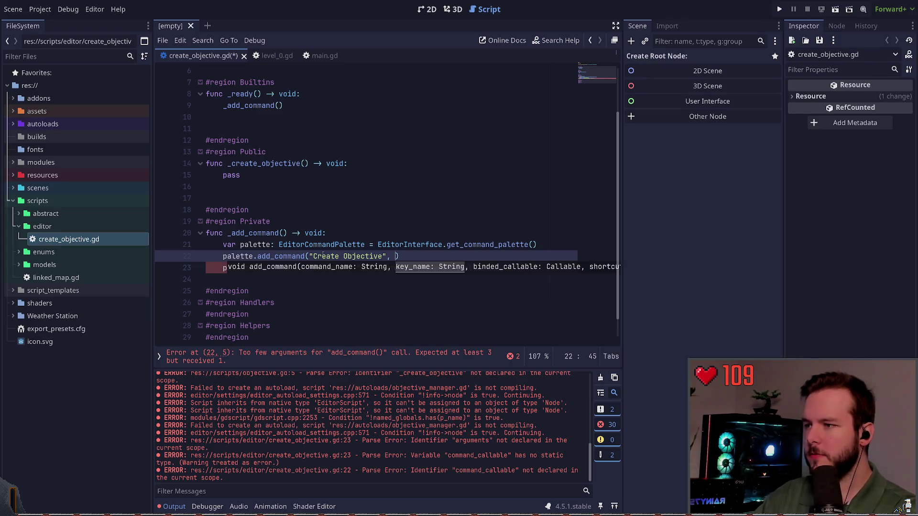
pyautogui.press('Escape')
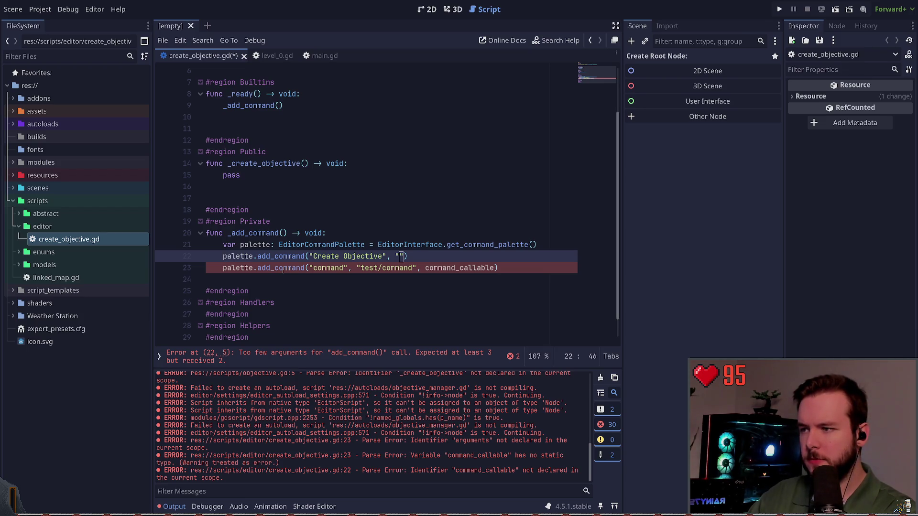
pyautogui.write('objective/re')
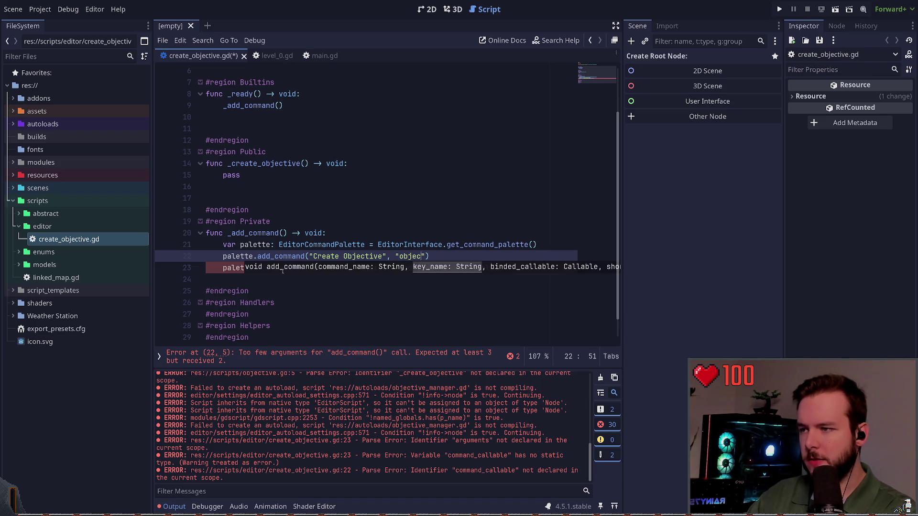
pyautogui.press('BackSpace')
pyautogui.write('reate", _c')
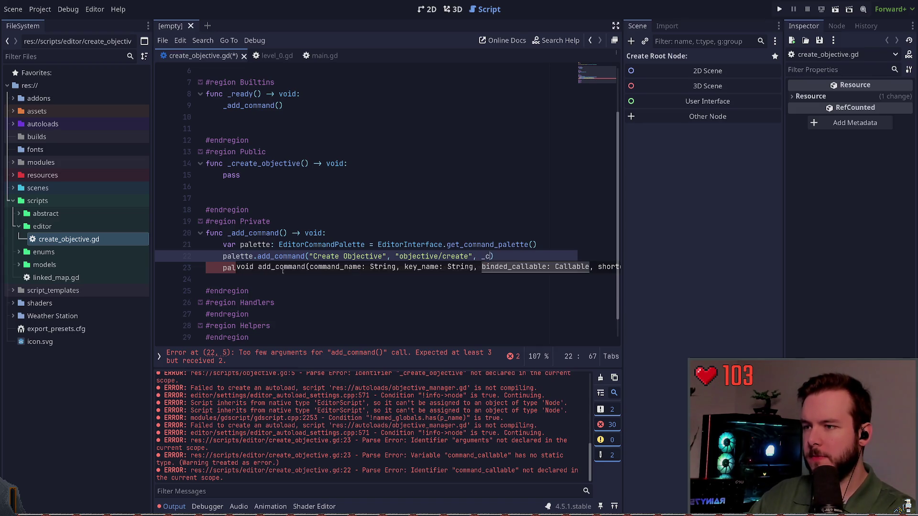
pyautogui.write('reate_objective')
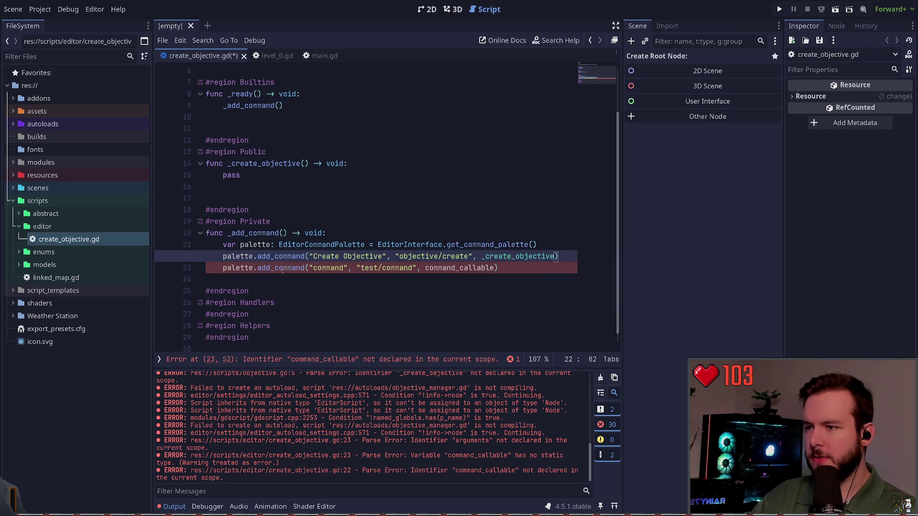
pyautogui.press('Down')
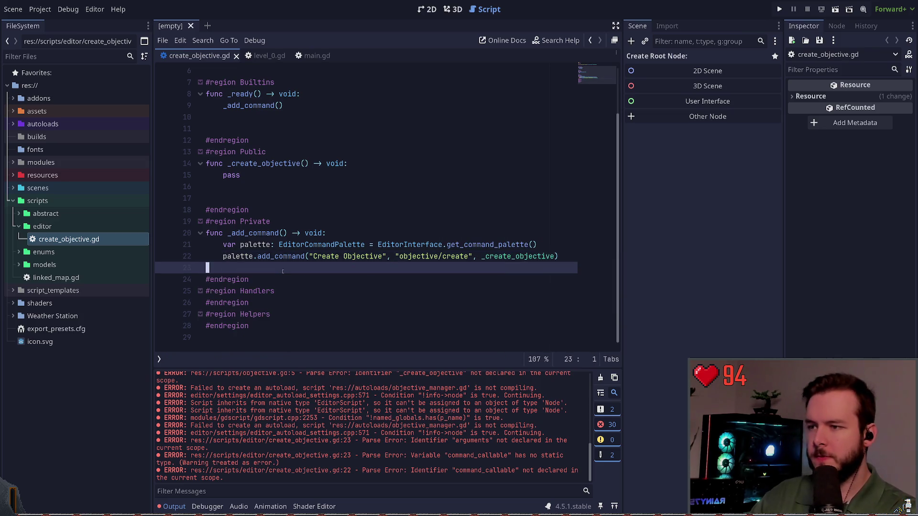
# Step: Delete the old test/command placeholder line and search the command palette for 'create'
pyautogui.hotkey('ctrl', 'shift', 'k')
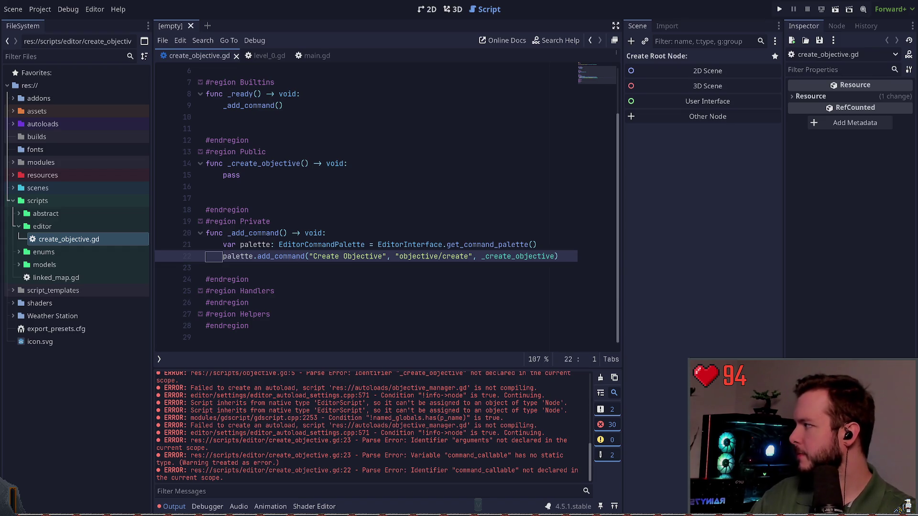
pyautogui.click(485, 256)
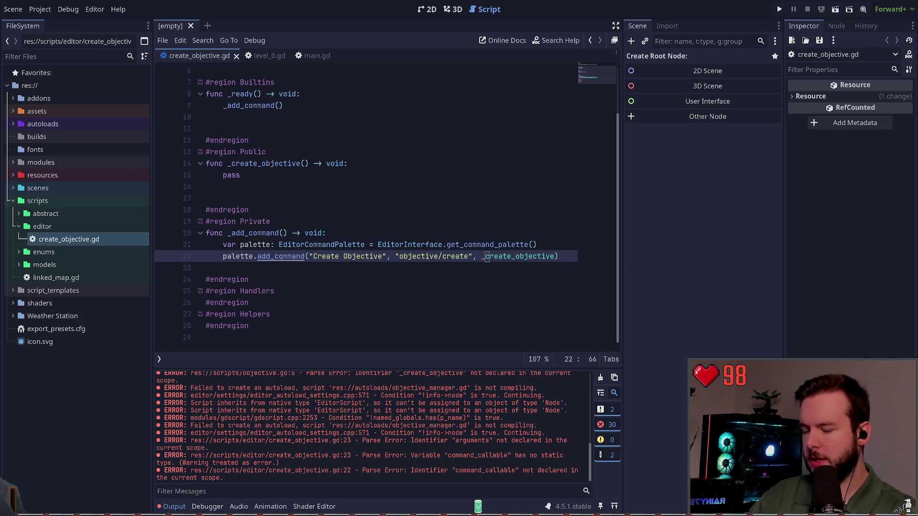
pyautogui.hotkey('ctrl', 'shift', 'p')
pyautogui.write('create')
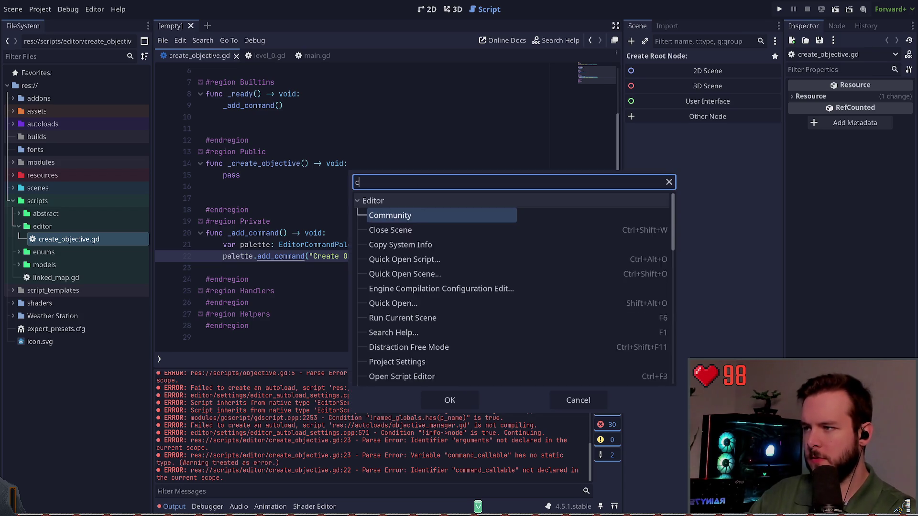
pyautogui.press('Escape')
pyautogui.scroll(2, 296, 230)
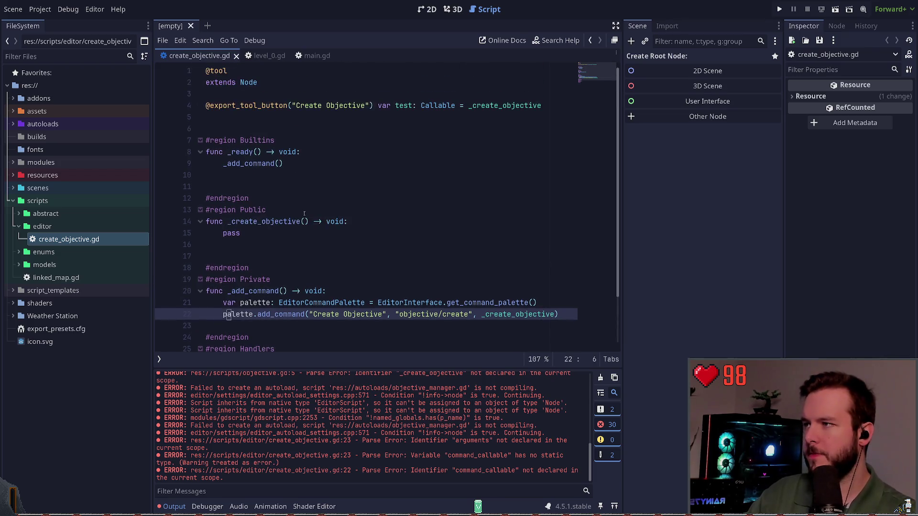
pyautogui.click(313, 184)
pyautogui.scroll(-2, 263, 164)
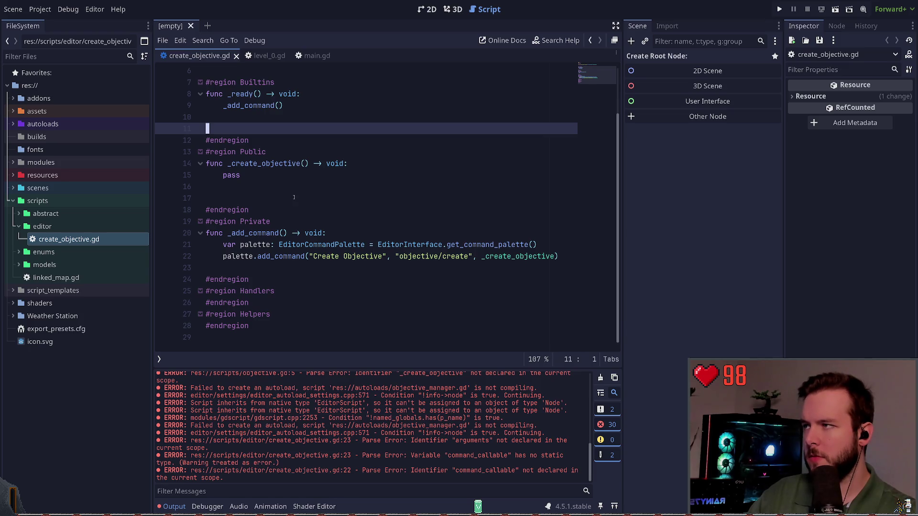
pyautogui.click(302, 183)
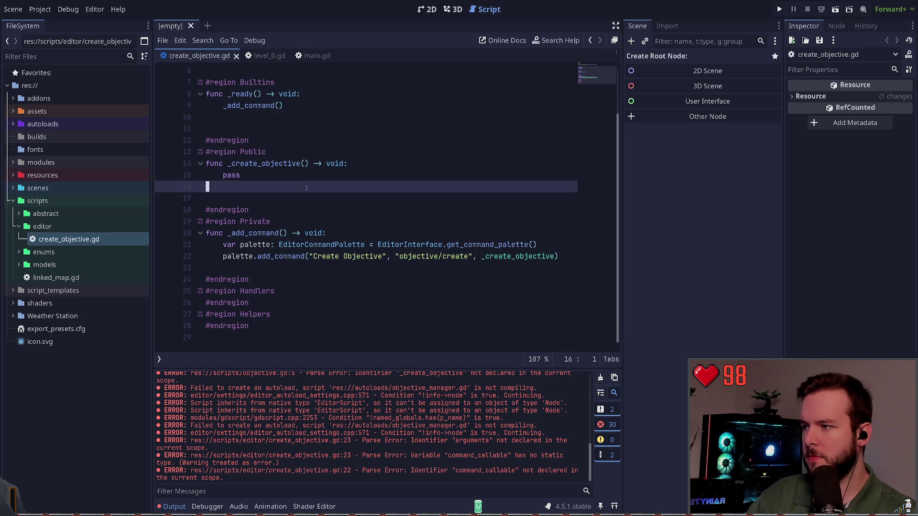
pyautogui.click(307, 273)
pyautogui.scroll(2, 296, 229)
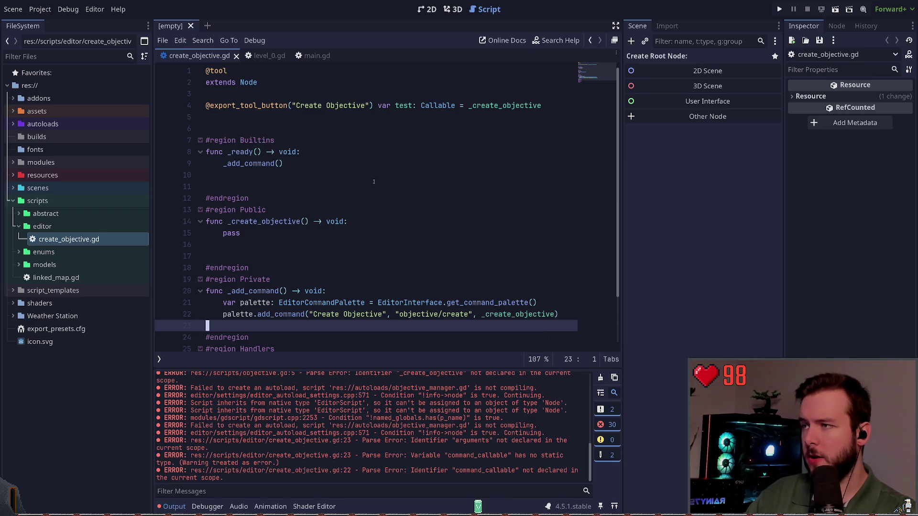
pyautogui.click(539, 105)
pyautogui.press('Delete')
pyautogui.moveTo(539, 106); pyautogui.dragTo(216, 102)
pyautogui.press('BackSpace')
pyautogui.press('Delete')
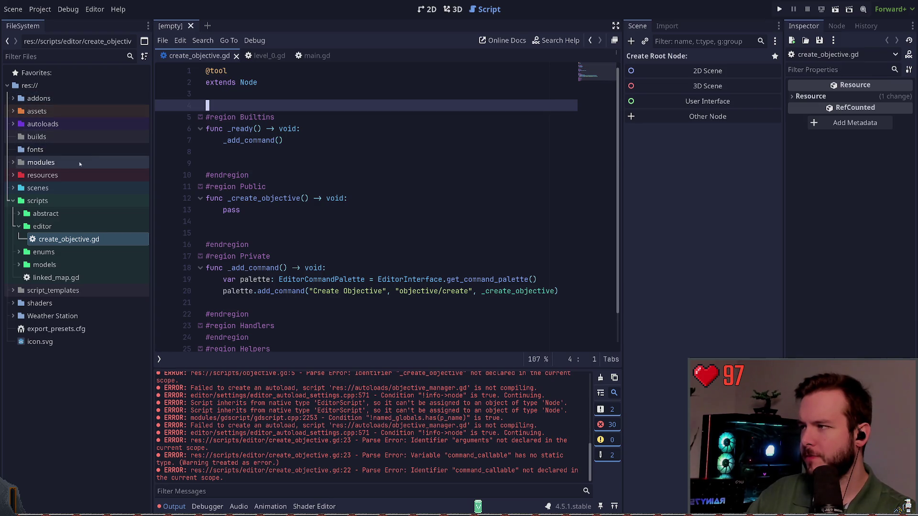
# Step: Put create_objective.gd into the scripts/command_palette folder and open that copy
pyautogui.doubleClick(21, 229)
pyautogui.click(43, 227)
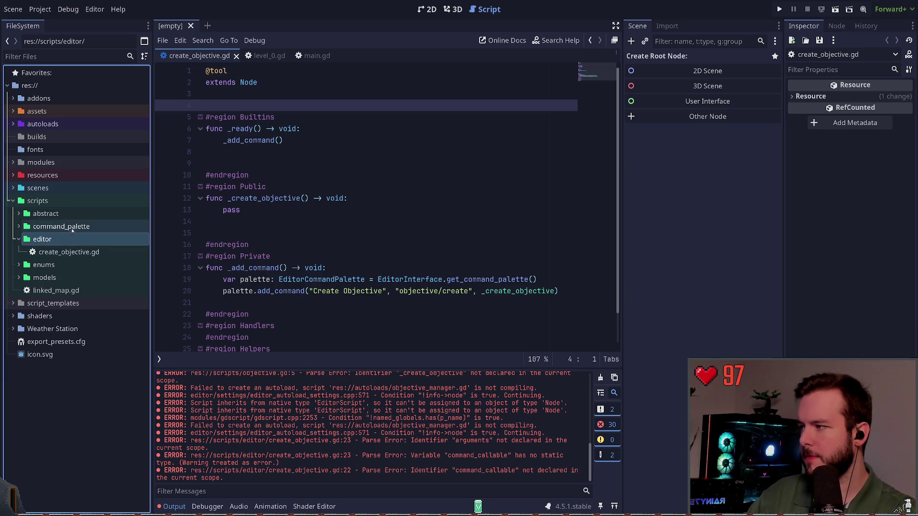
pyautogui.click(58, 252)
pyautogui.click(19, 226)
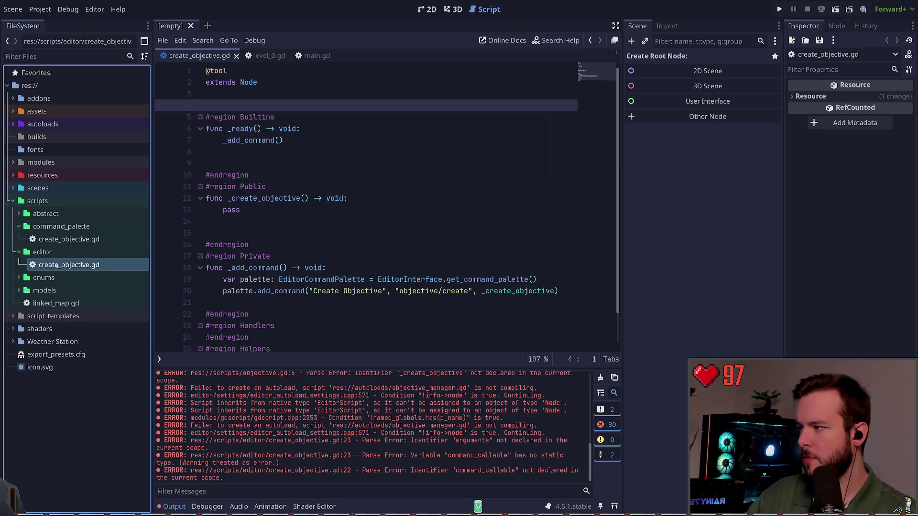
pyautogui.doubleClick(61, 242)
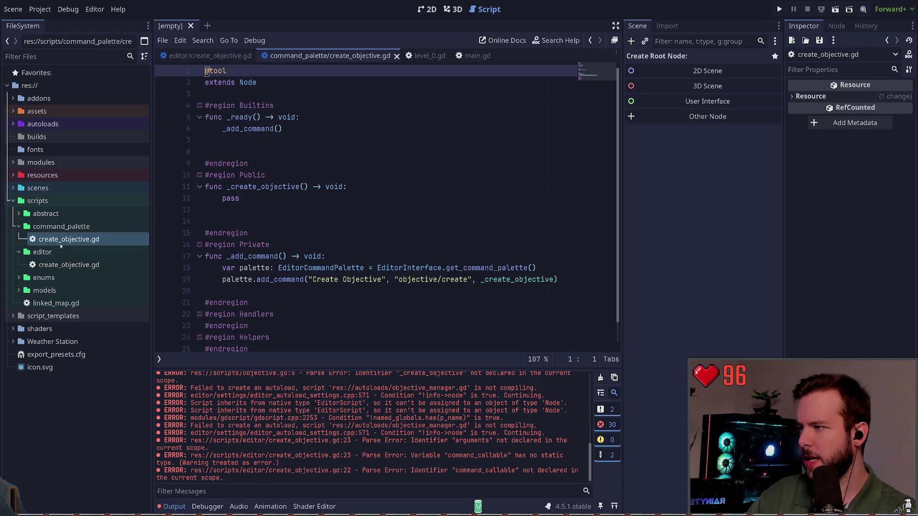
# Step: Delete the old scripts/editor folder and close the leftover unsaved script tab
pyautogui.click(61, 252)
pyautogui.press('Delete')
pyautogui.press('Return')
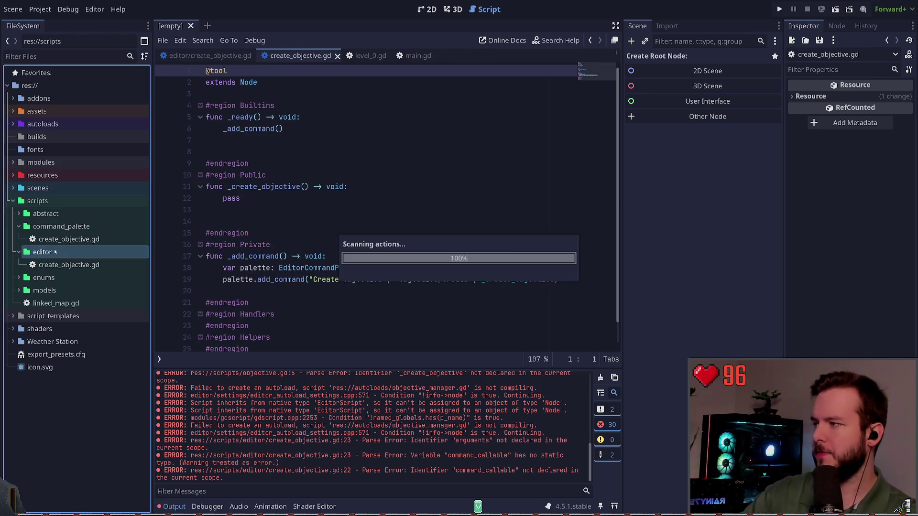
pyautogui.click(220, 164)
pyautogui.click(210, 94)
pyautogui.press('Return')
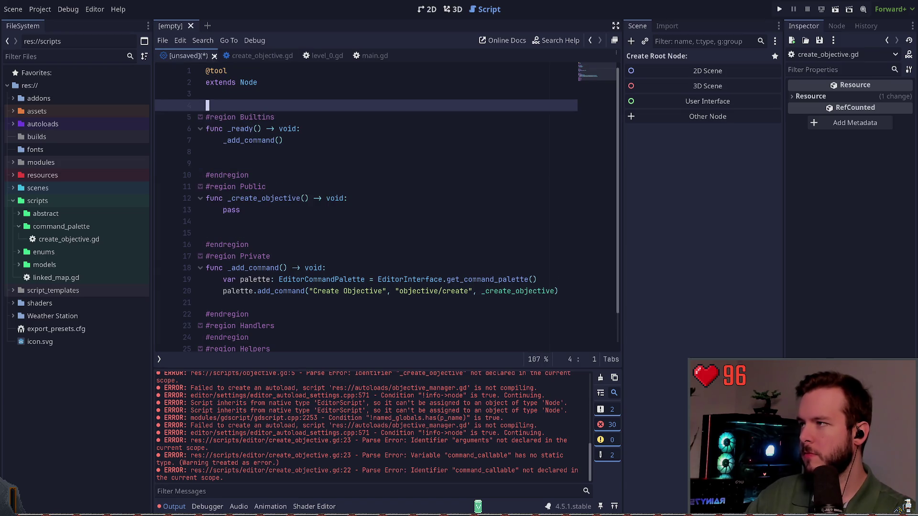
pyautogui.hotkey('ctrl', 'w')
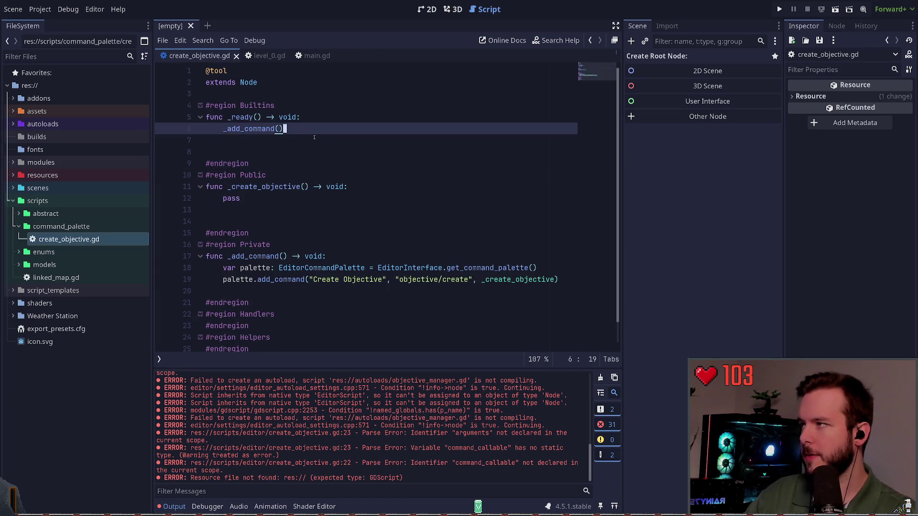
pyautogui.scroll(-1, 345, 178)
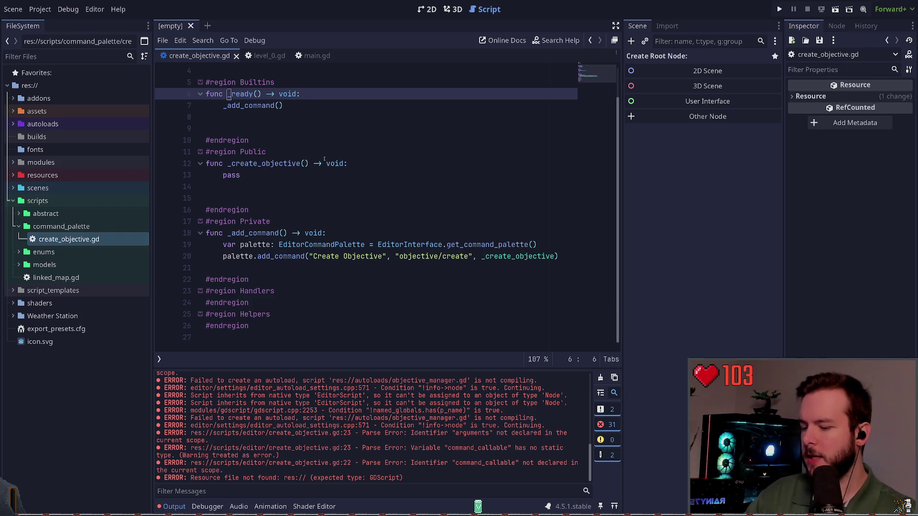
pyautogui.hotkey('ctrl', 'shift', 'p')
pyautogui.write('create')
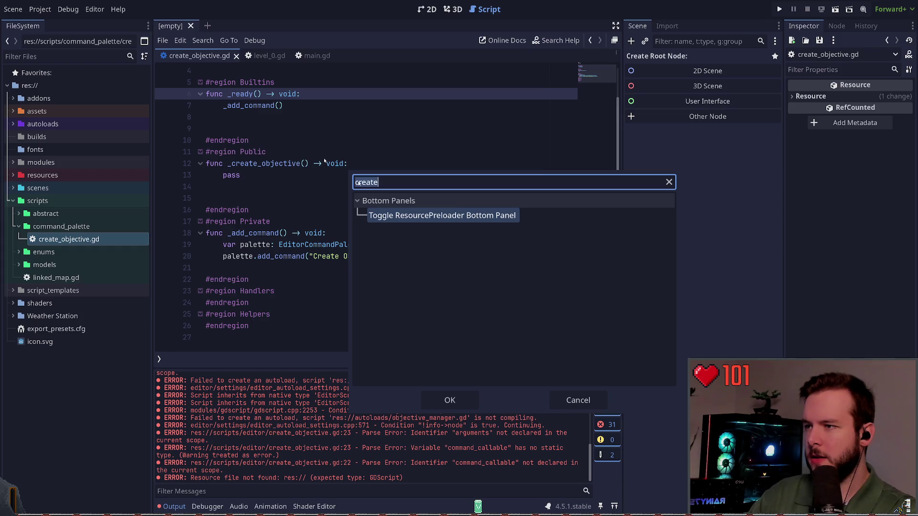
pyautogui.write('_objec')
pyautogui.hotkey('ctrl', 'a')
pyautogui.press('BackSpace')
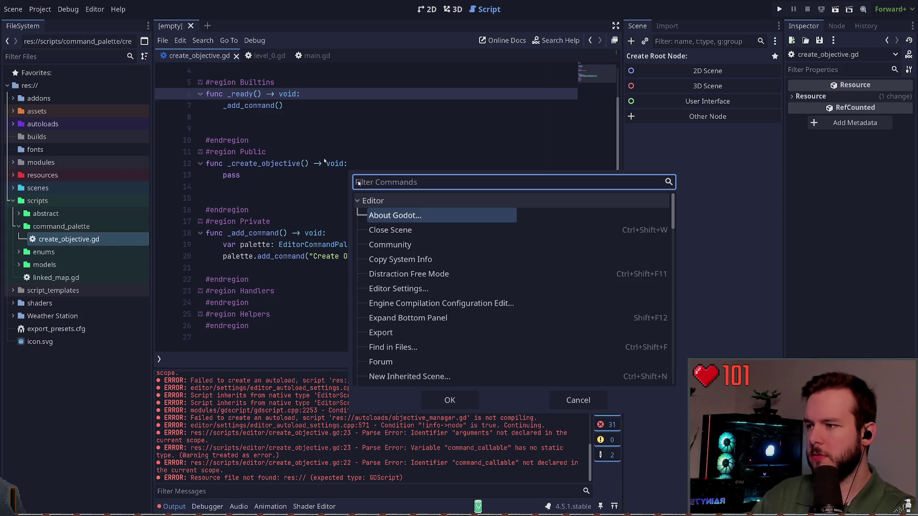
pyautogui.press('Escape')
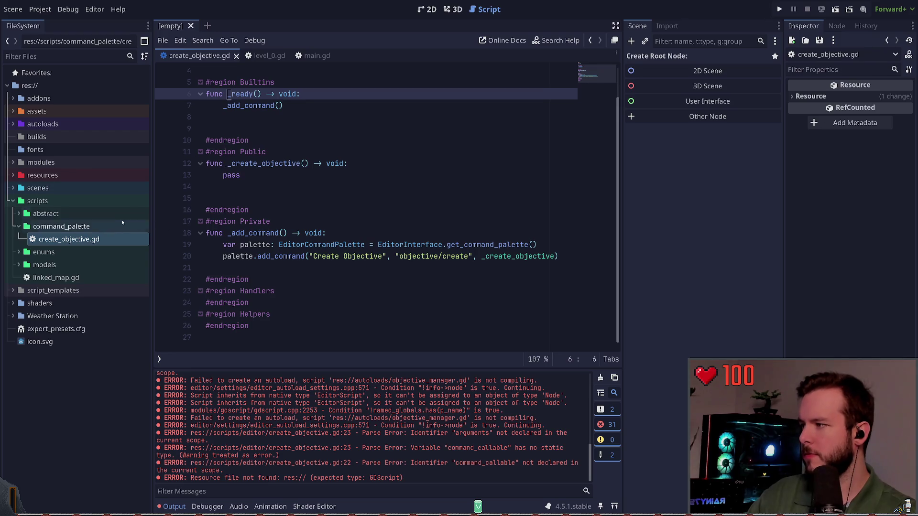
pyautogui.click(236, 56)
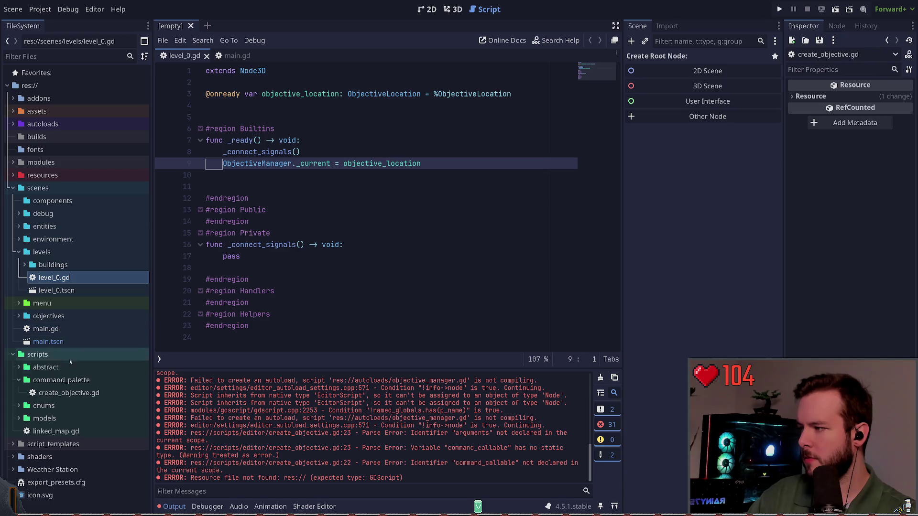
pyautogui.click(69, 393)
pyautogui.doubleClick(70, 393)
pyautogui.click(249, 210)
pyautogui.click(228, 210)
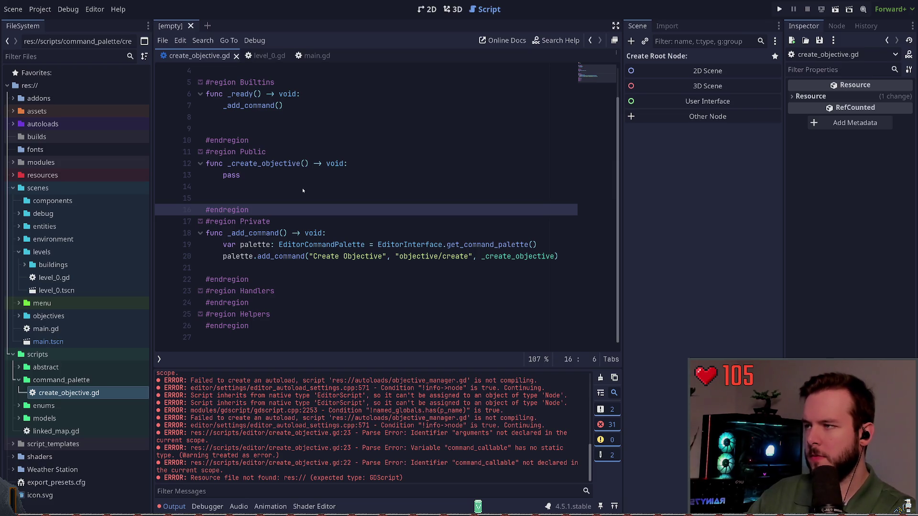
pyautogui.hotkey('ctrl', 'shift', 'p')
pyautogui.write('create')
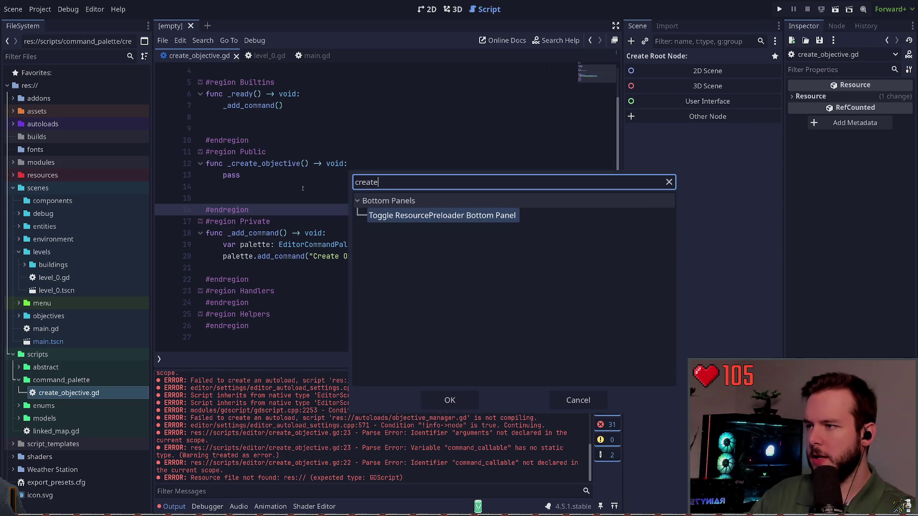
pyautogui.press('BackSpace')
pyautogui.press('BackSpace')
pyautogui.press('BackSpace')
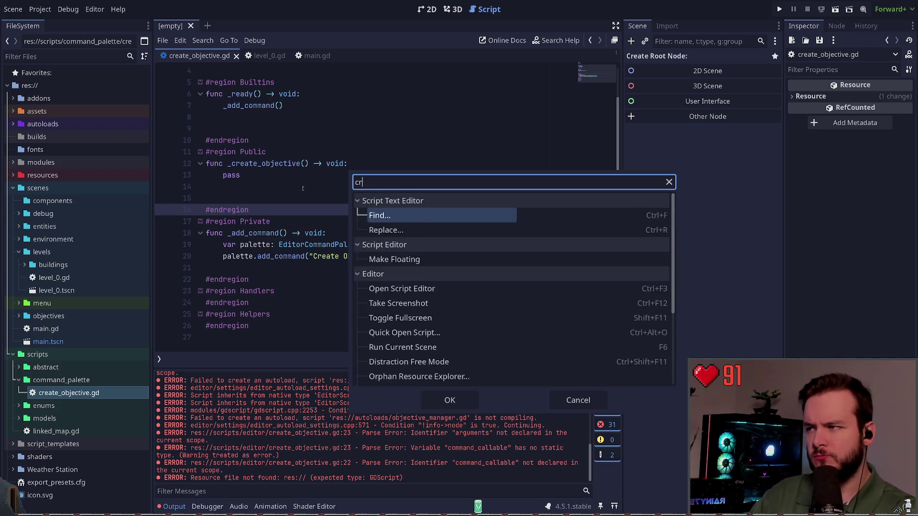
pyautogui.scroll(-15, 473, 292)
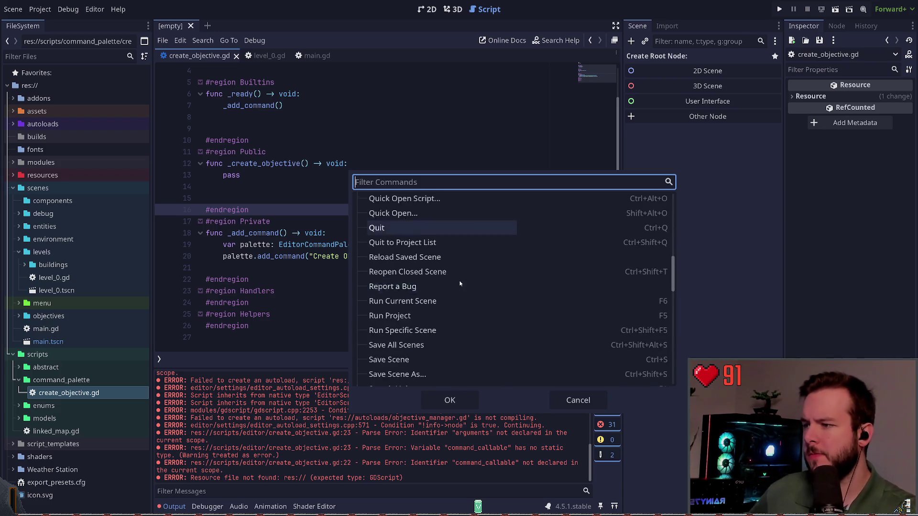
pyautogui.scroll(-10, 463, 289)
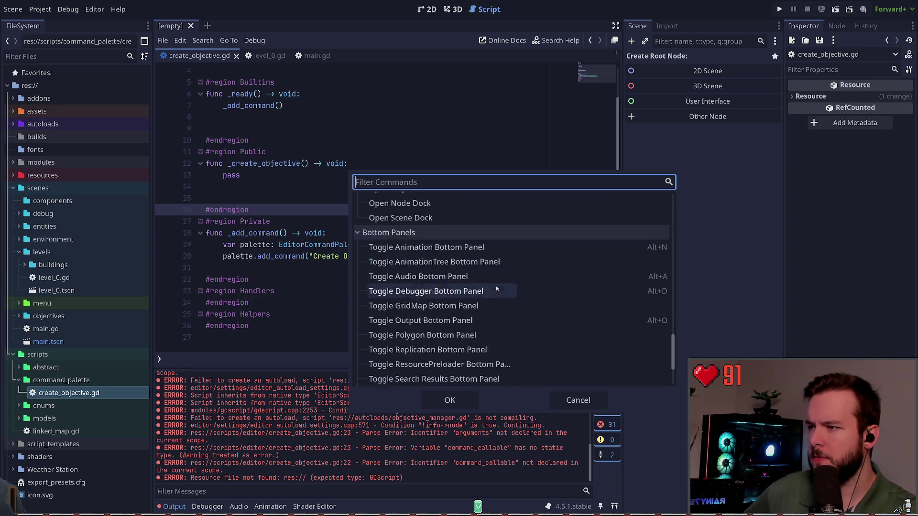
pyautogui.click(564, 399)
pyautogui.click(380, 266)
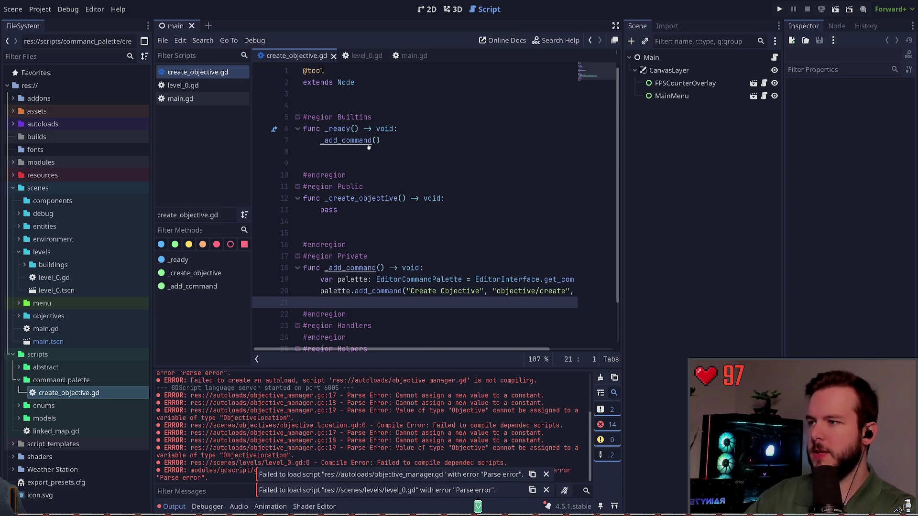
# Step: Search the Command Palette for 'create' and 'obje', then close it
pyautogui.hotkey('ctrl', 'shift', 'p')
pyautogui.write('create')
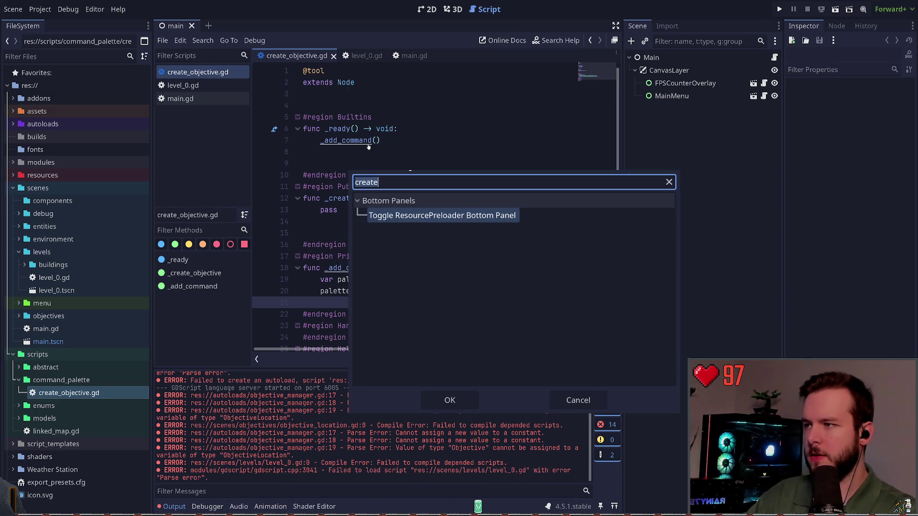
pyautogui.hotkey('ctrl', 'BackSpace')
pyautogui.write('obje')
pyautogui.hotkey('ctrl', 'BackSpace')
pyautogui.press('Escape')
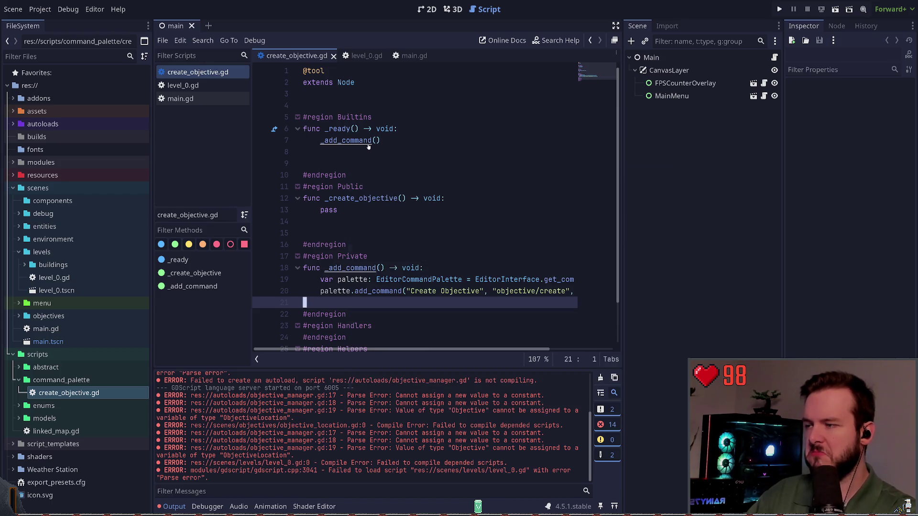
# Step: Review create_objective.gd and hide the script list to widen the code editor
pyautogui.click(417, 175)
pyautogui.scroll(-2, 417, 231)
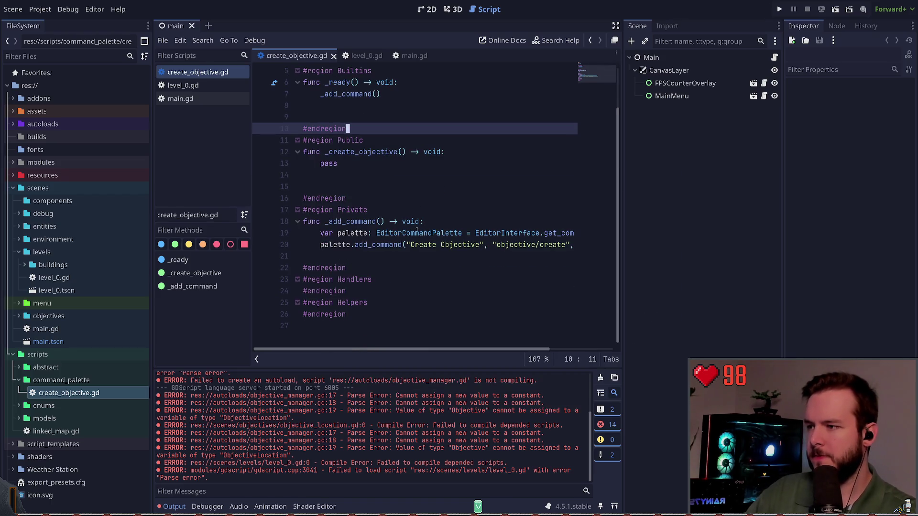
pyautogui.click(397, 255)
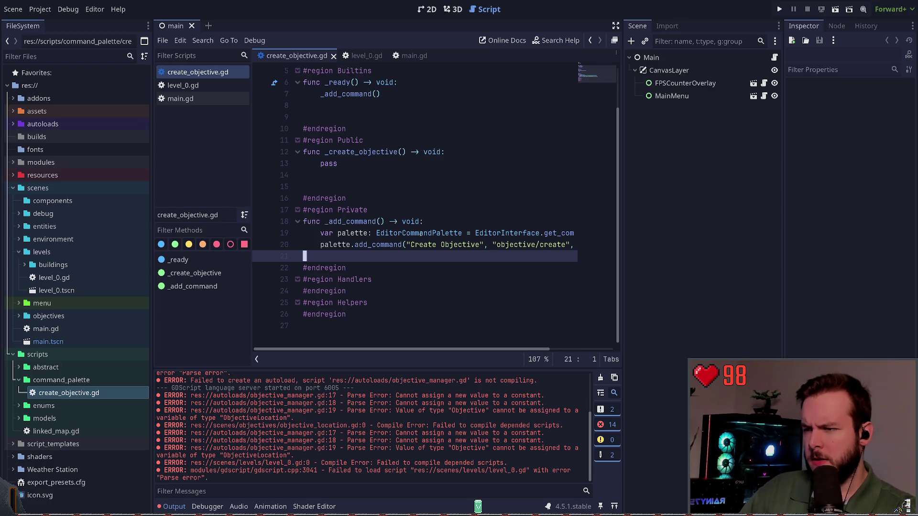
pyautogui.scroll(2, 372, 234)
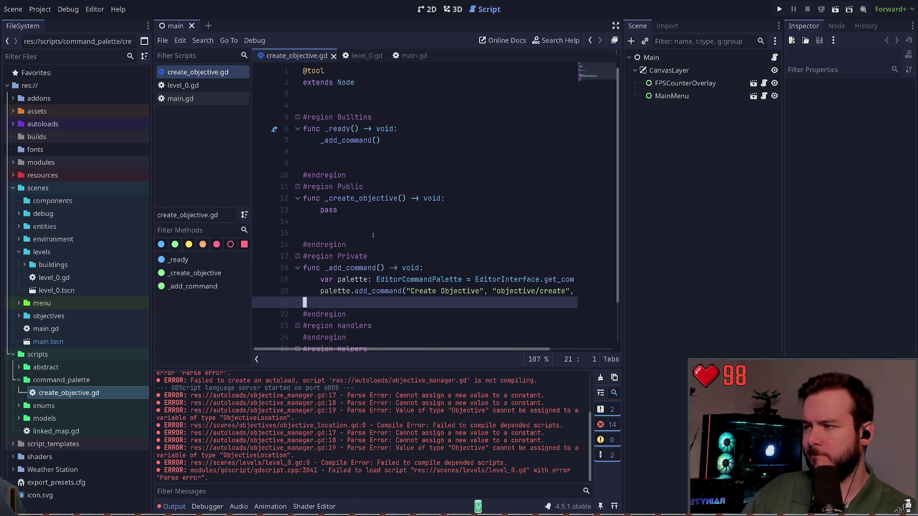
pyautogui.hscroll(3, 402, 355)
pyautogui.hscroll(-3, 402, 354)
pyautogui.scroll(-2, 405, 352)
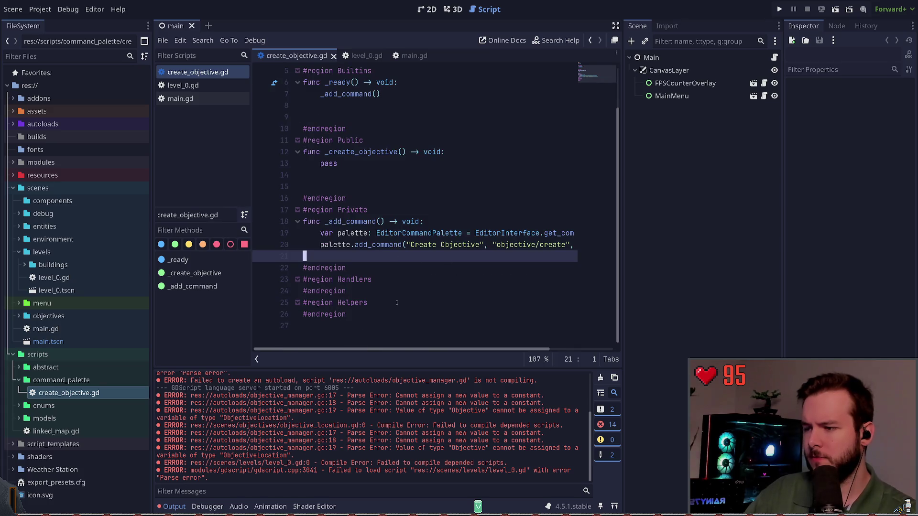
pyautogui.hscroll(3, 407, 350)
pyautogui.hscroll(-3, 407, 351)
pyautogui.click(257, 359)
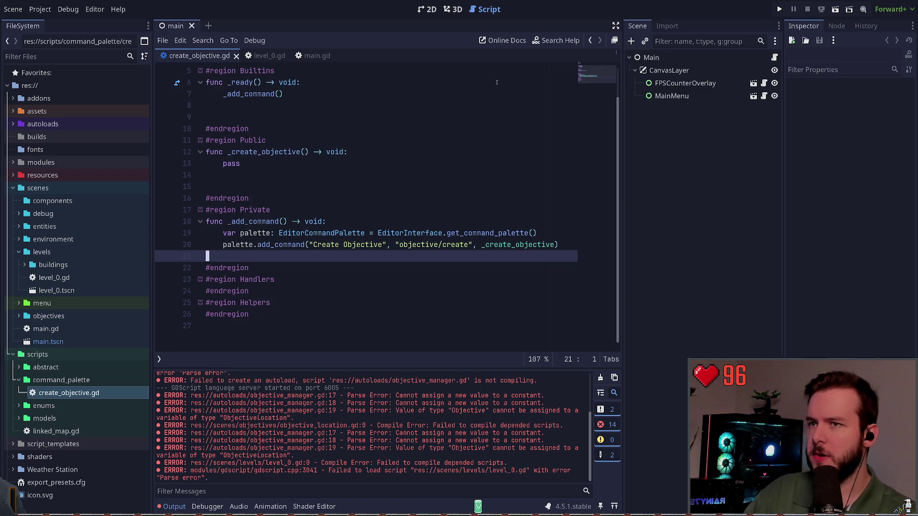
# Step: Search Project Settings for 'command', find nothing relevant, and close it
pyautogui.click(40, 9)
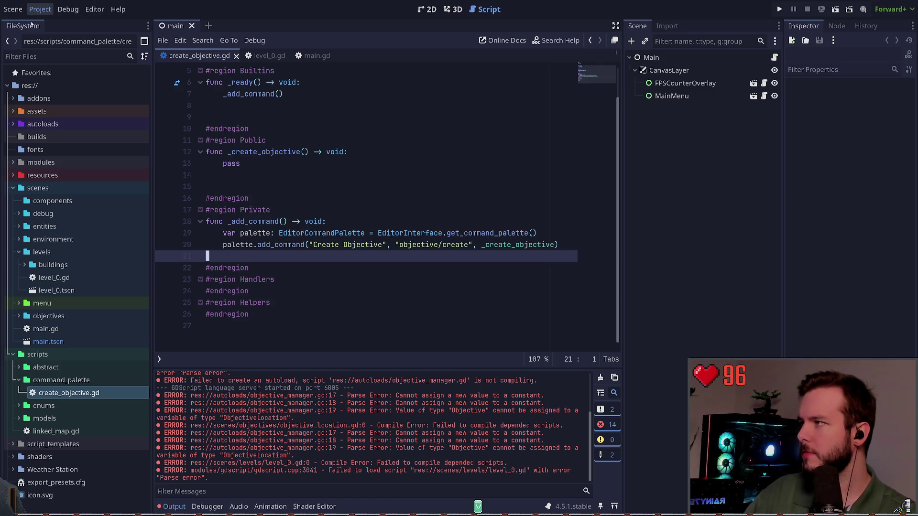
pyautogui.click(62, 23)
pyautogui.scroll(-10, 86, 114)
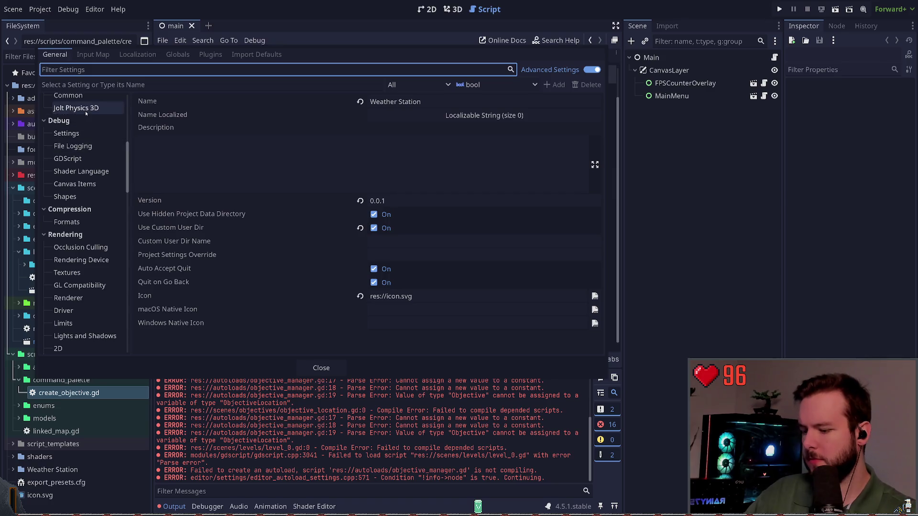
pyautogui.write('command')
pyautogui.hotkey('ctrl', 'a')
pyautogui.press('BackSpace')
pyautogui.press('Escape')
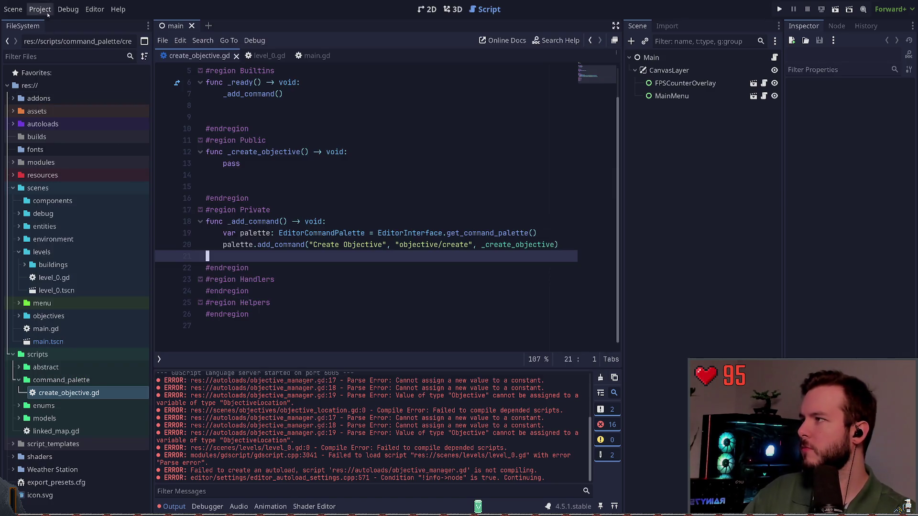
# Step: Search Editor Settings for 'command' and 'palette', then open the full command palette with Ctrl+Shift+P
pyautogui.hotkey('ctrl', 'shift', 'p')
pyautogui.press('Escape')
pyautogui.click(95, 9)
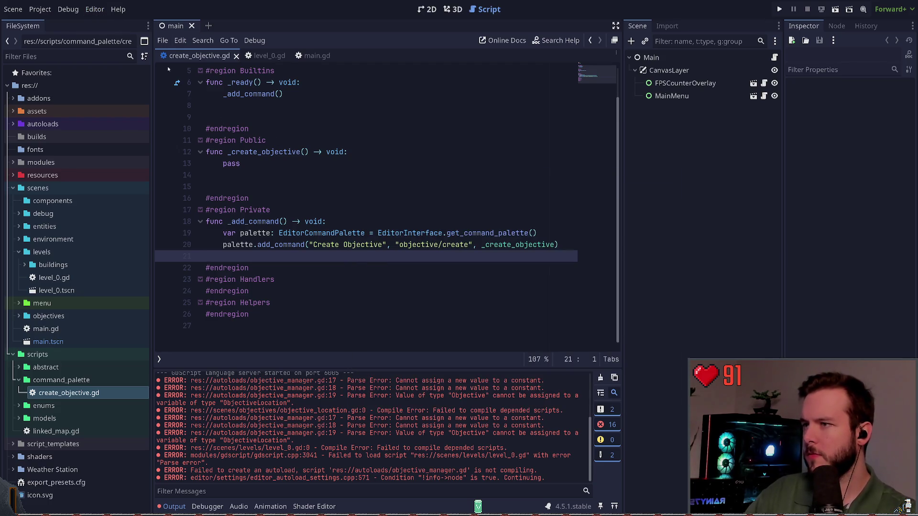
pyautogui.click(110, 24)
pyautogui.write('command')
pyautogui.hotkey('ctrl', 'a')
pyautogui.write('palette')
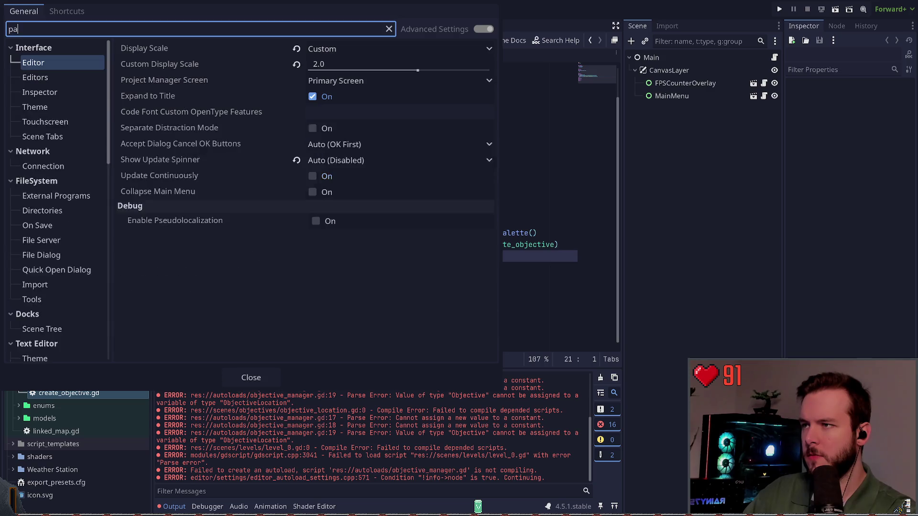
pyautogui.hotkey('ctrl', 'a')
pyautogui.press('BackSpace')
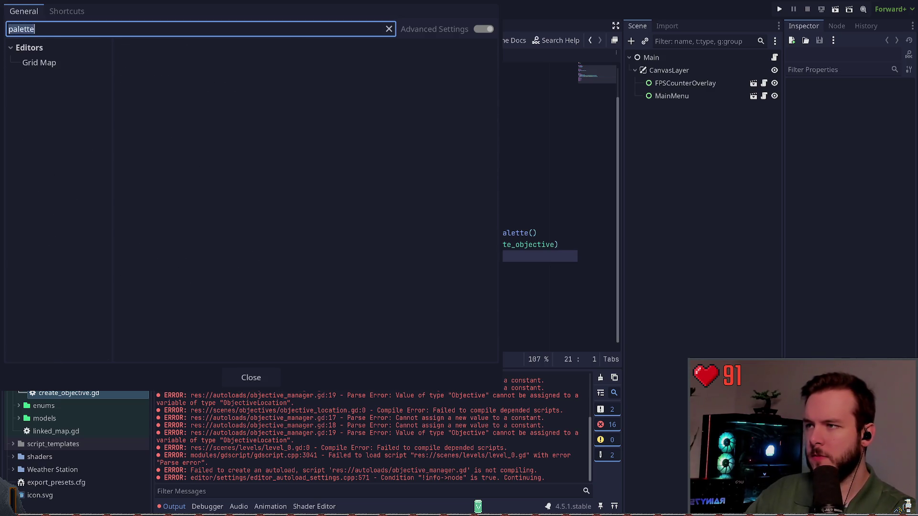
pyautogui.press('Escape')
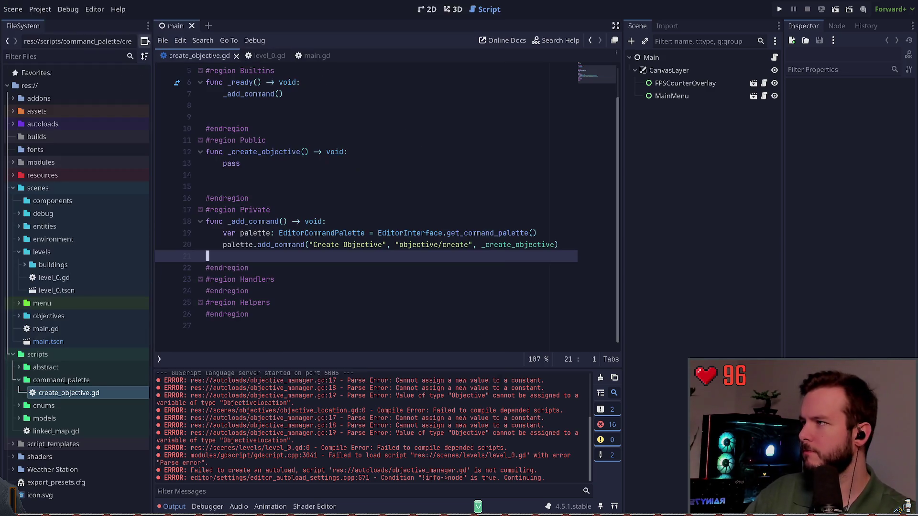
pyautogui.hotkey('ctrl', 'shift', 'p')
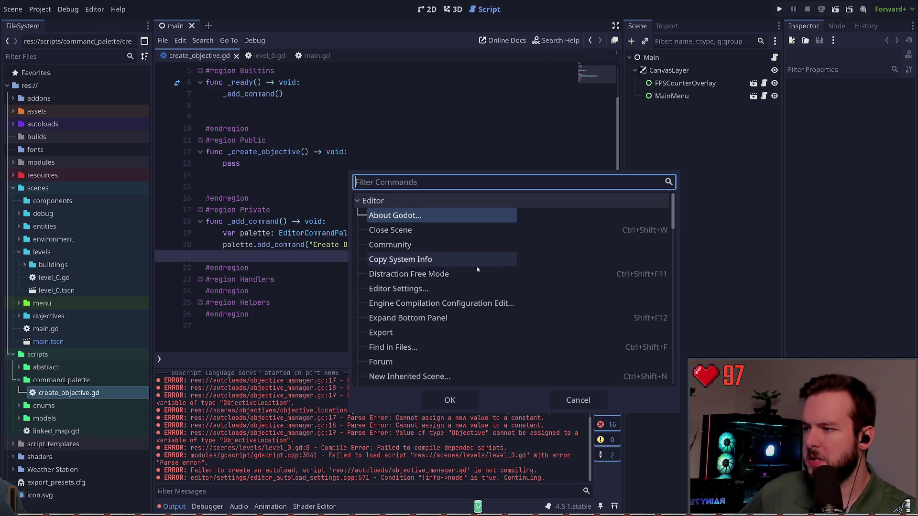
# Step: Scroll the palette's Editor commands, confirm Create Objective is absent, and cancel the palette
pyautogui.scroll(-8, 478, 268)
pyautogui.scroll(-5, 445, 286)
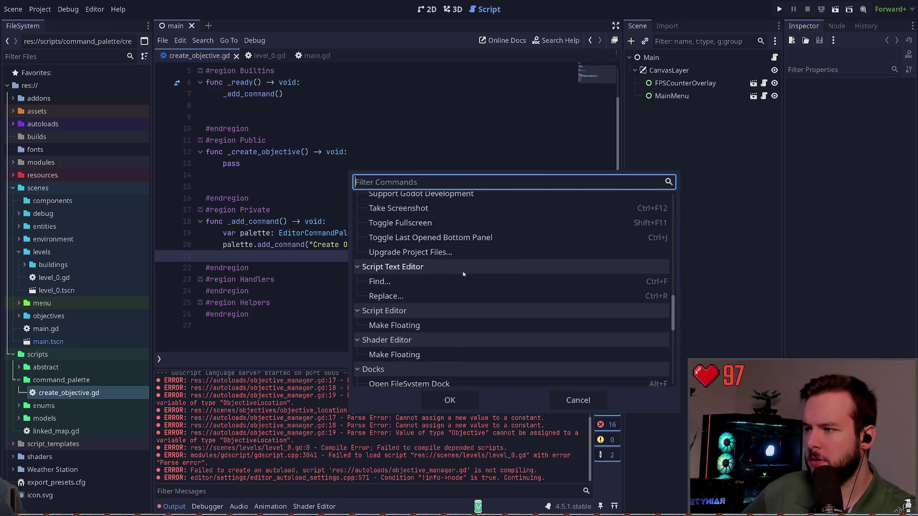
pyautogui.scroll(-8, 459, 278)
pyautogui.scroll(8, 435, 291)
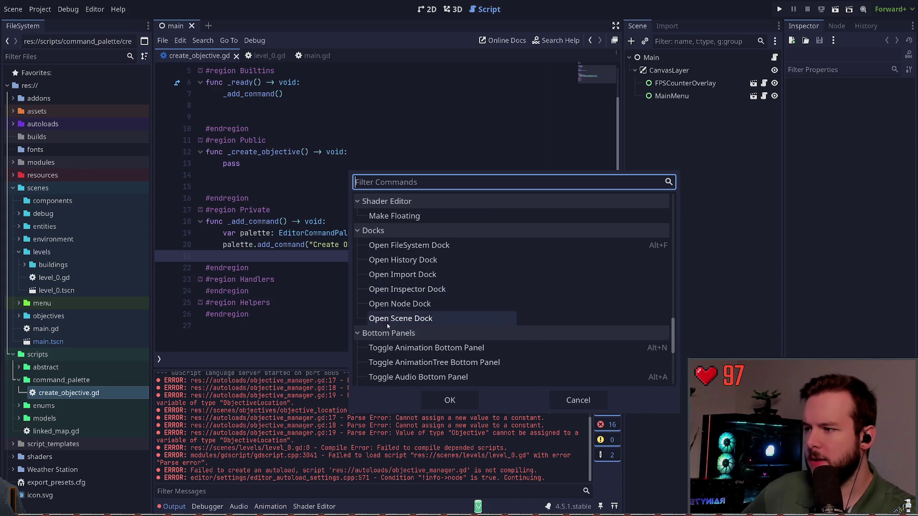
pyautogui.scroll(-3, 380, 296)
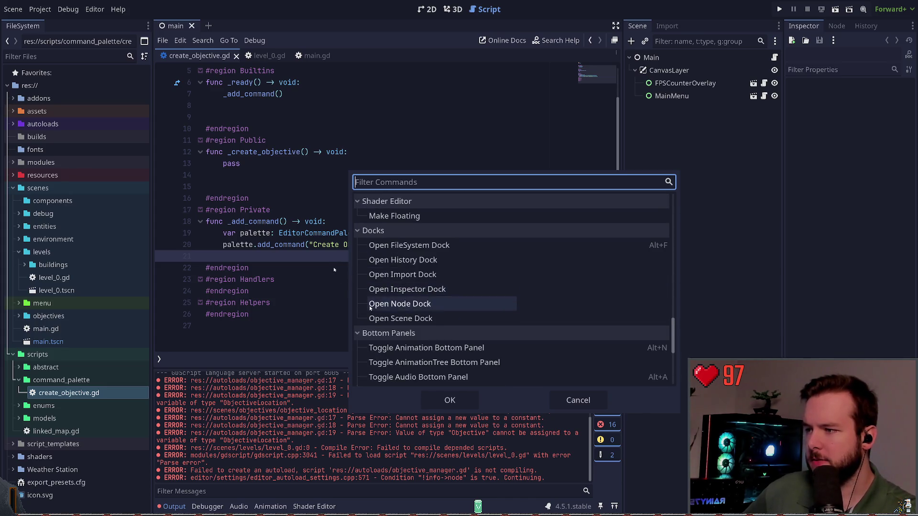
pyautogui.click(567, 397)
# Step: Return the caret to empty line 21 in create_objective.gd
pyautogui.press('Up')
pyautogui.press('Up')
pyautogui.press('Up')
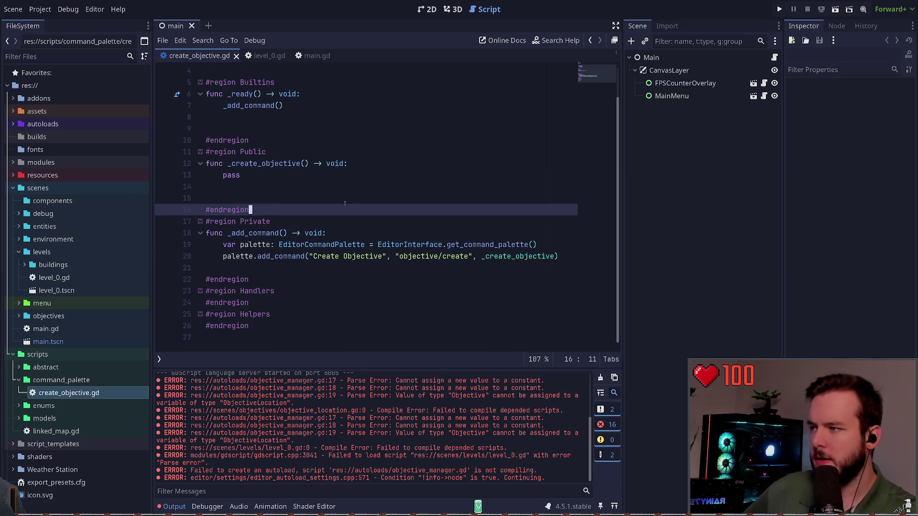
pyautogui.click(335, 268)
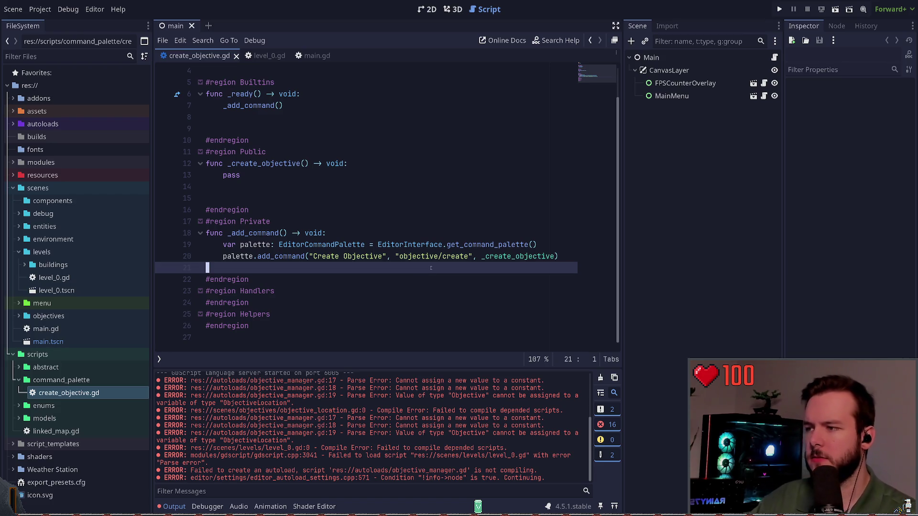
pyautogui.scroll(1, 283, 271)
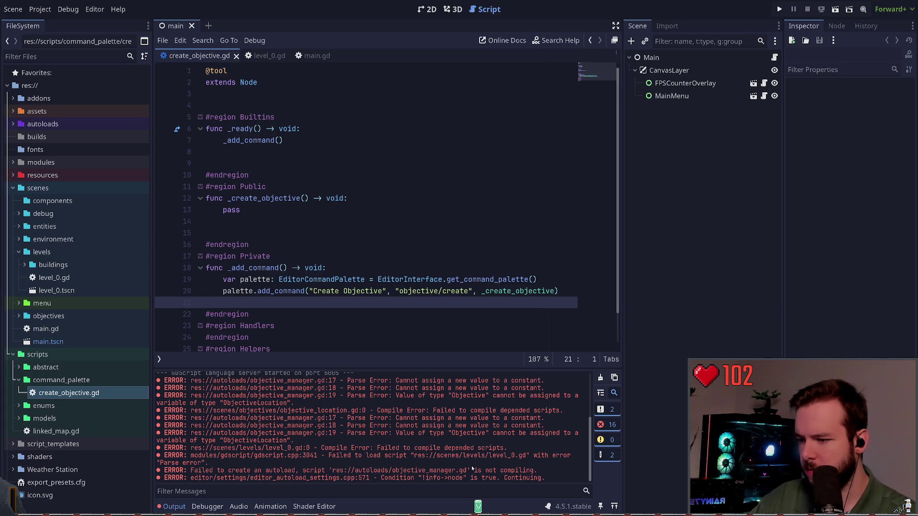
# Step: Review the Plugins and Autoload lists in Project Settings, then close it
pyautogui.click(378, 267)
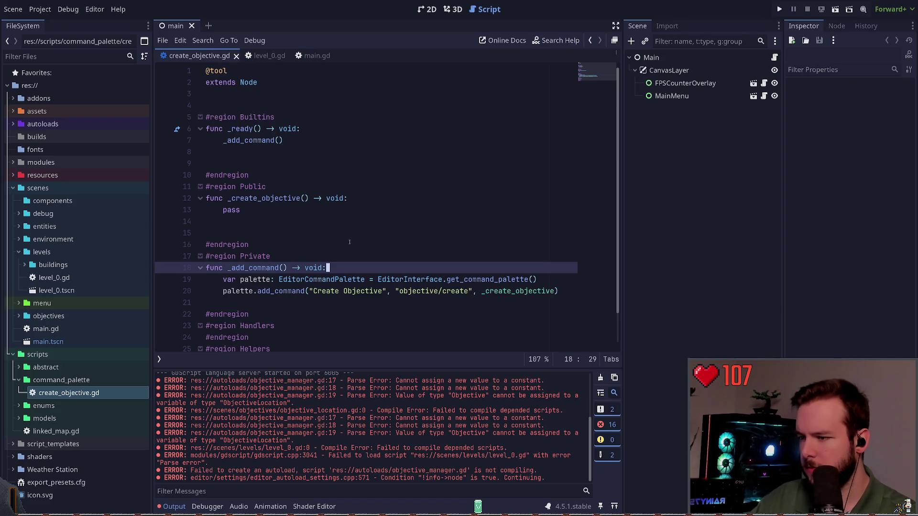
pyautogui.click(39, 9)
pyautogui.click(62, 22)
pyautogui.click(201, 54)
pyautogui.click(178, 54)
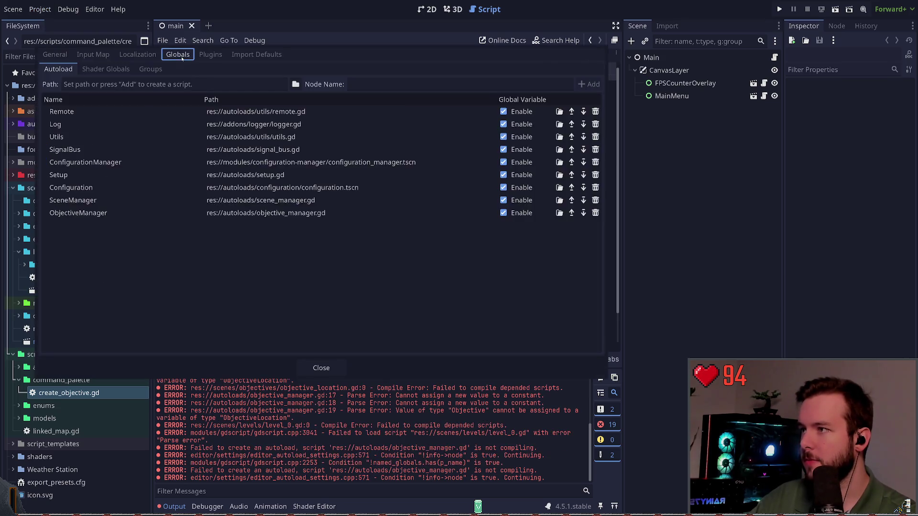
pyautogui.click(330, 367)
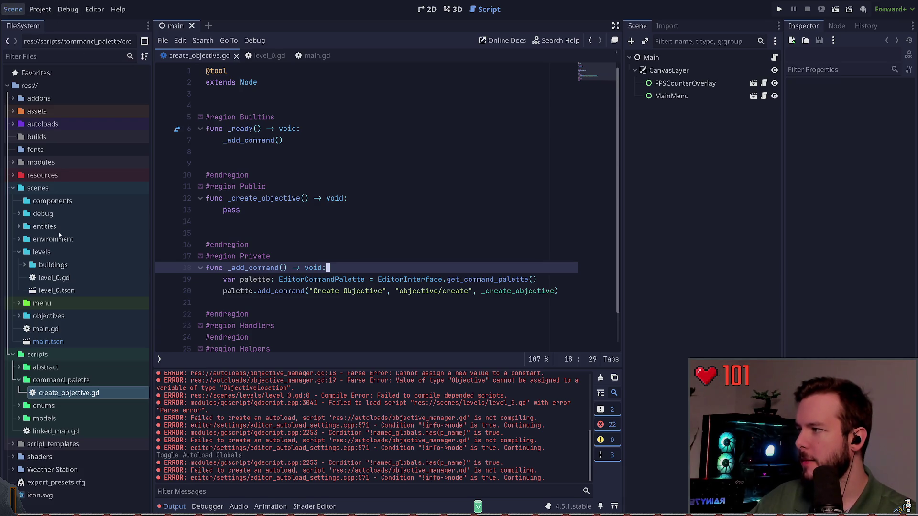
# Step: Search the command palette for 'create', cancel it, and open main.gd from the FileSystem dock
pyautogui.hotkey('shift', 'Up')
pyautogui.hotkey('shift', 'Up')
pyautogui.hotkey('shift', 'Up')
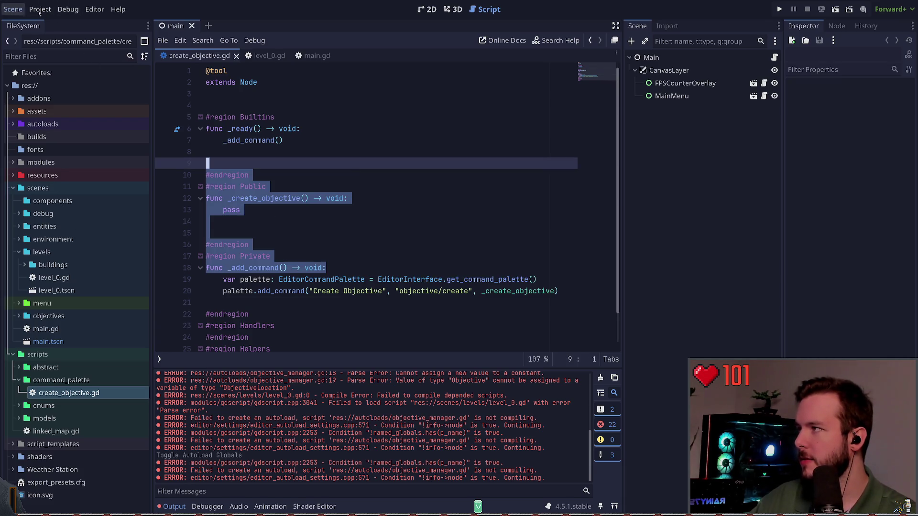
pyautogui.click(335, 116)
pyautogui.hotkey('ctrl', 'shift', 'p')
pyautogui.write('create')
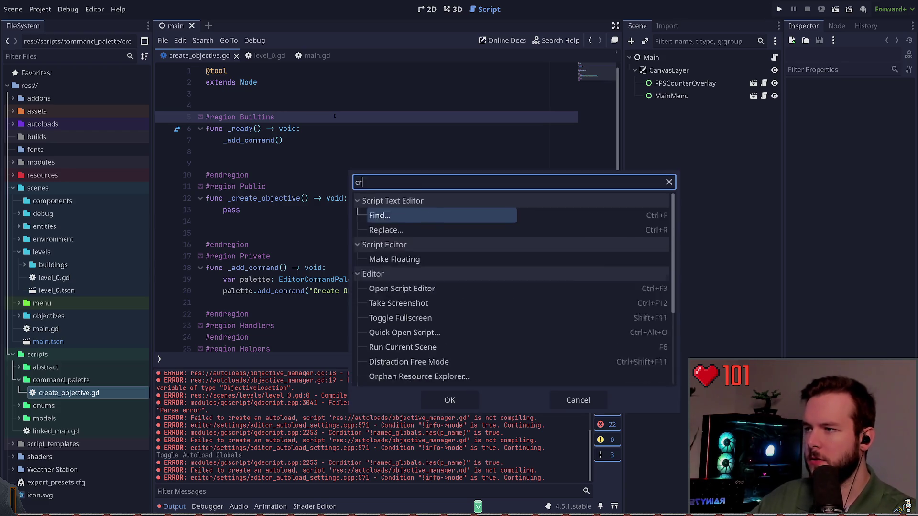
pyautogui.press('Escape')
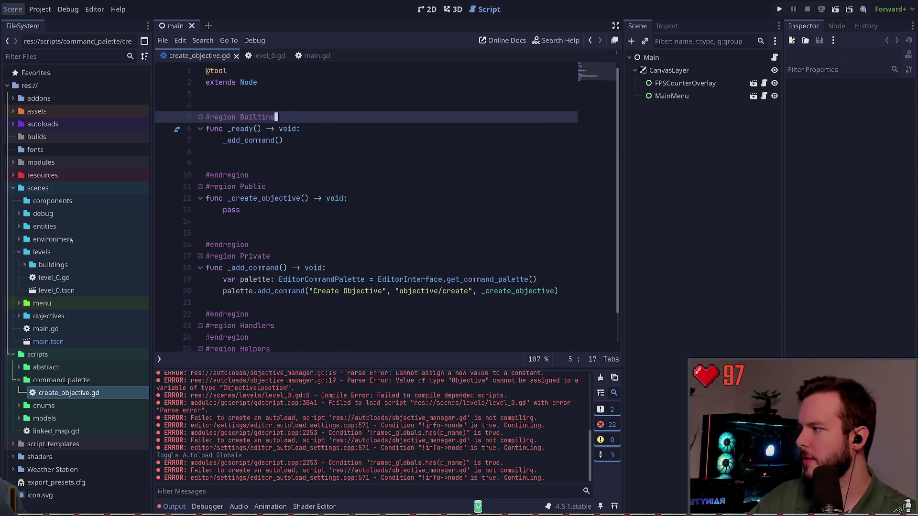
pyautogui.doubleClick(45, 329)
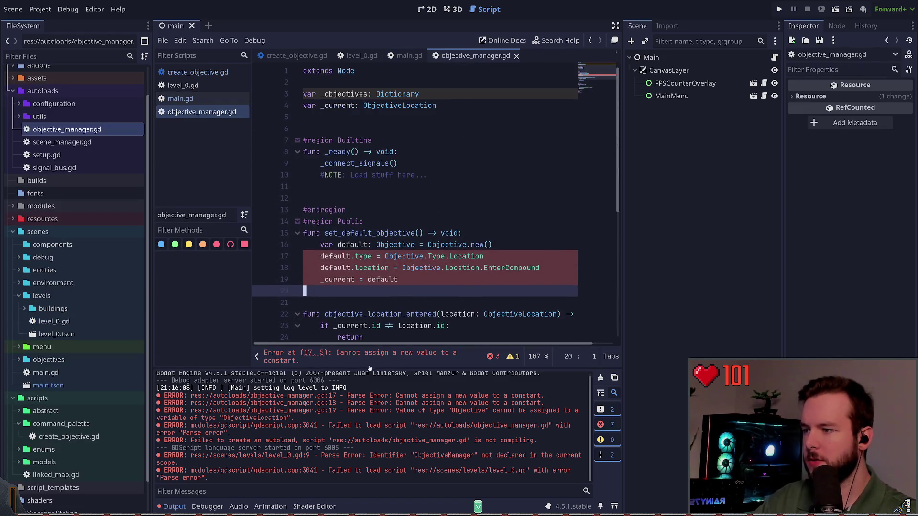
# Step: Comment out the _objectives Dictionary and set_default_objective function in objective_manager.gd, then save
pyautogui.click(256, 356)
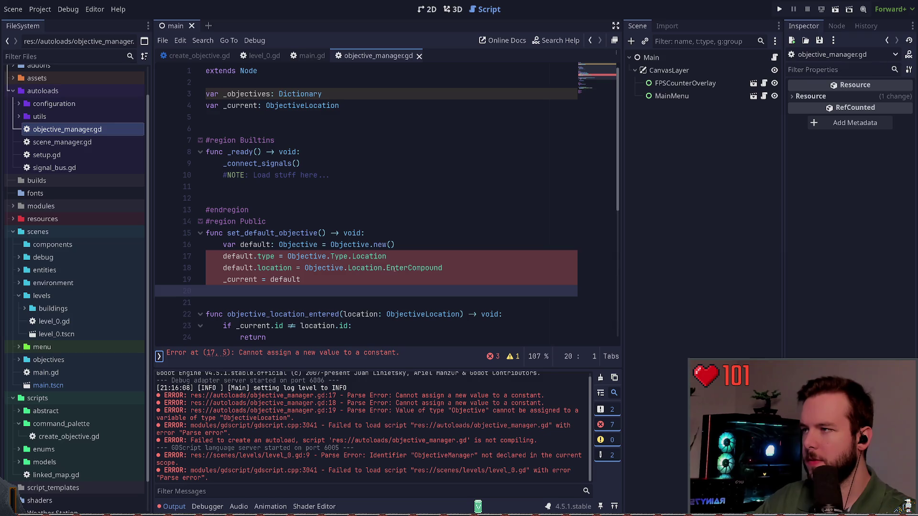
pyautogui.click(333, 88)
pyautogui.press('Down')
pyautogui.hotkey('ctrl', 'k')
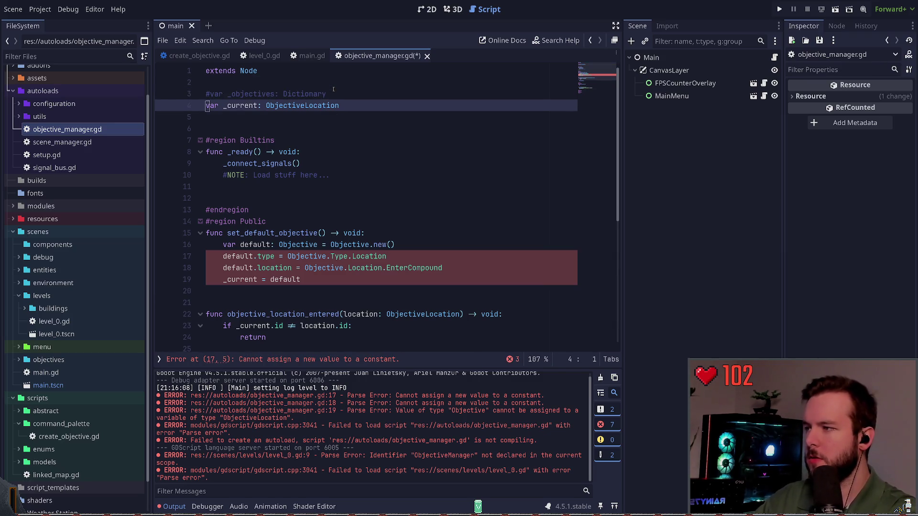
pyautogui.press('Down')
pyautogui.press('Down')
pyautogui.press('Down')
pyautogui.press('Down')
pyautogui.press('Down')
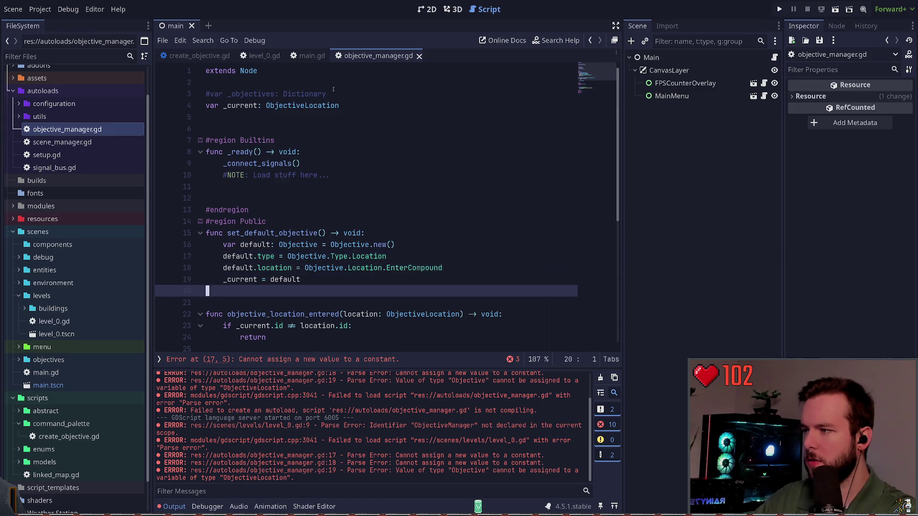
pyautogui.hotkey('shift', 'Up')
pyautogui.hotkey('shift', 'Up')
pyautogui.hotkey('shift', 'Up')
pyautogui.hotkey('ctrl', 'k')
pyautogui.press('Return')
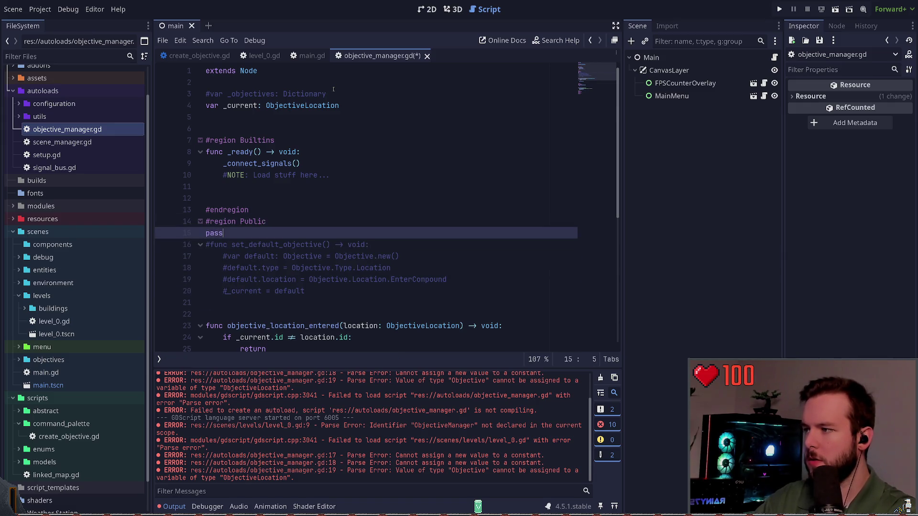
pyautogui.hotkey('ctrl', 's')
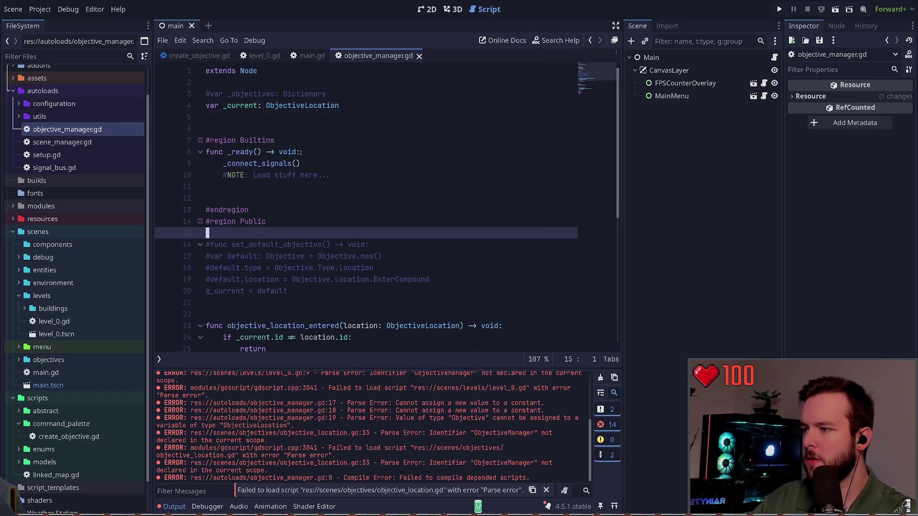
# Step: Jump to the objective_location.gd error and comment out its ObjectiveManager call on line 33
pyautogui.scroll(-7, 305, 137)
pyautogui.scroll(6, 356, 324)
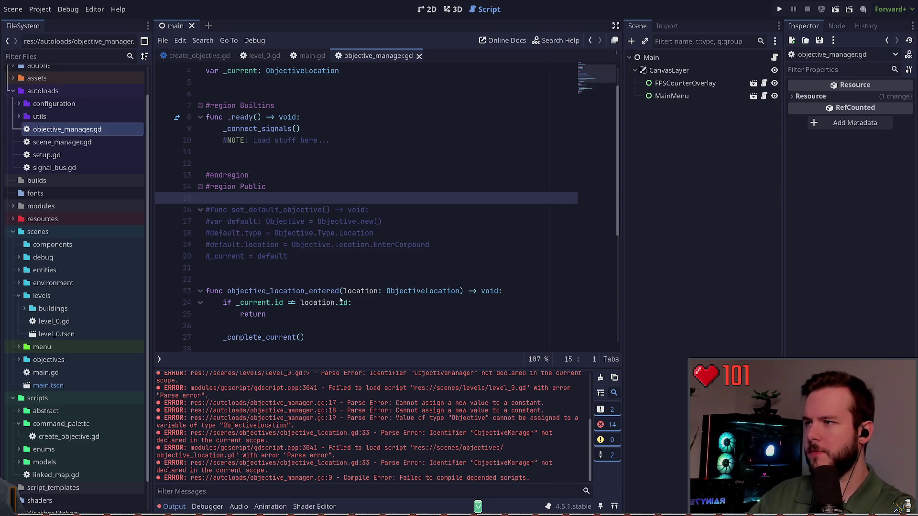
pyautogui.keyDown('ctrl'); pyautogui.click(341, 301); pyautogui.keyUp('ctrl')
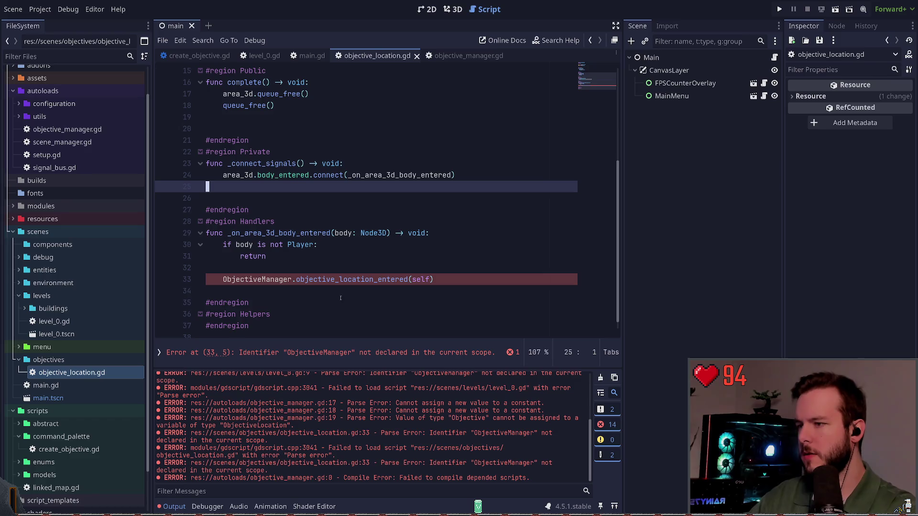
pyautogui.click(328, 279)
pyautogui.hotkey('ctrl', 'k')
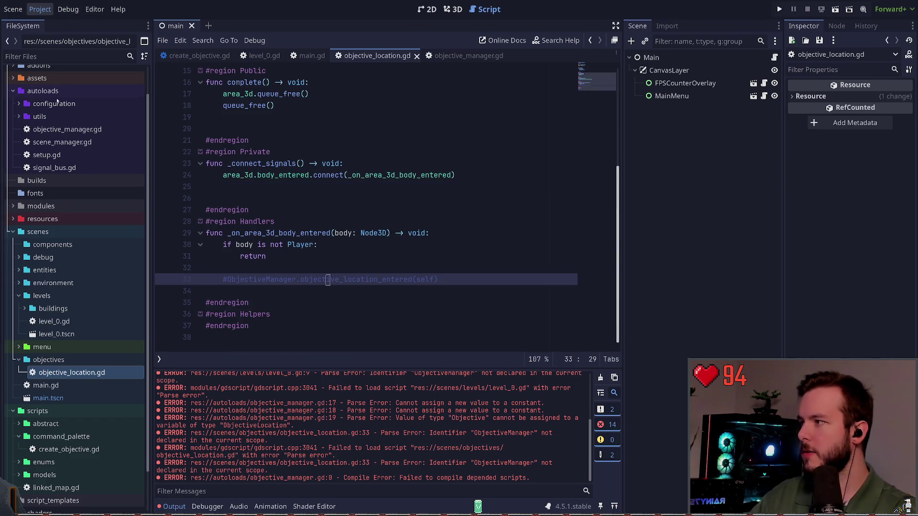
# Step: Search the command palette for 'bottom', then clear the search and close it
pyautogui.click(320, 139)
pyautogui.hotkey('ctrl', 'shift', 'p')
pyautogui.write('bottom')
pyautogui.hotkey('ctrl', 'a')
pyautogui.press('BackSpace')
pyautogui.press('Escape')
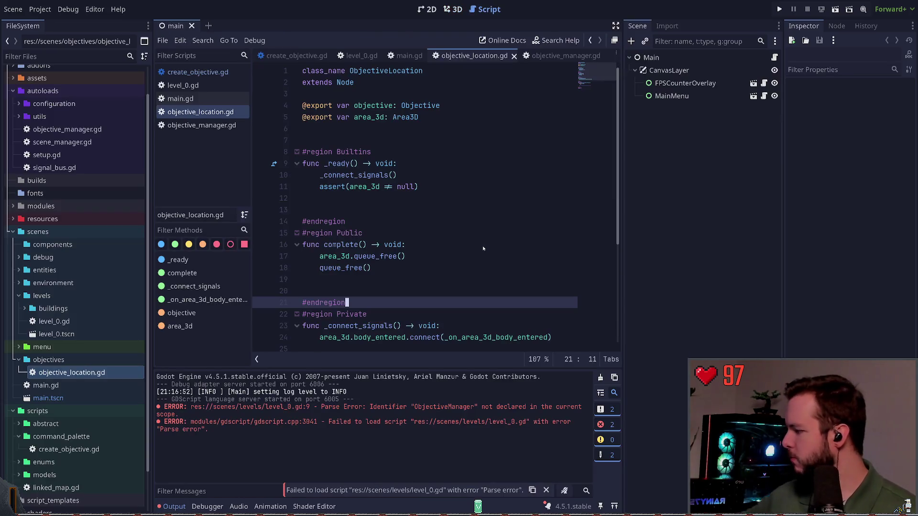
# Step: Open level_0.gd at its ObjectiveManager error on line 9 and check the project's autoloaded globals
pyautogui.click(452, 195)
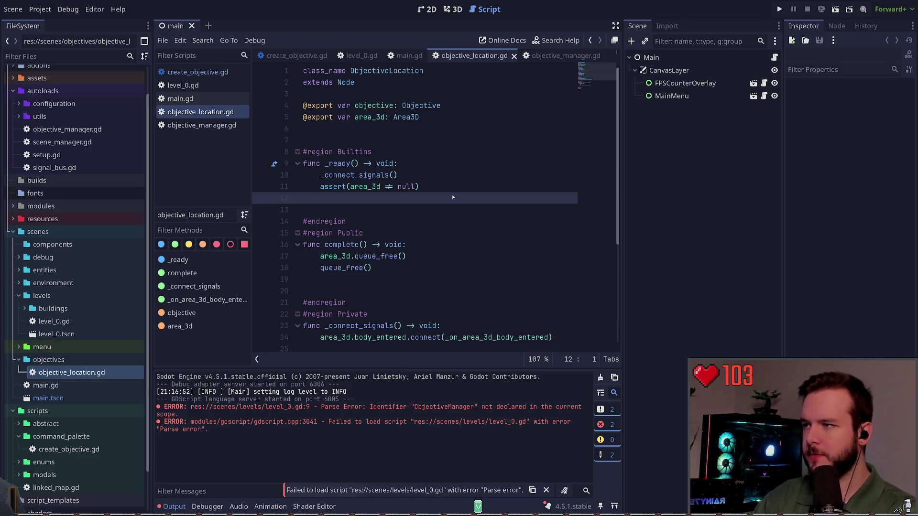
pyautogui.hotkey('alt', 'Left')
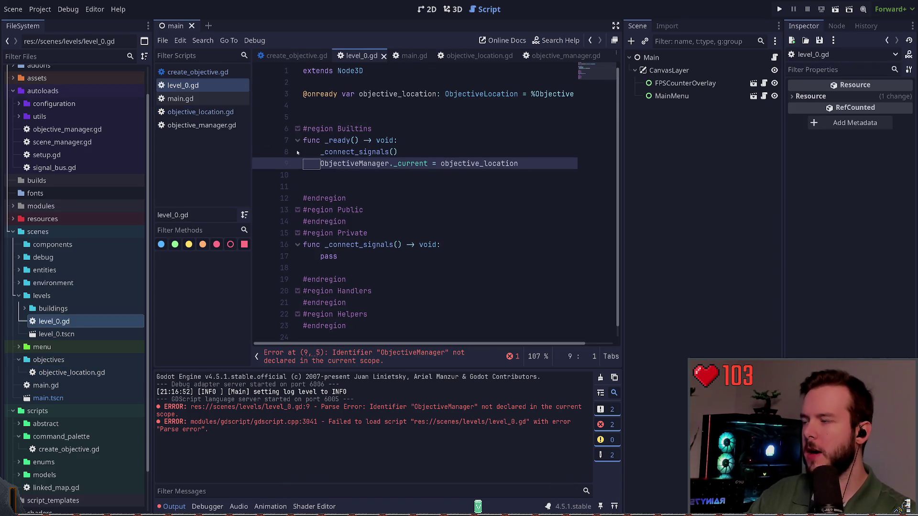
pyautogui.click(34, 24)
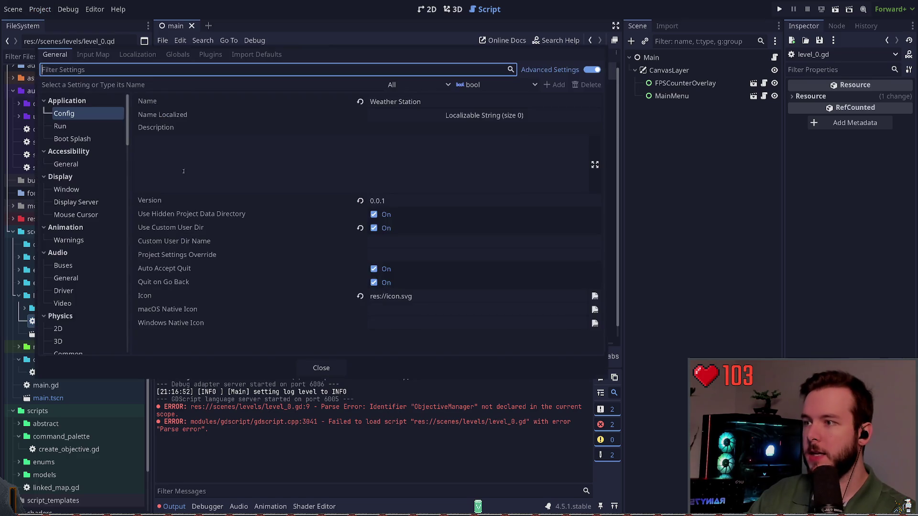
pyautogui.click(178, 54)
pyautogui.click(322, 368)
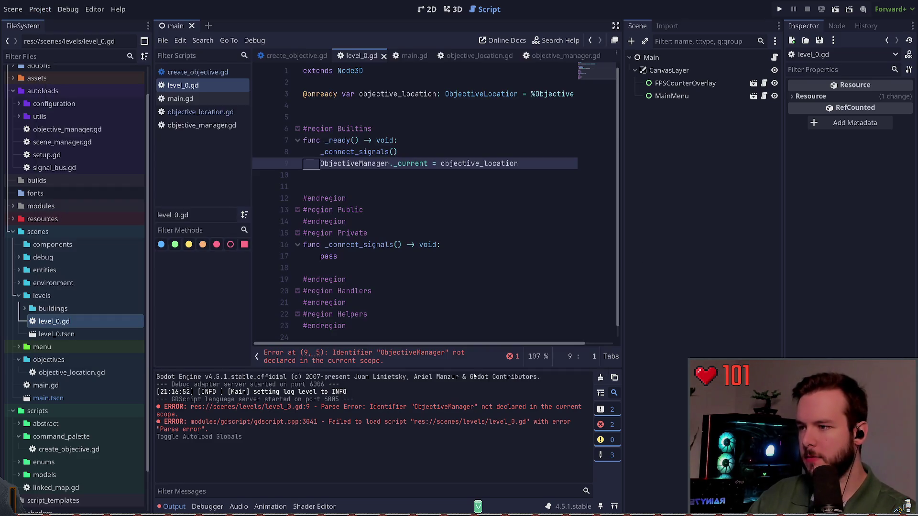
pyautogui.click(379, 210)
pyautogui.click(367, 171)
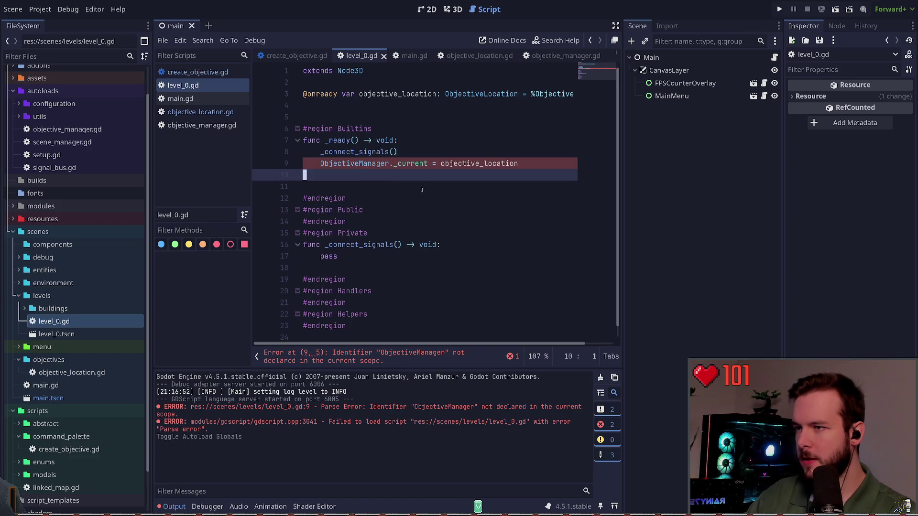
pyautogui.click(377, 359)
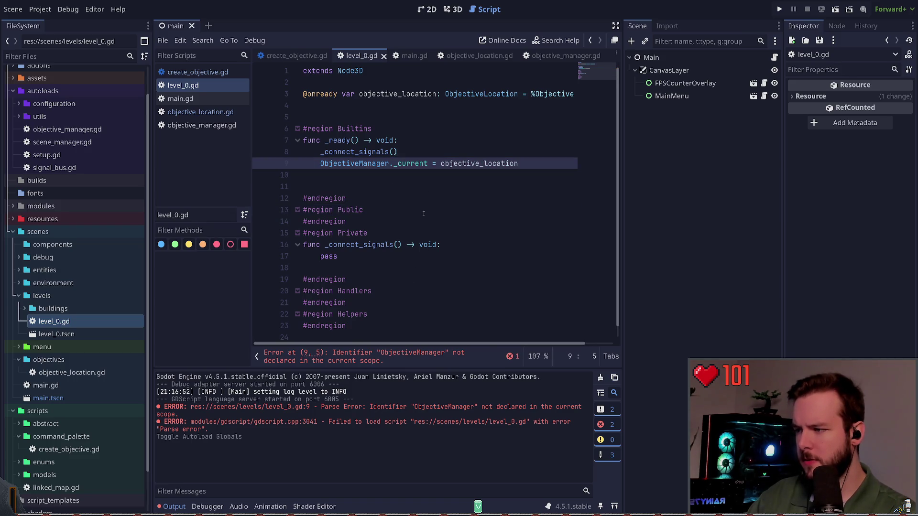
pyautogui.click(373, 198)
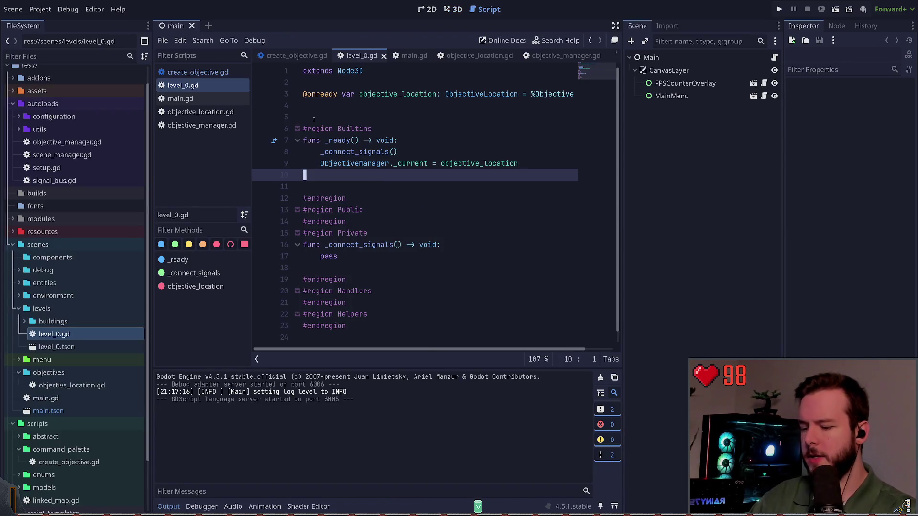
# Step: Search the command palette for 'preload' and 'objective', closing it without running anything
pyautogui.hotkey('ctrl', 'shift', 'p')
pyautogui.write('preload')
pyautogui.press('BackSpace')
pyautogui.press('BackSpace')
pyautogui.press('BackSpace')
pyautogui.write('objective')
pyautogui.press('BackSpace')
pyautogui.press('BackSpace')
pyautogui.press('BackSpace')
pyautogui.press('Escape')
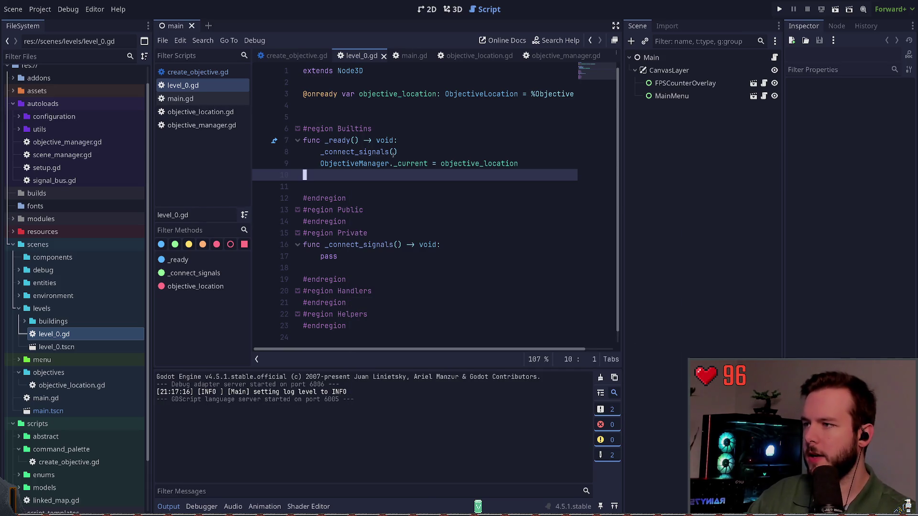
# Step: Close the level_0.gd, objective_location.gd and objective_manager.gd scripts
pyautogui.click(256, 359)
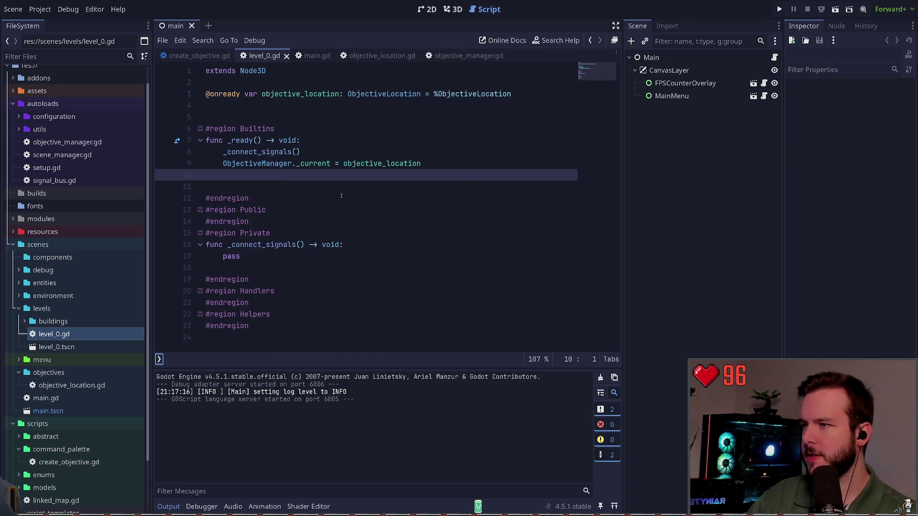
pyautogui.click(286, 56)
pyautogui.click(354, 57)
pyautogui.click(367, 56)
pyautogui.click(372, 56)
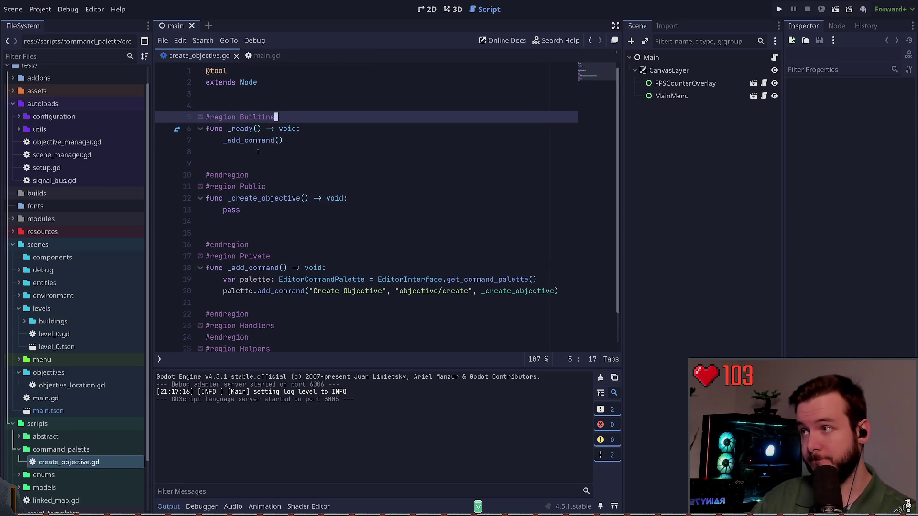
pyautogui.click(247, 164)
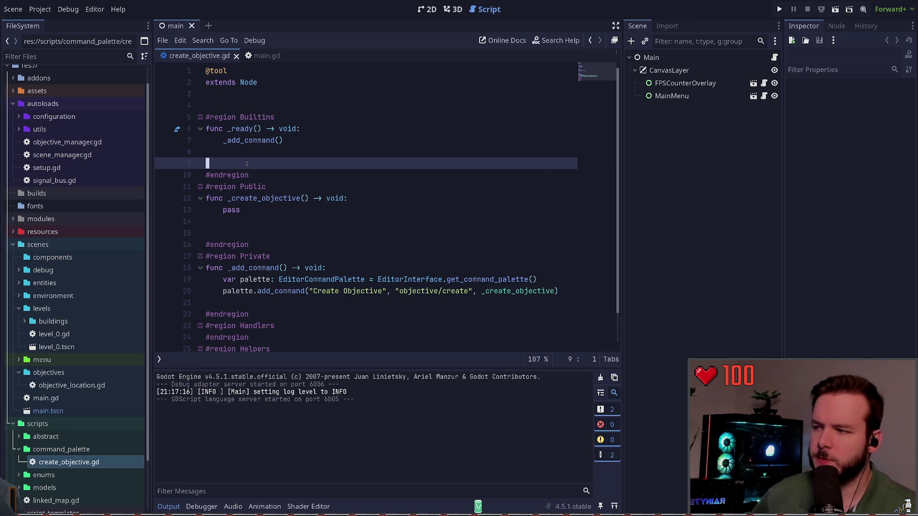
pyautogui.scroll(-1, 280, 256)
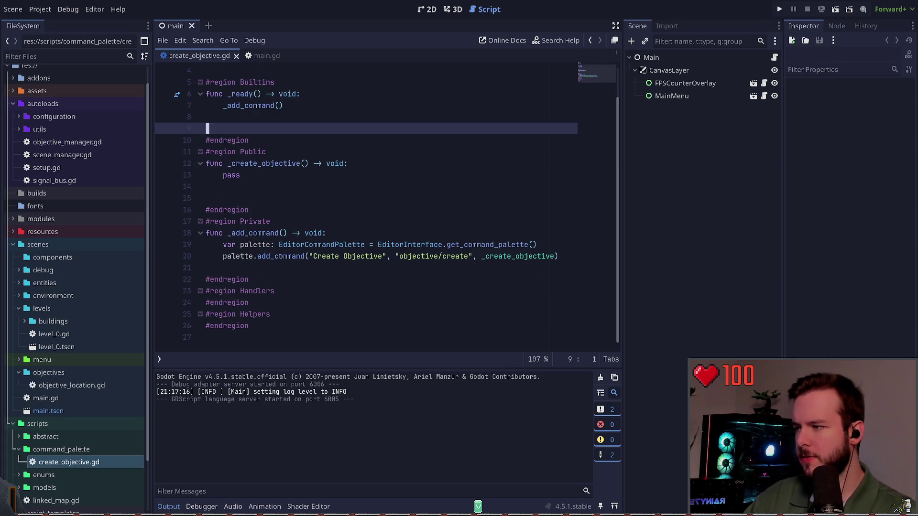
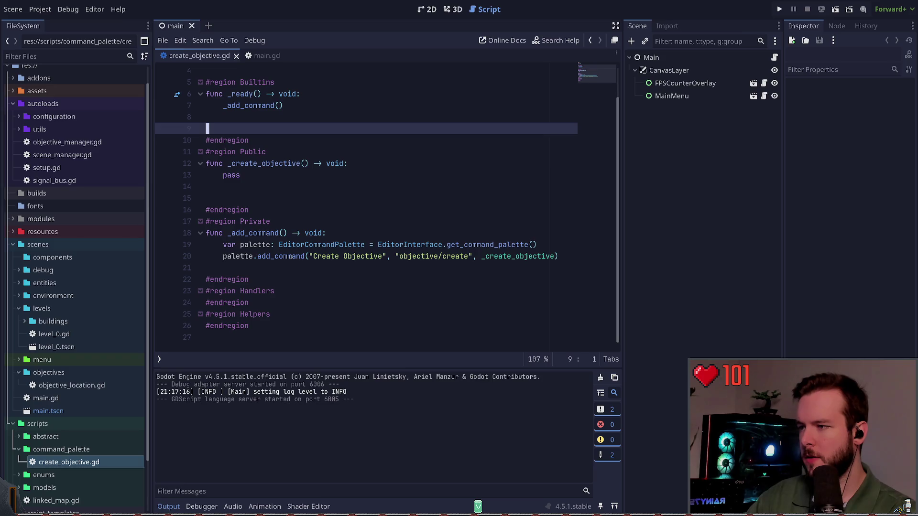
# Step: Change the command's display name on line 20 to create_objective
pyautogui.moveTo(313, 256); pyautogui.dragTo(384, 256)
pyautogui.press('BackSpace')
pyautogui.write('create_')
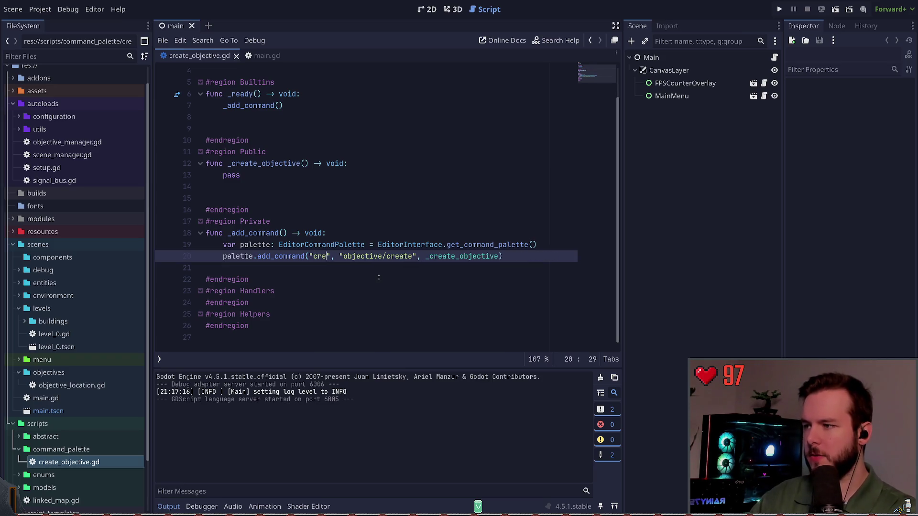
pyautogui.write('objecti')
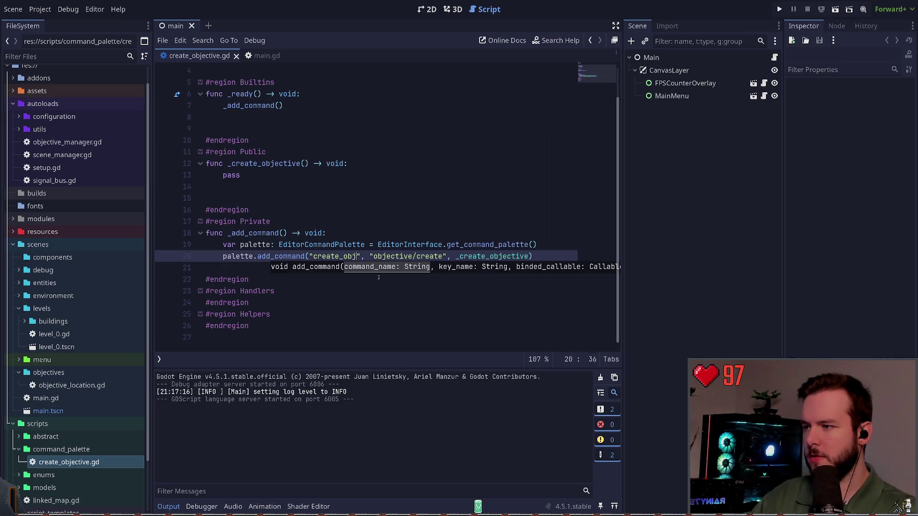
pyautogui.write('ve')
# Step: Search 'create' in the editor Command Palette to check for the command, switching between main.gd and create_objective.gd
pyautogui.click(343, 269)
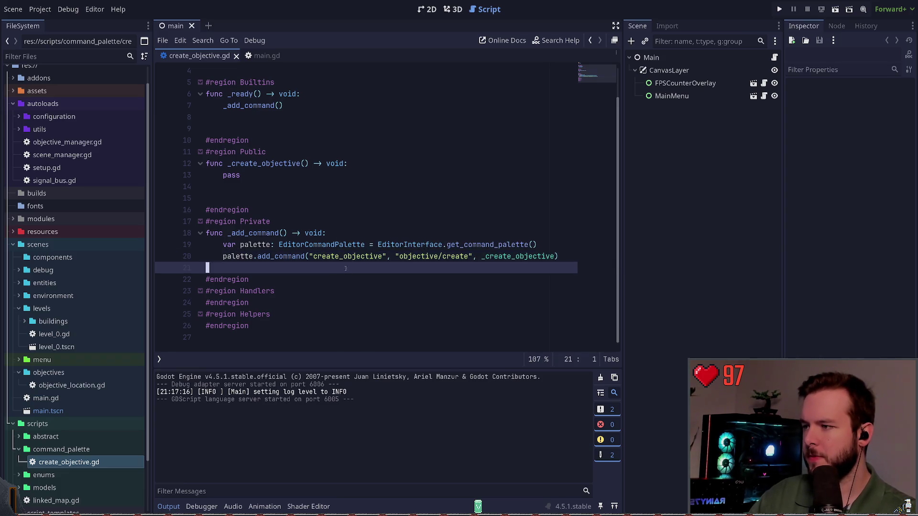
pyautogui.hotkey('ctrl', 'shift', 'p')
pyautogui.write('create')
pyautogui.press('Escape')
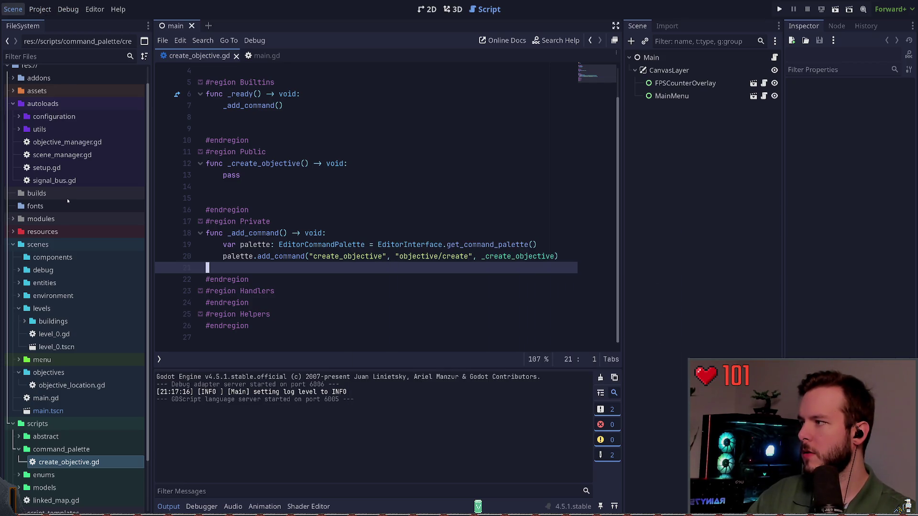
pyautogui.hotkey('ctrl', 'shift', '.')
pyautogui.hotkey('ctrl', 'shift', ',')
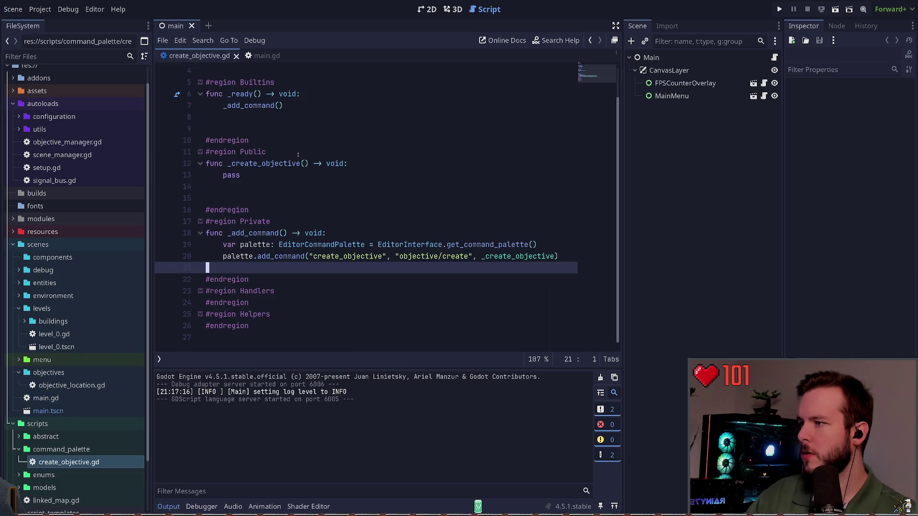
pyautogui.hotkey('ctrl', 'shift', 'p')
pyautogui.write('create')
pyautogui.press('Escape')
# Step: Draft a Log.debug line below the add_command call
pyautogui.press('Up')
pyautogui.press('End')
pyautogui.press('Return')
pyautogui.write('Log.debug(')
pyautogui.write('"Reset')
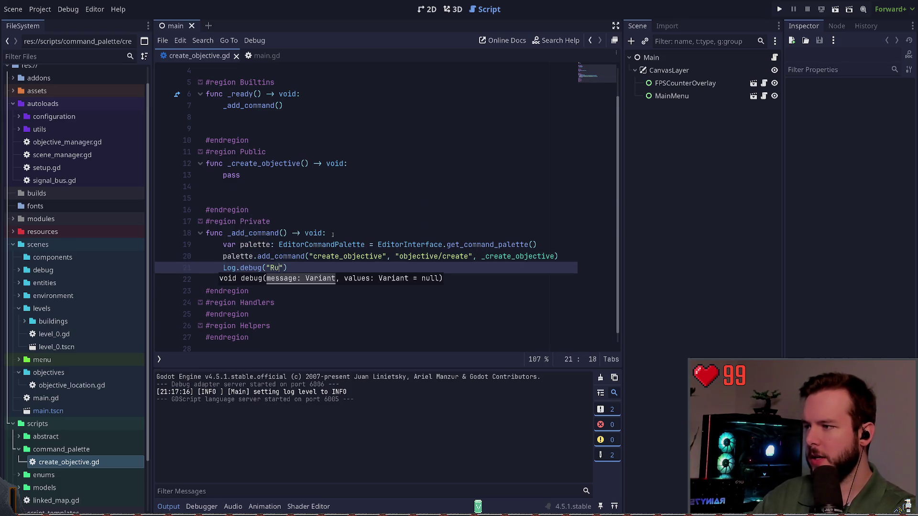
pyautogui.press('BackSpace')
pyautogui.press('BackSpace')
pyautogui.press('BackSpace')
pyautogui.write('ded')
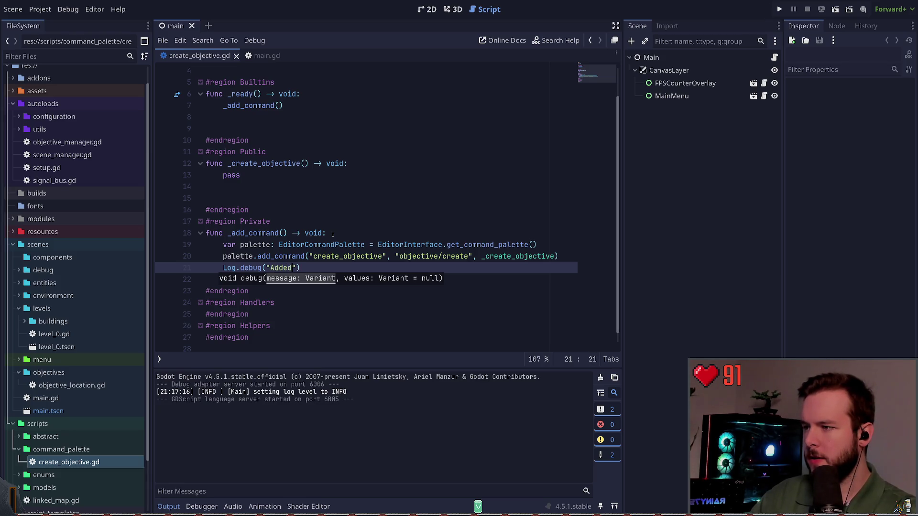
# Step: Replace it with Log.info("Objective Create command added.") and save the script
pyautogui.hotkey('ctrl', 'shift', 'k')
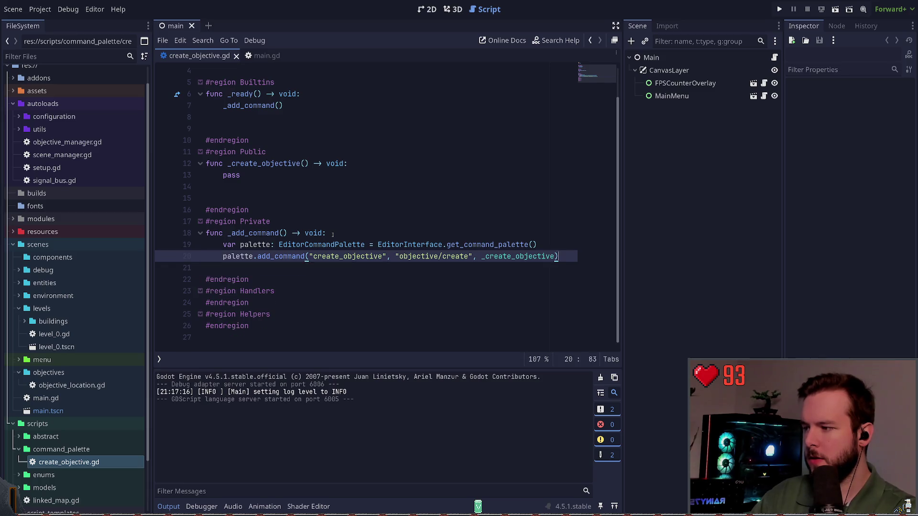
pyautogui.press('Return')
pyautogui.write('Log.inf')
pyautogui.write('o("Adde')
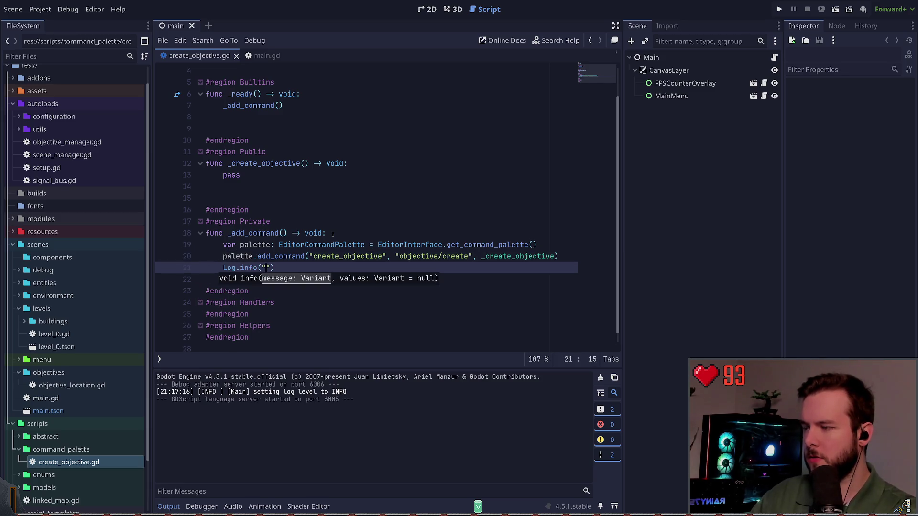
pyautogui.write('d')
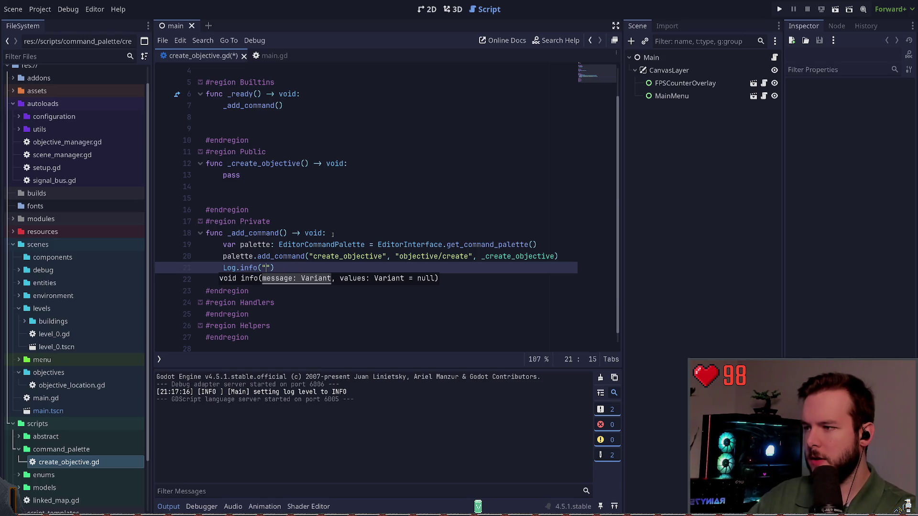
pyautogui.write('jective Cre')
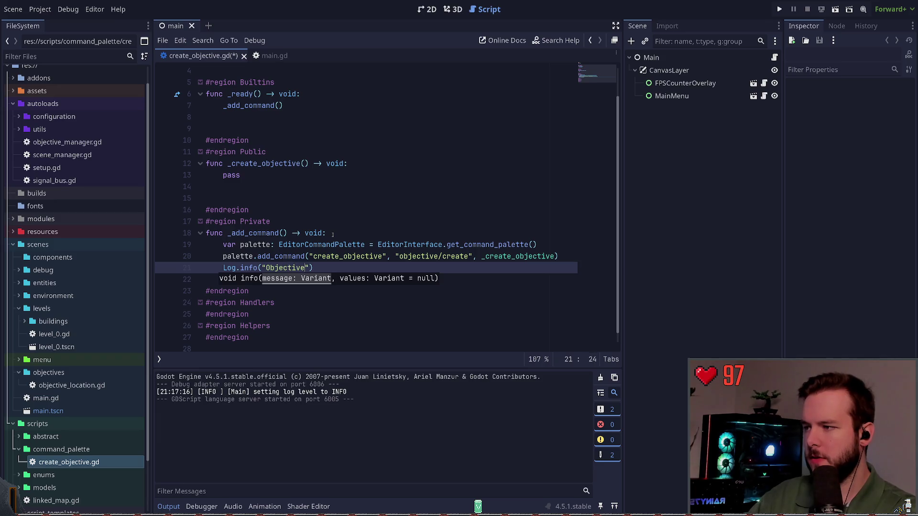
pyautogui.write('ate command added.')
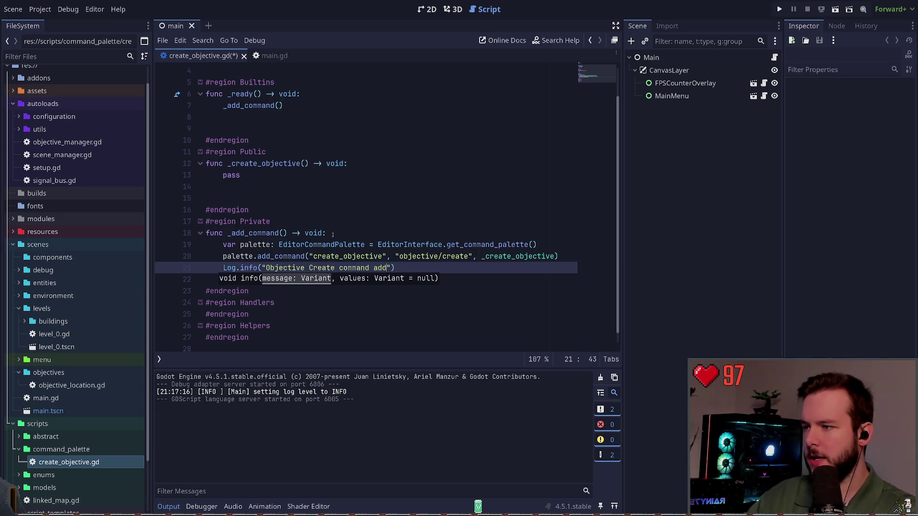
pyautogui.hotkey('ctrl', 's')
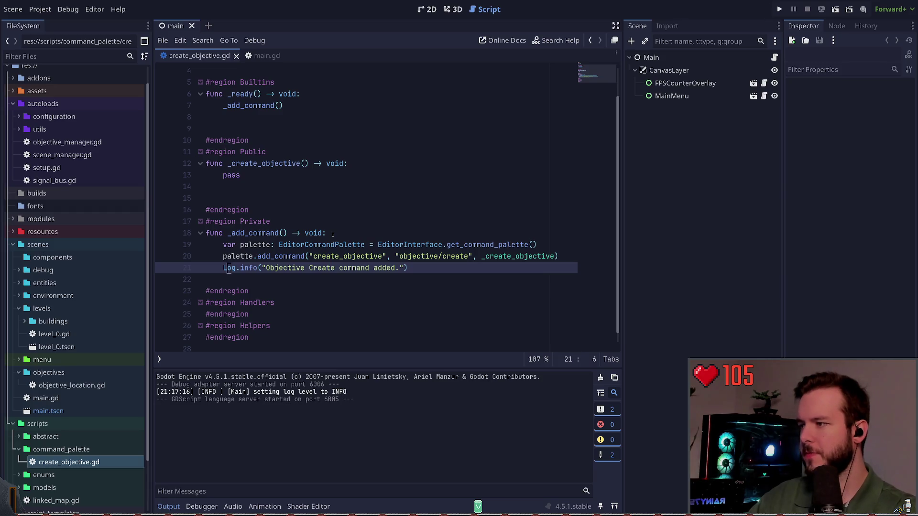
pyautogui.click(270, 191)
pyautogui.scroll(1, 270, 190)
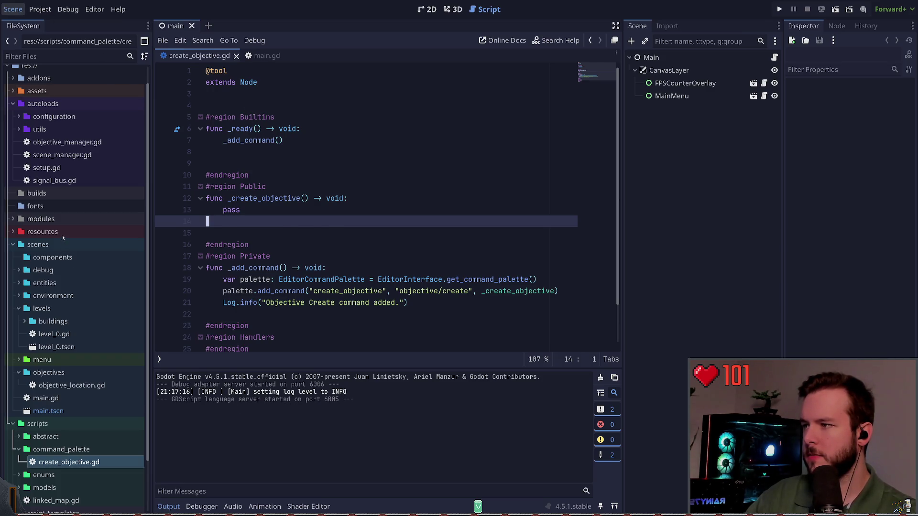
pyautogui.click(263, 55)
pyautogui.click(199, 56)
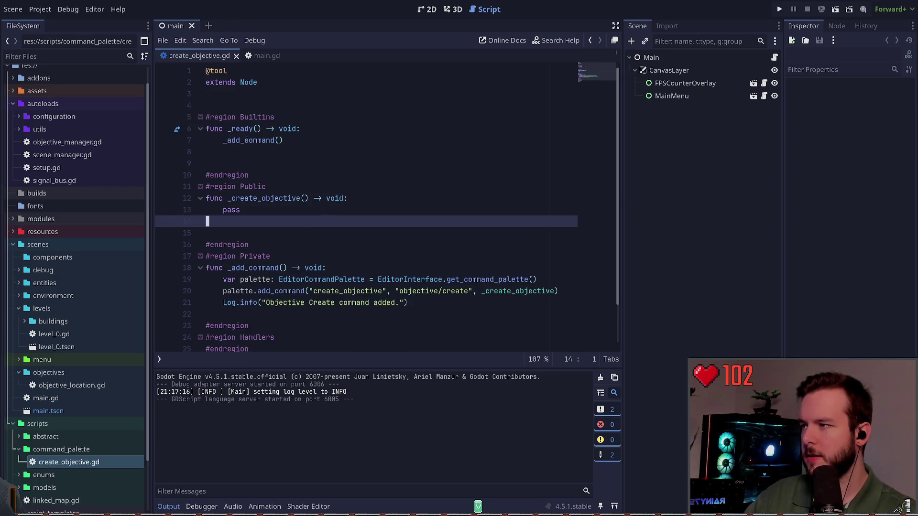
pyautogui.scroll(-1, 278, 186)
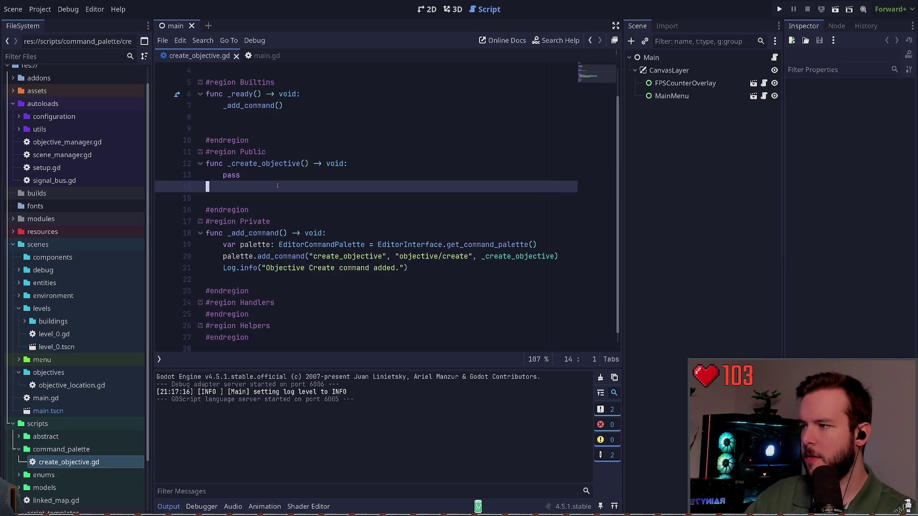
pyautogui.scroll(1, 324, 201)
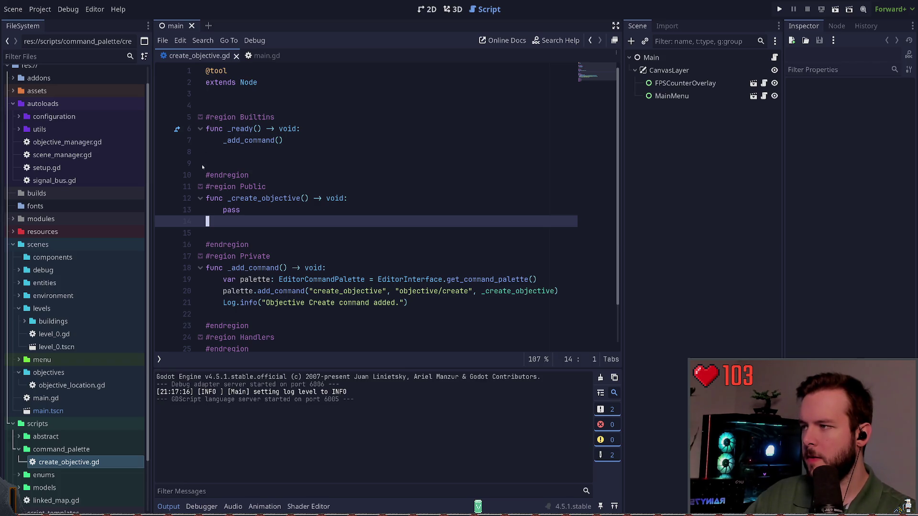
pyautogui.doubleClick(239, 129)
pyautogui.click(243, 152)
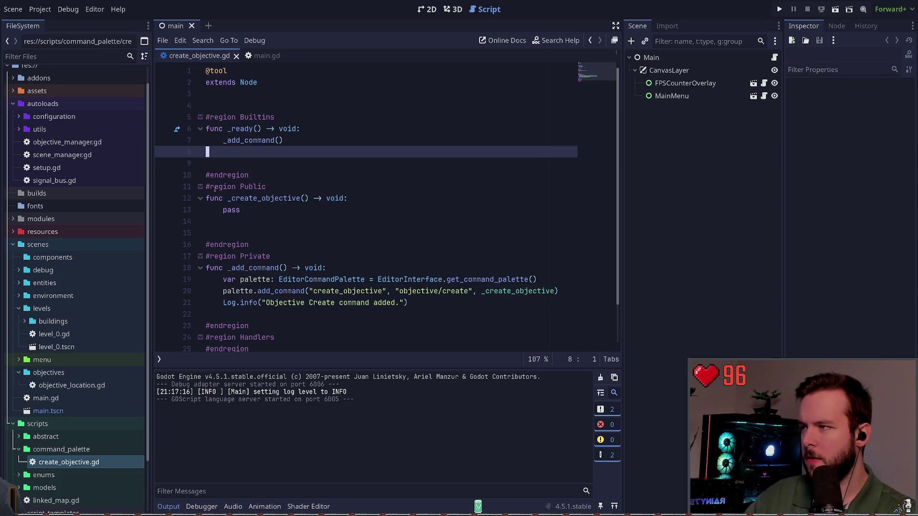
pyautogui.click(323, 130)
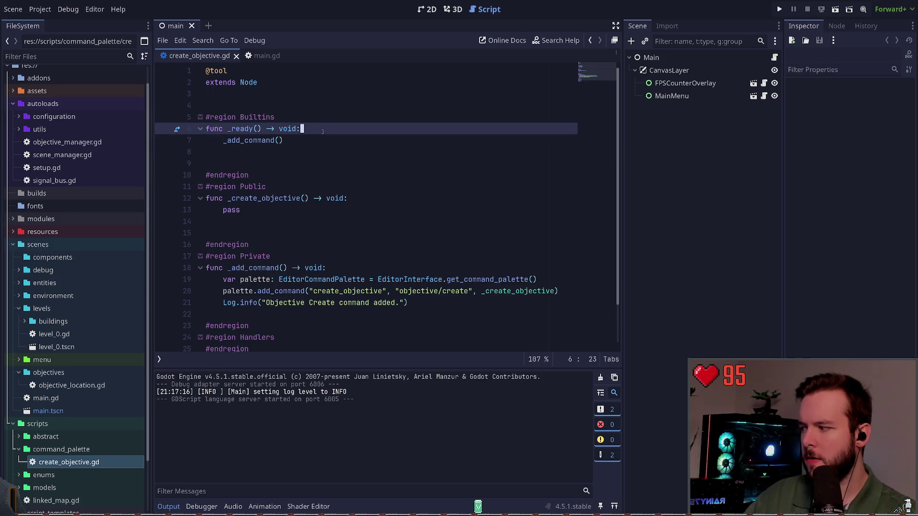
# Step: Wrap the _add_command() call in _ready under 'if Engine.is_editor_hint():' and save
pyautogui.press('Return')
pyautogui.write('if E')
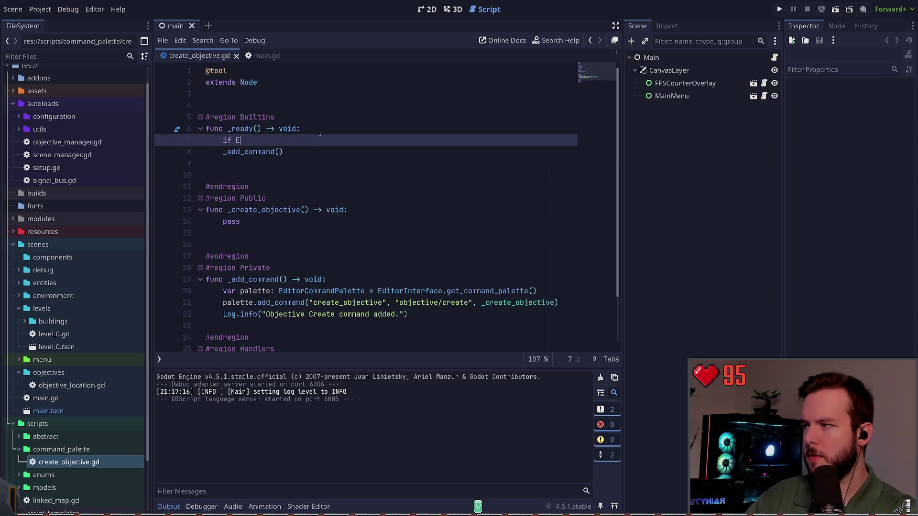
pyautogui.write('ditor.is')
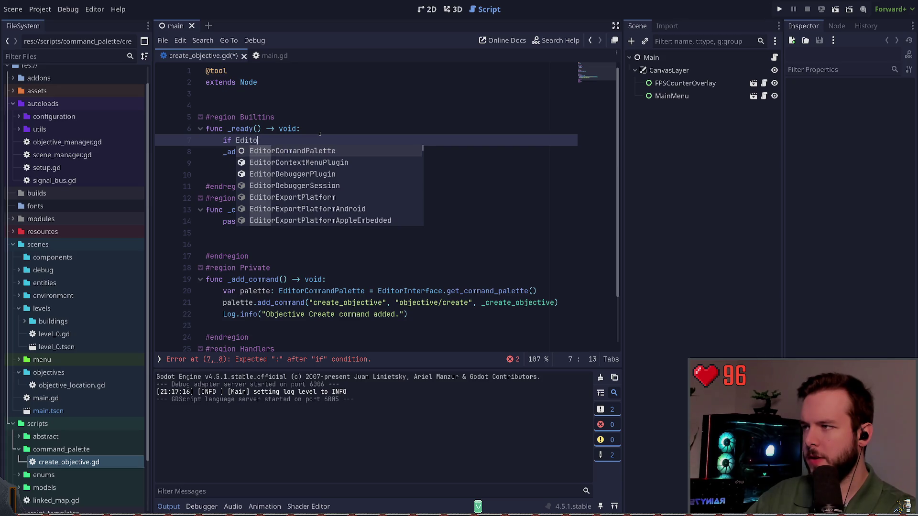
pyautogui.press('BackSpace')
pyautogui.press('BackSpace')
pyautogui.press('BackSpace')
pyautogui.write('ngine.is_')
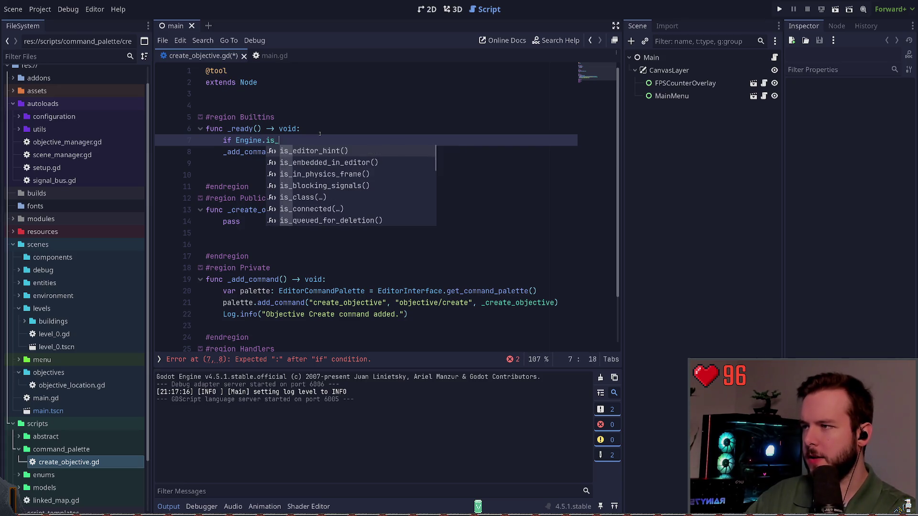
pyautogui.press('Return')
pyautogui.write(':')
pyautogui.press('Down')
pyautogui.press('Home')
pyautogui.press('Tab')
pyautogui.hotkey('ctrl', 's')
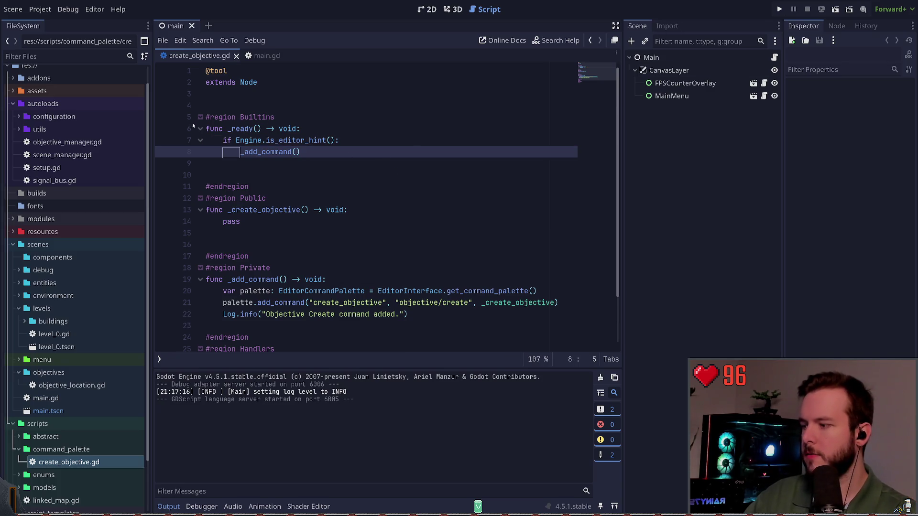
# Step: Add Log.debug("OK") as the first line of _ready
pyautogui.click(341, 127)
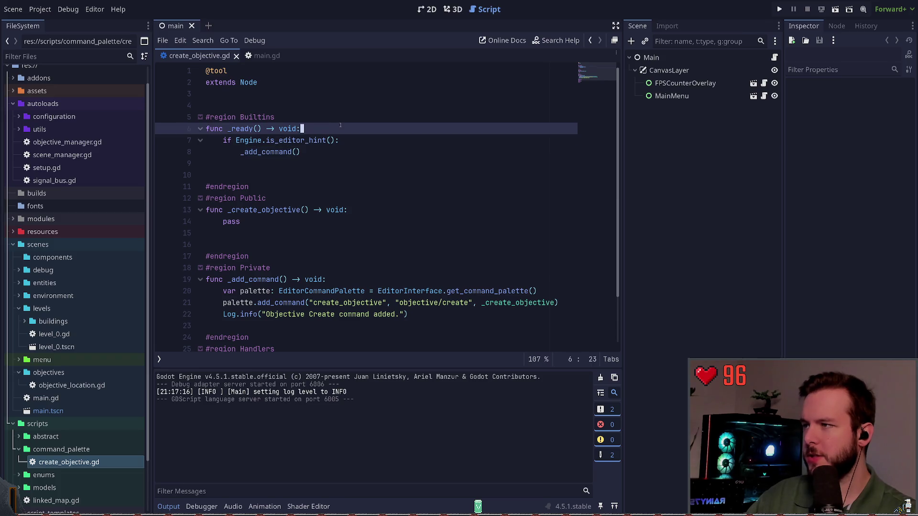
pyautogui.press('Return')
pyautogui.write('Log.debug("OK")')
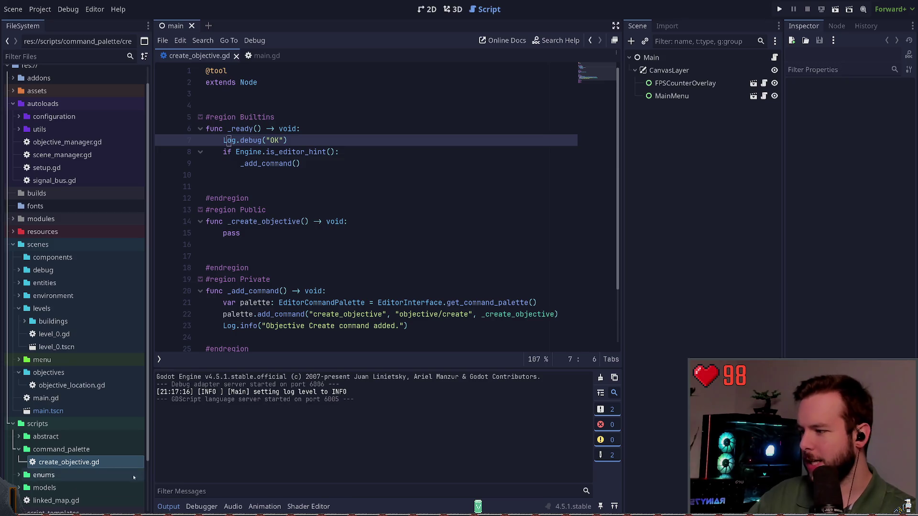
# Step: Swap the Log.debug("OK") line for a print("ok") test line in _ready and save
pyautogui.hotkey('ctrl', 'x')
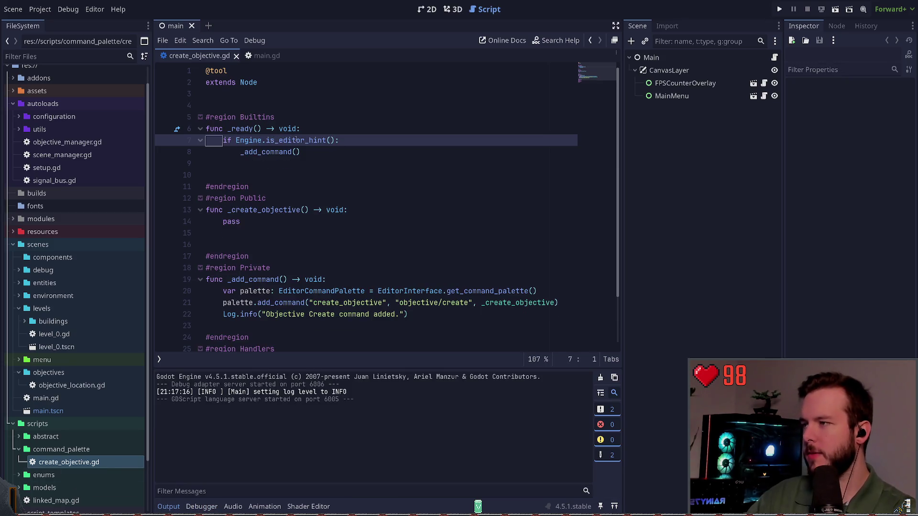
pyautogui.press('Up')
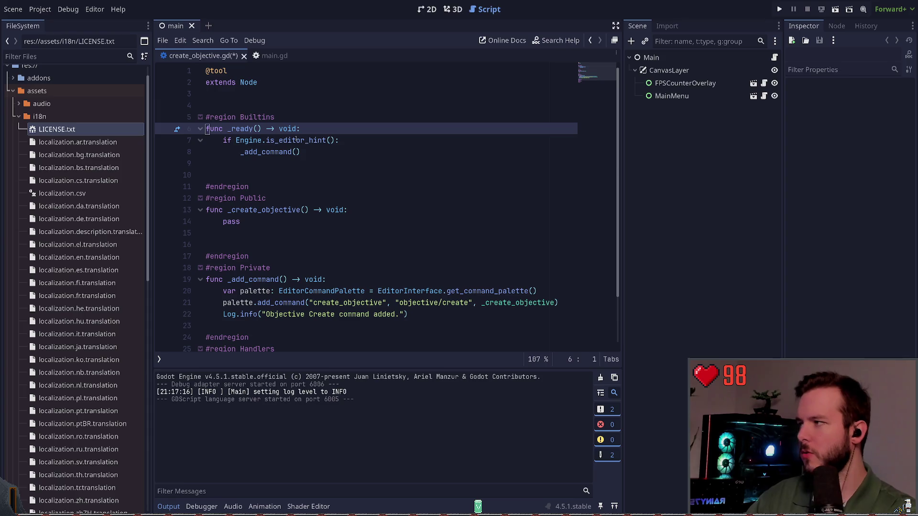
pyautogui.click(13, 91)
pyautogui.scroll(2, 72, 192)
pyautogui.click(323, 129)
pyautogui.press('Return')
pyautogui.write('print("ok')
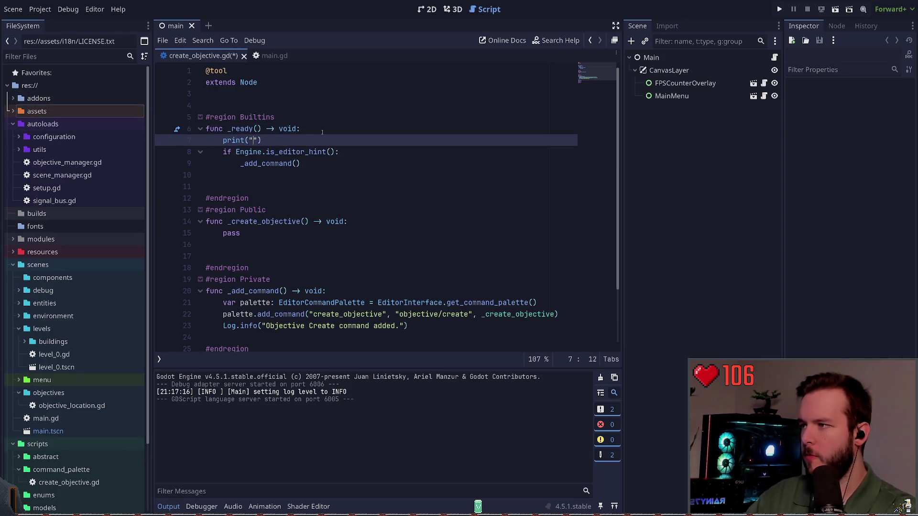
pyautogui.hotkey('ctrl', 's')
pyautogui.press('Left')
pyautogui.press('Left')
pyautogui.press('Left')
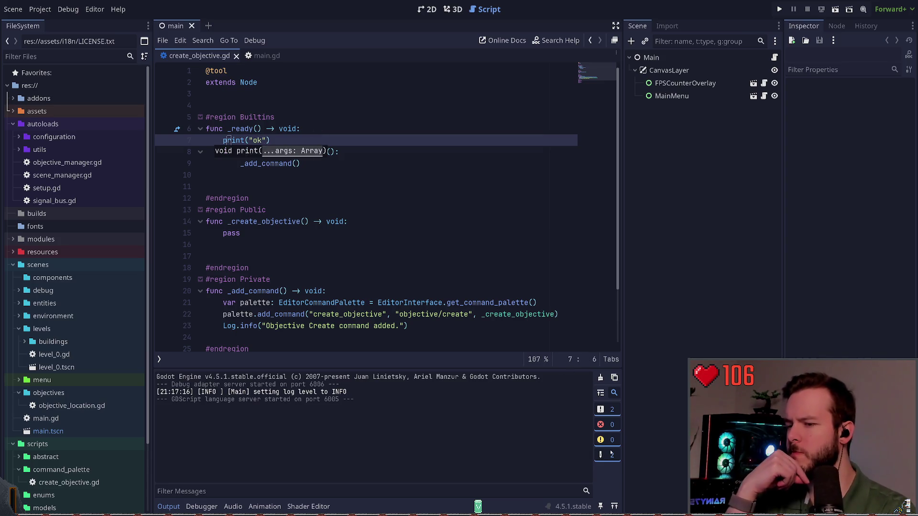
# Step: Toggle the Output standard-messages filter, then delete the print("ok") line from _ready
pyautogui.click(606, 414)
pyautogui.click(606, 412)
pyautogui.click(607, 411)
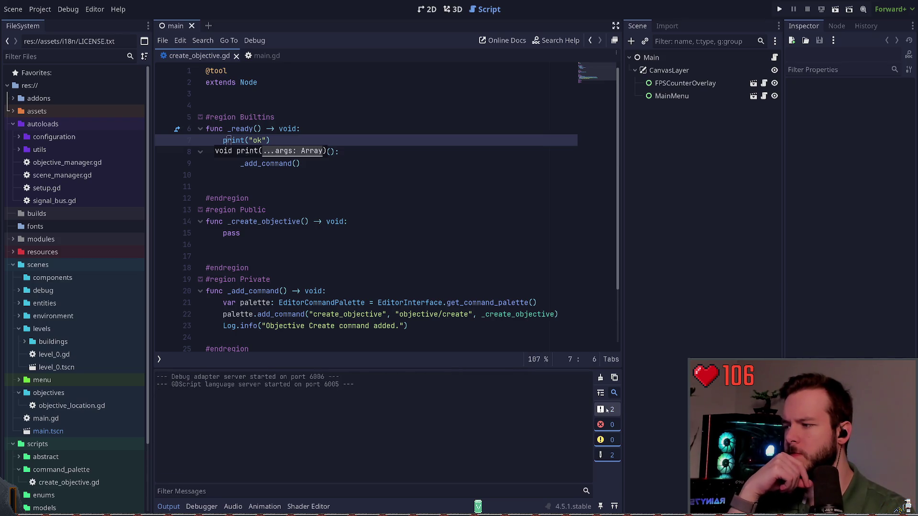
pyautogui.click(607, 411)
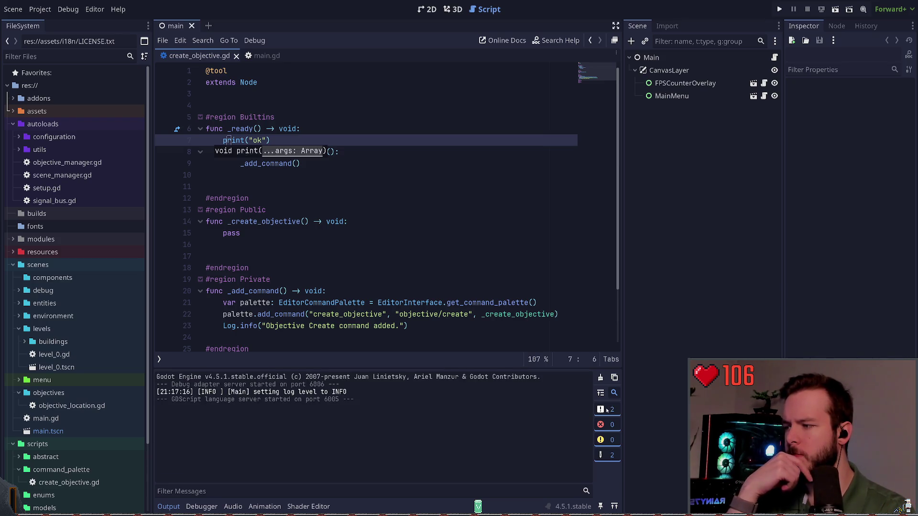
pyautogui.click(615, 455)
pyautogui.click(615, 456)
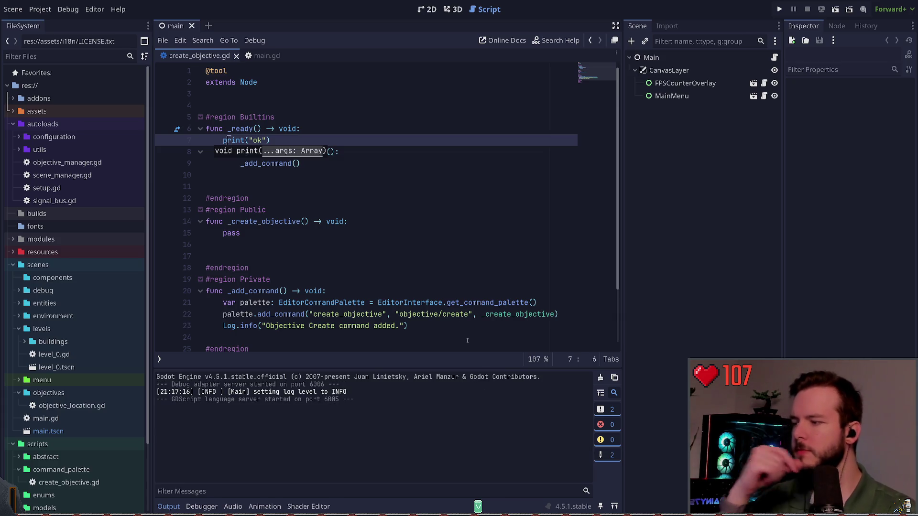
pyautogui.hotkey('ctrl', 'shift', 'k')
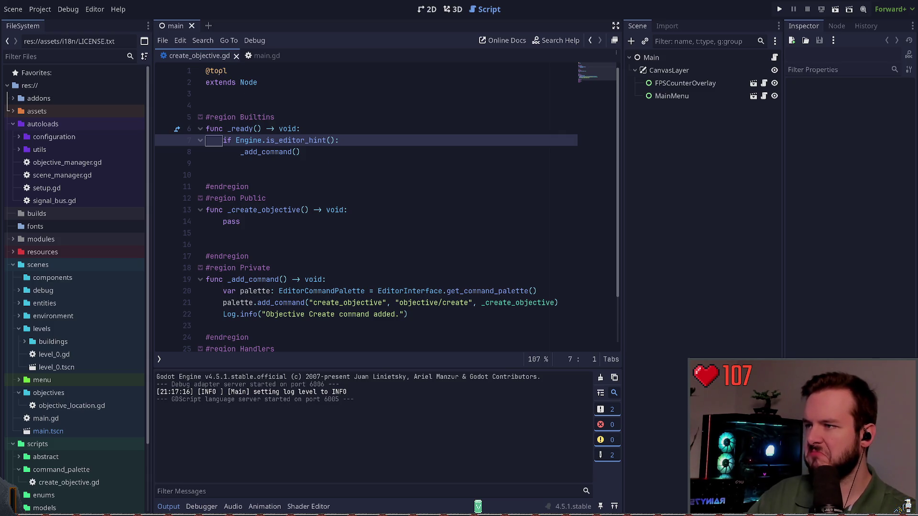
pyautogui.press('Down')
pyautogui.press('Down')
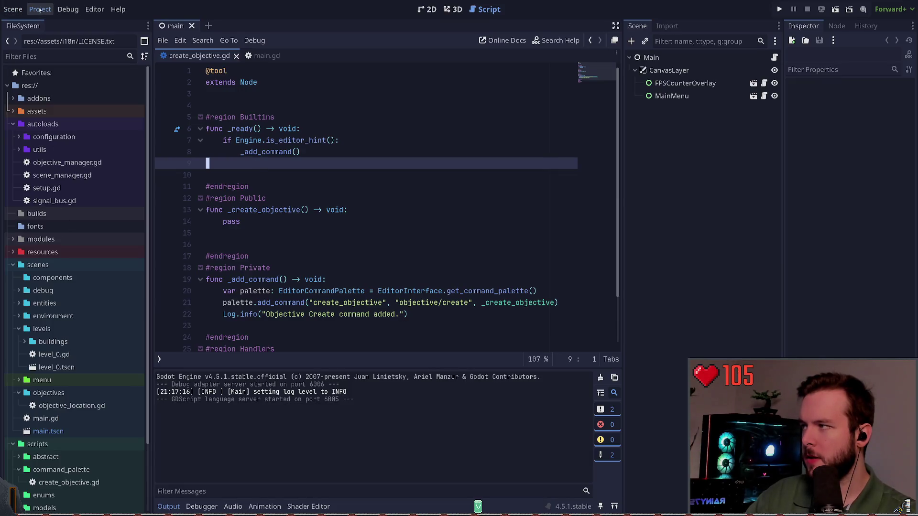
# Step: Duplicate the Log.info line in _add_command and move the copy above var palette
pyautogui.click(384, 247)
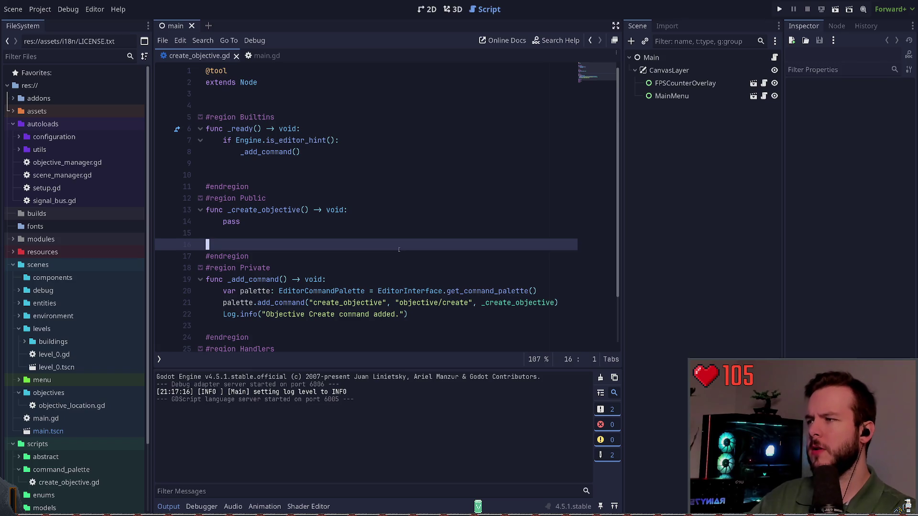
pyautogui.press('Up')
pyautogui.scroll(-2, 399, 250)
pyautogui.press('Down')
pyautogui.press('Down')
pyautogui.press('Down')
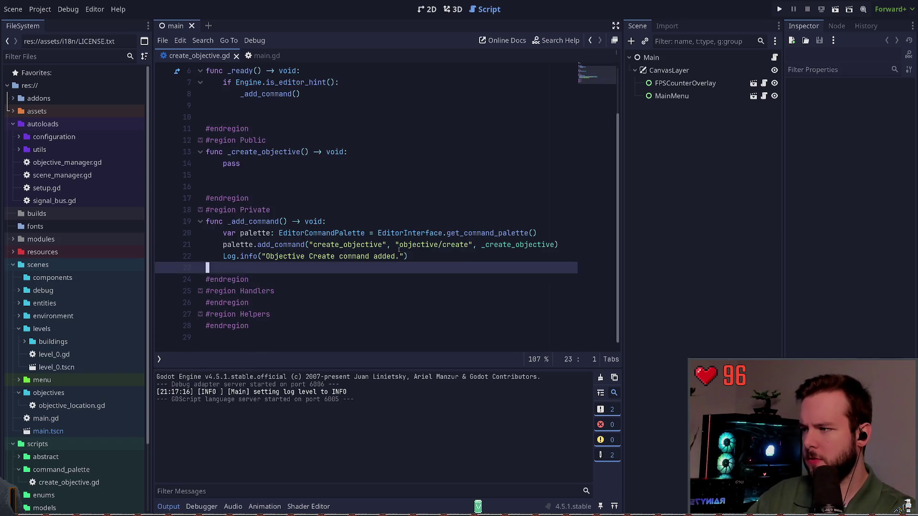
pyautogui.hotkey('shift', 'Up')
pyautogui.hotkey('shift', 'Up')
pyautogui.hotkey('shift', 'Down')
pyautogui.press('End')
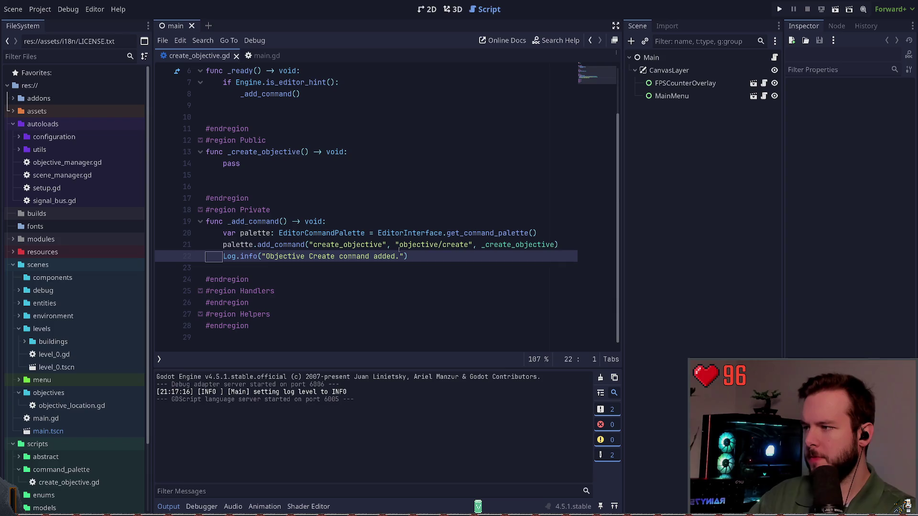
pyautogui.hotkey('ctrl', 'shift', 'd')
pyautogui.hotkey('alt', 'Up')
pyautogui.hotkey('alt', 'Up')
# Step: Change the copy's message to "Creating Objective Create command." and reload the current project
pyautogui.press('Home')
pyautogui.press('Right')
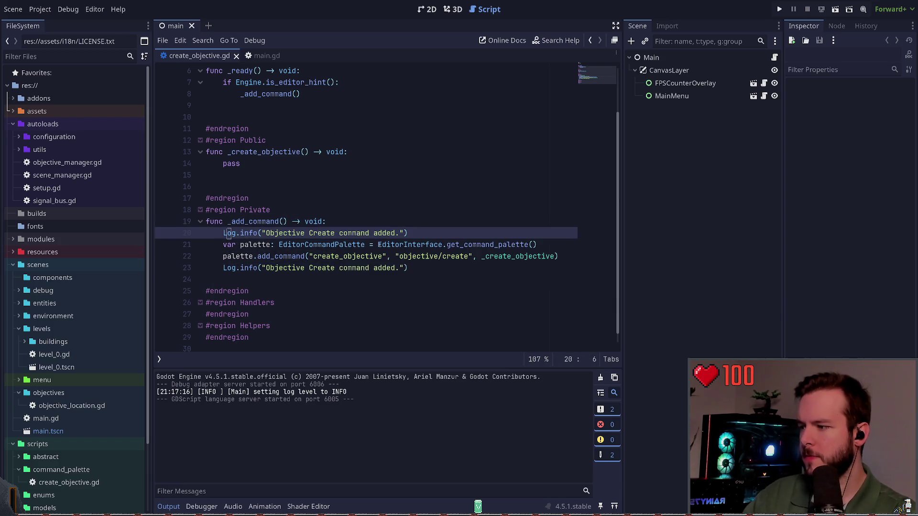
pyautogui.press('Right')
pyautogui.press('Right')
pyautogui.press('Right')
pyautogui.write('Creating')
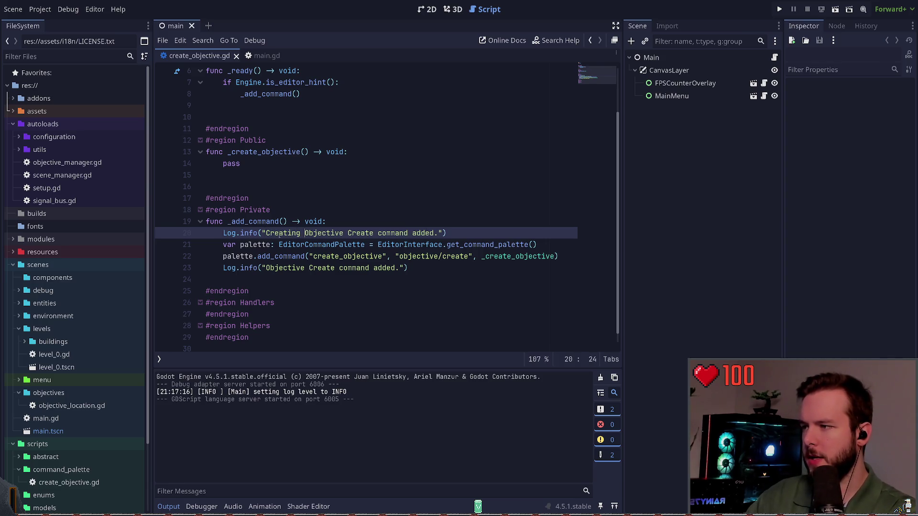
pyautogui.press('Right')
pyautogui.press('Right')
pyautogui.press('Right')
pyautogui.press('Right')
pyautogui.press('Right')
pyautogui.press('Right')
pyautogui.hotkey('ctrl', 'Delete')
pyautogui.press('BackSpace')
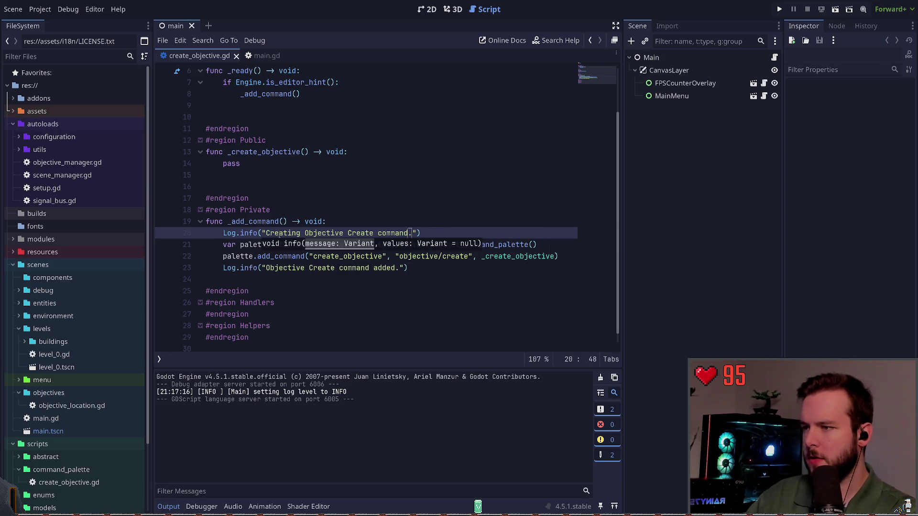
pyautogui.click(227, 233)
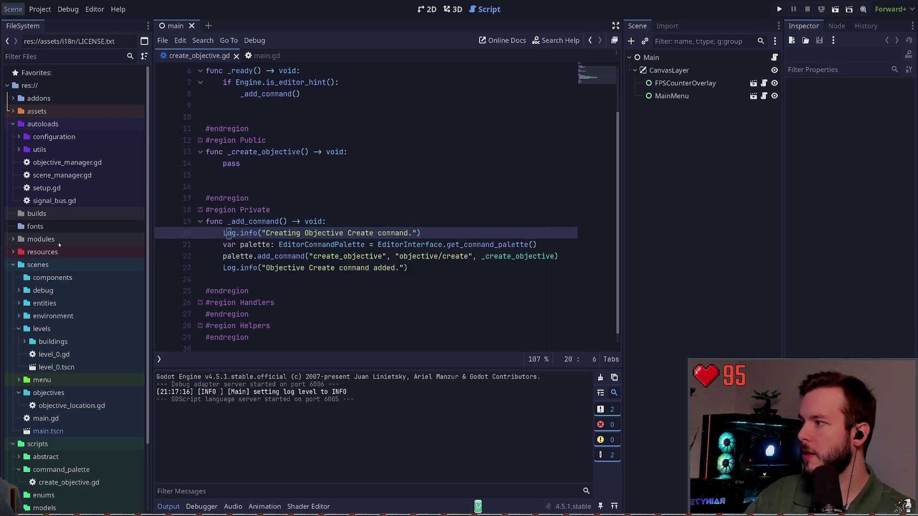
pyautogui.click(72, 154)
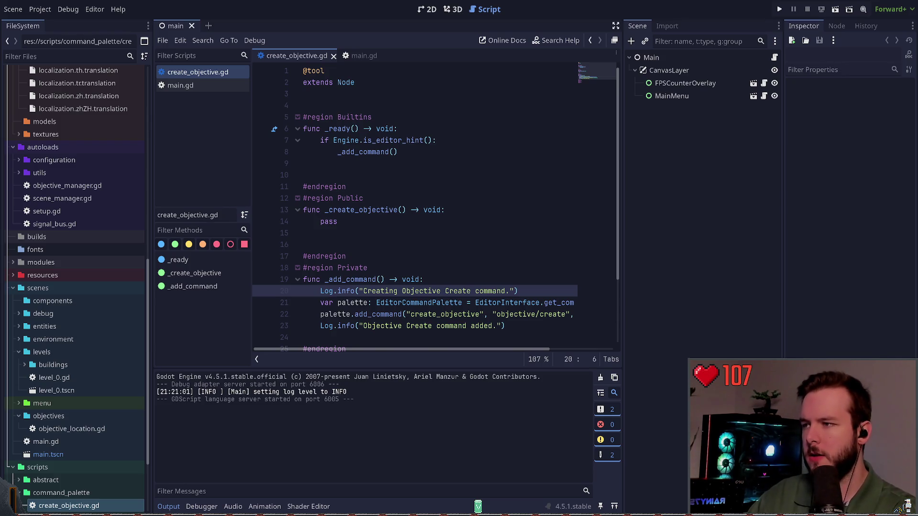
pyautogui.click(304, 175)
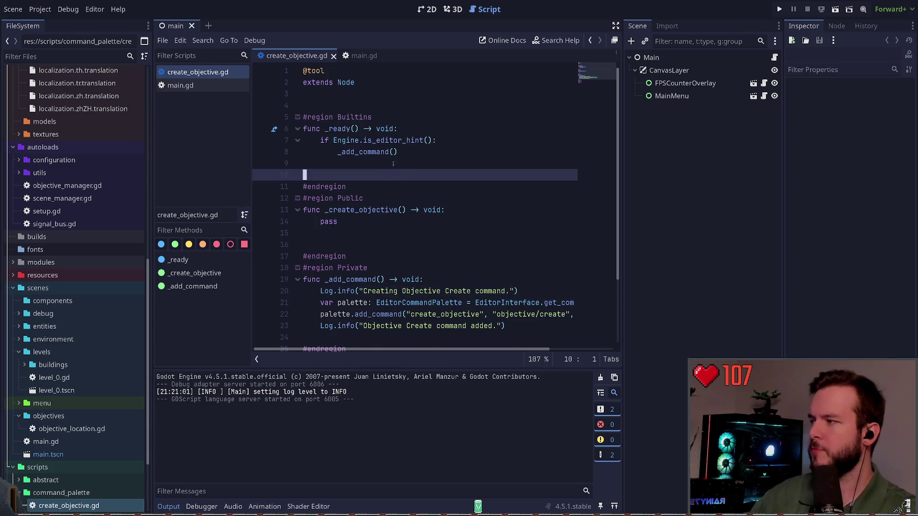
pyautogui.scroll(10, 94, 233)
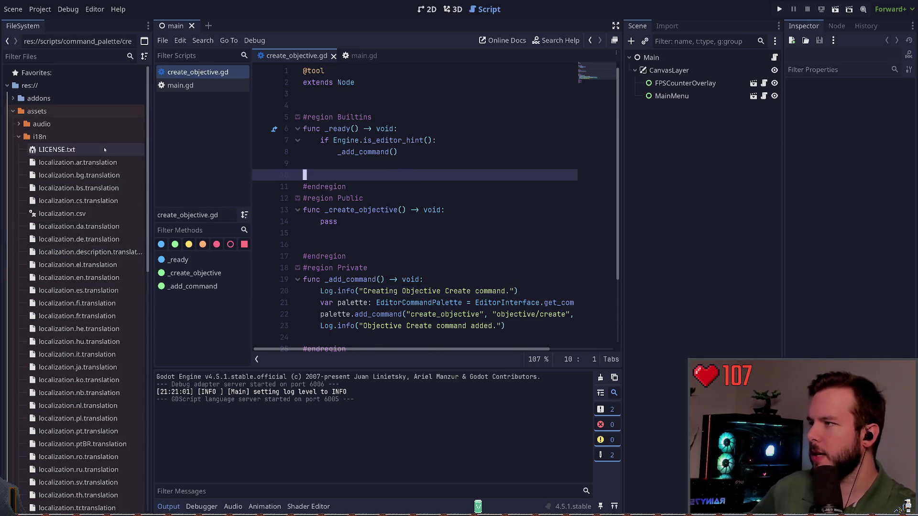
pyautogui.click(19, 137)
pyautogui.click(13, 98)
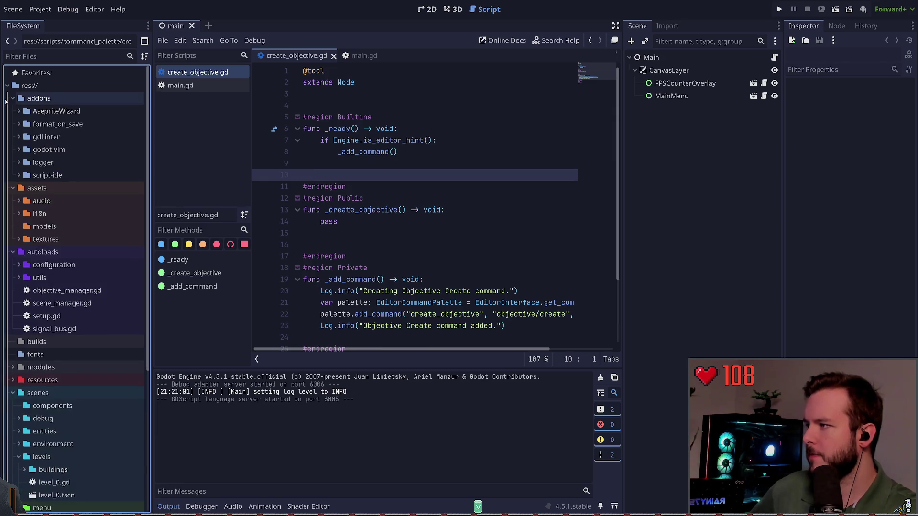
pyautogui.doubleClick(41, 175)
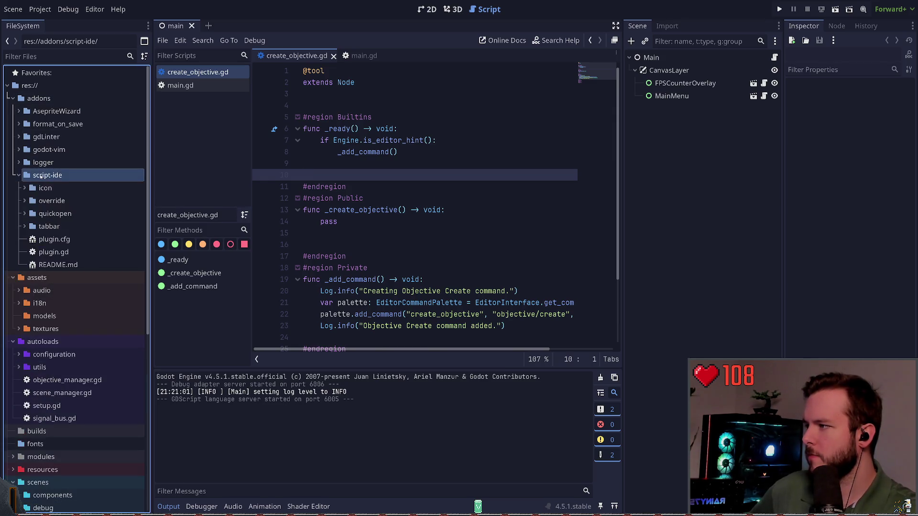
pyautogui.doubleClick(53, 252)
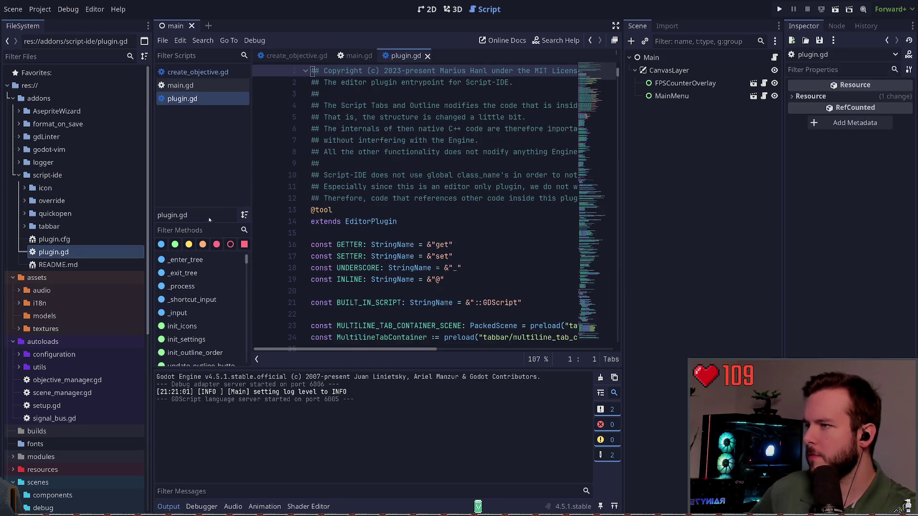
pyautogui.scroll(-2, 359, 221)
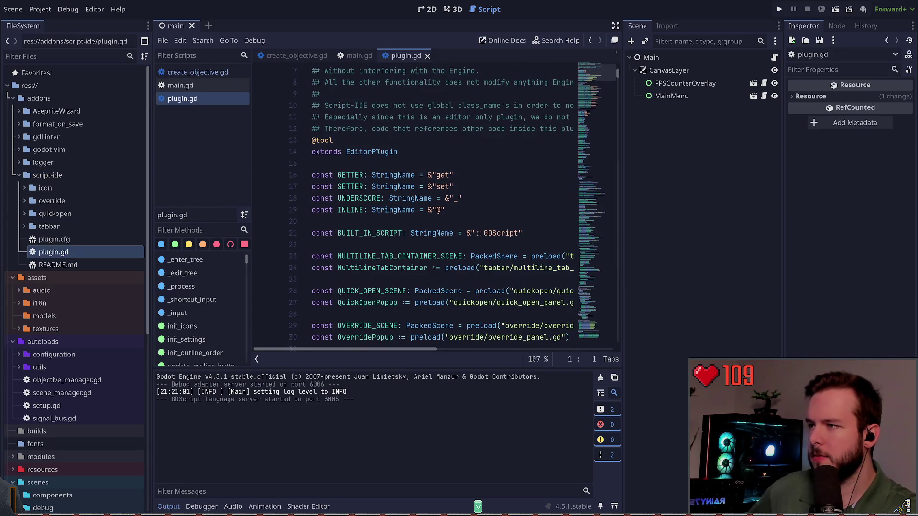
pyautogui.scroll(-18, 378, 152)
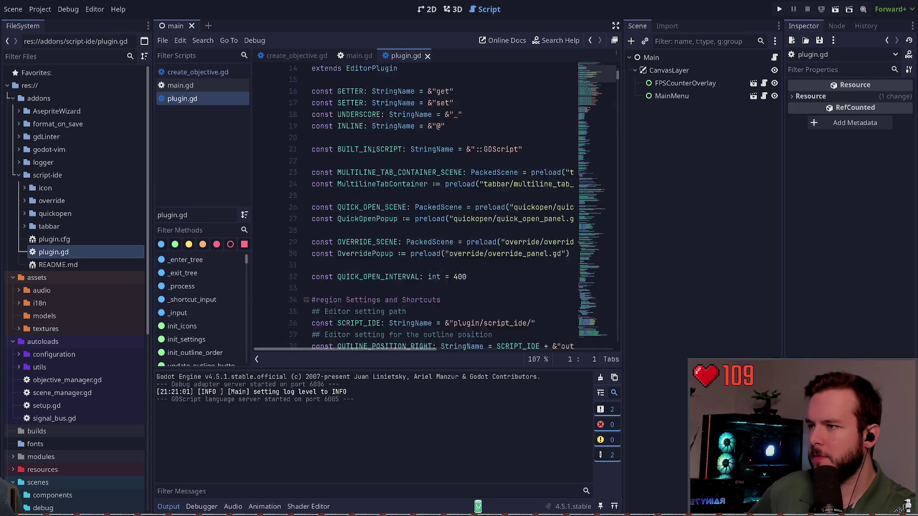
pyautogui.scroll(-20, 375, 148)
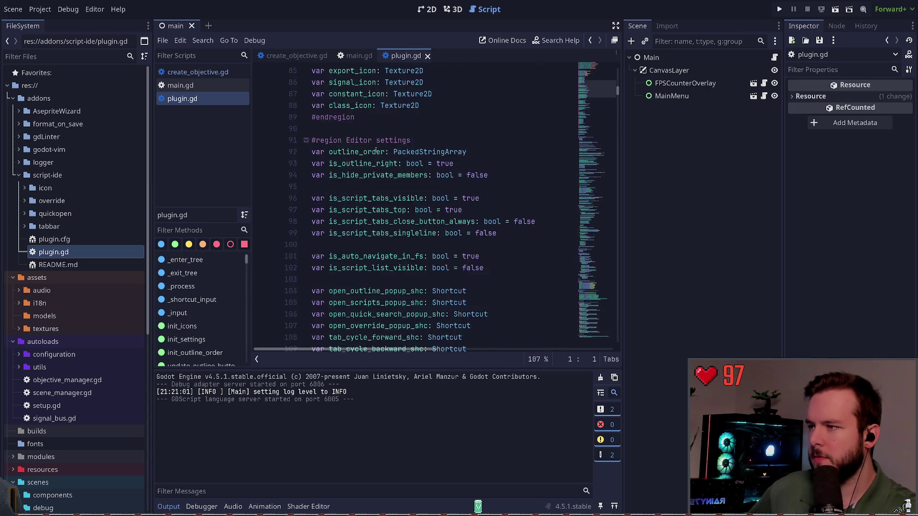
pyautogui.click(606, 270)
pyautogui.scroll(3, 605, 270)
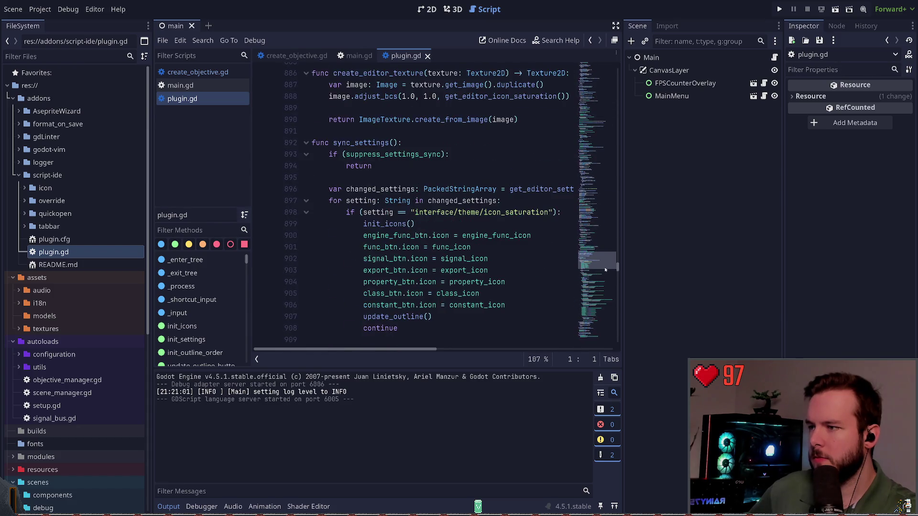
pyautogui.moveTo(606, 270); pyautogui.dragTo(604, 72)
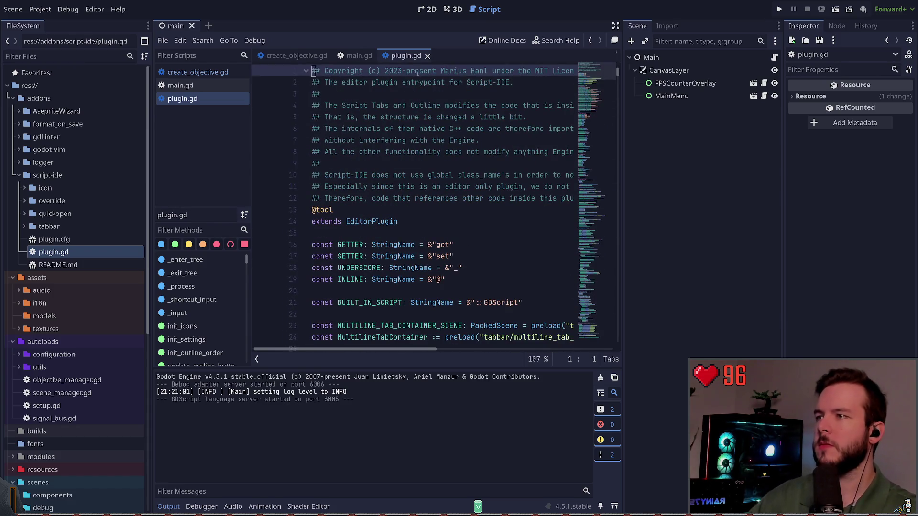
pyautogui.click(427, 57)
pyautogui.click(339, 83)
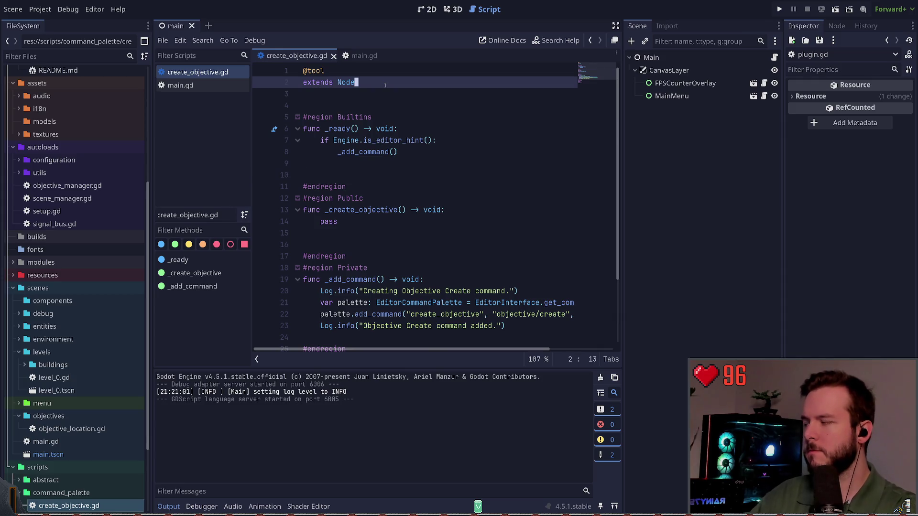
# Step: Change line 2 to 'extends EditorPlugin', then open autoloads/utils/remote.gd from the FileSystem
pyautogui.hotkey('ctrl', 'Delete')
pyautogui.write('EditorPlugin')
pyautogui.press('Escape')
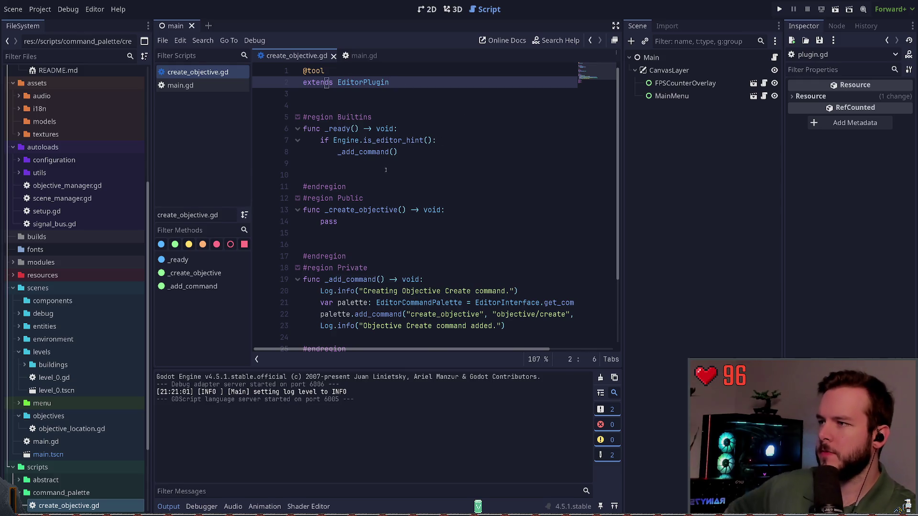
pyautogui.press('Down')
pyautogui.press('Down')
pyautogui.press('Down')
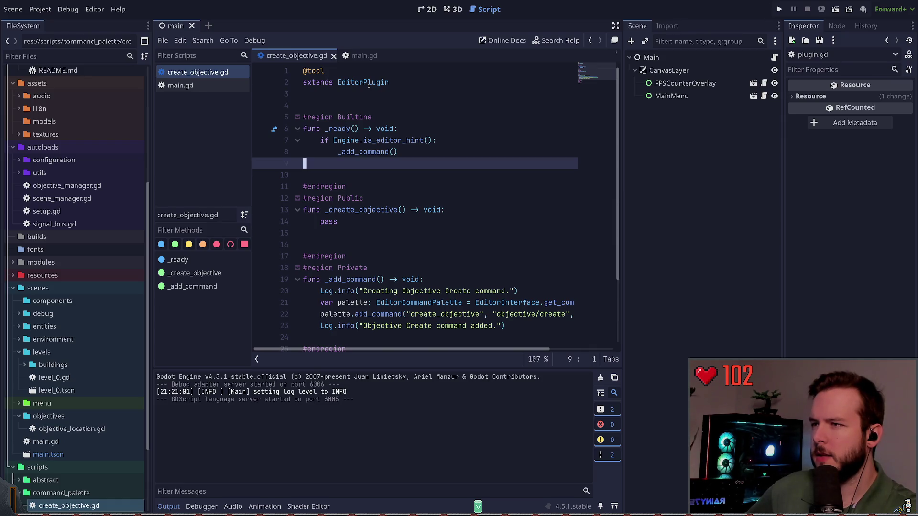
pyautogui.click(369, 84)
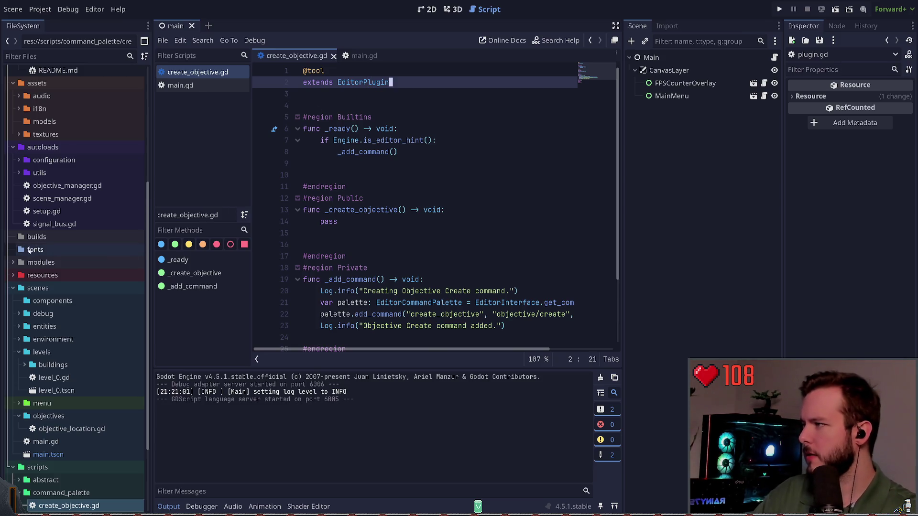
pyautogui.click(18, 173)
pyautogui.doubleClick(54, 186)
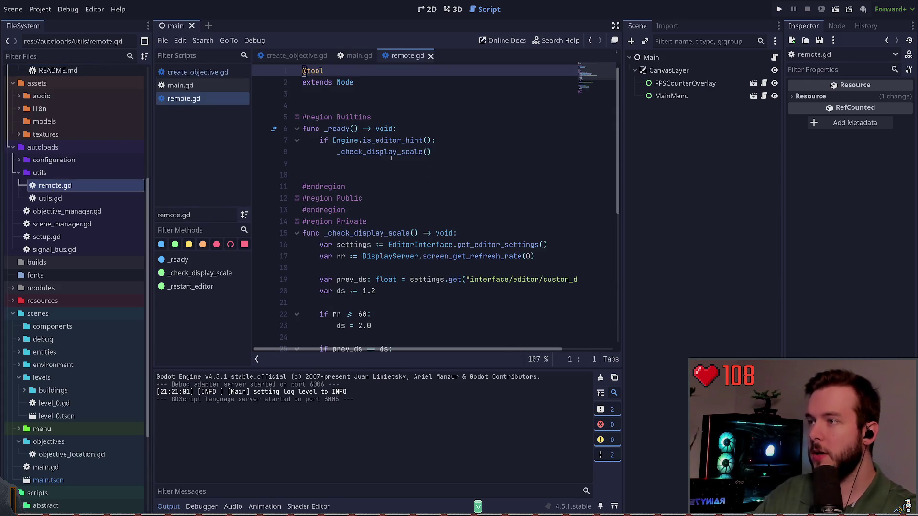
# Step: Close remote.gd and revert create_objective.gd to 'extends Node'
pyautogui.scroll(-7, 404, 162)
pyautogui.scroll(5, 442, 193)
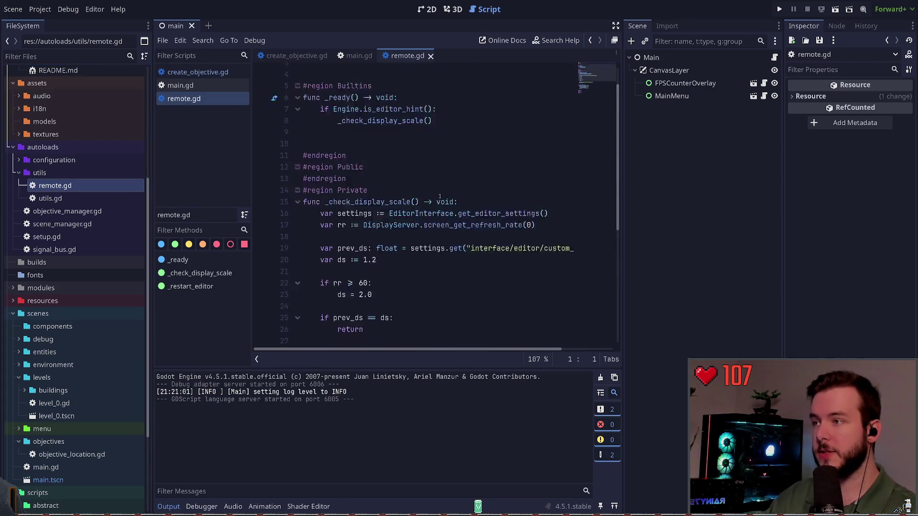
pyautogui.scroll(2, 443, 193)
pyautogui.click(445, 117)
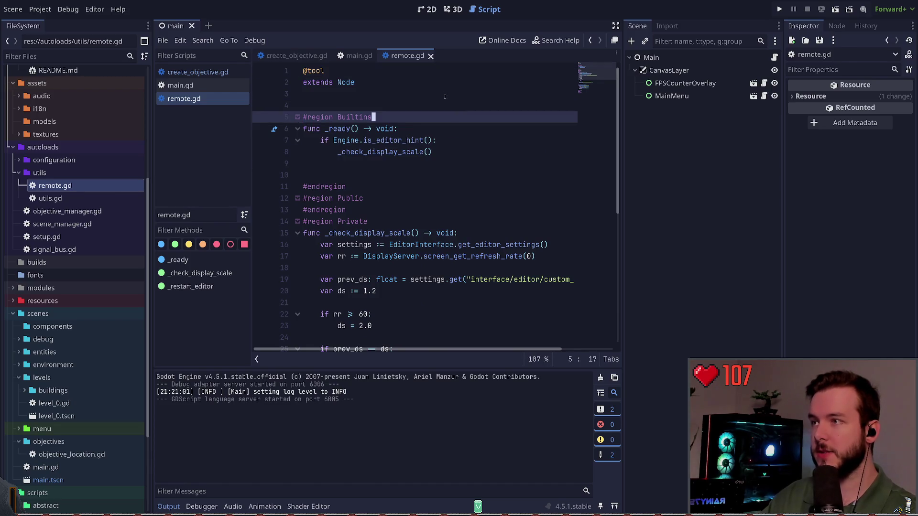
pyautogui.click(431, 56)
pyautogui.hotkey('ctrl', 'BackSpace')
pyautogui.write('Node')
pyautogui.click(327, 82)
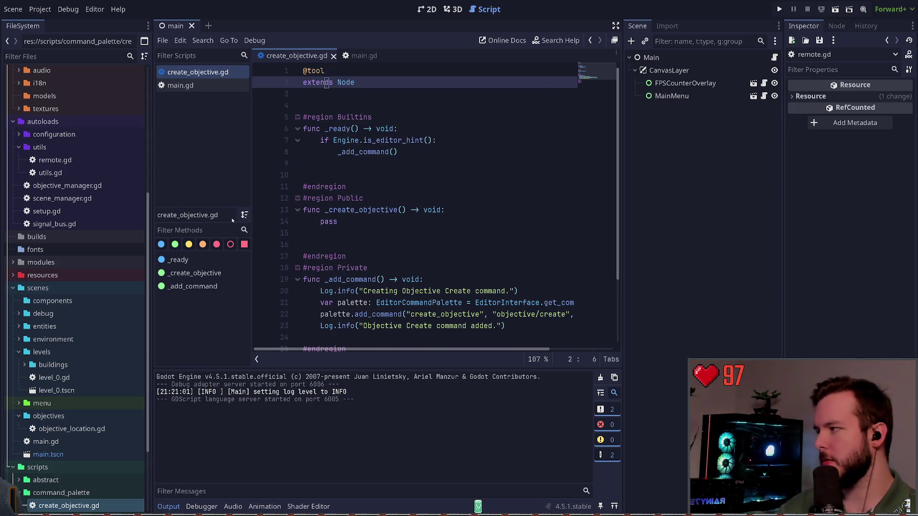
# Step: Open Project Settings on the Globals tab's Autoload list
pyautogui.scroll(-4, 133, 299)
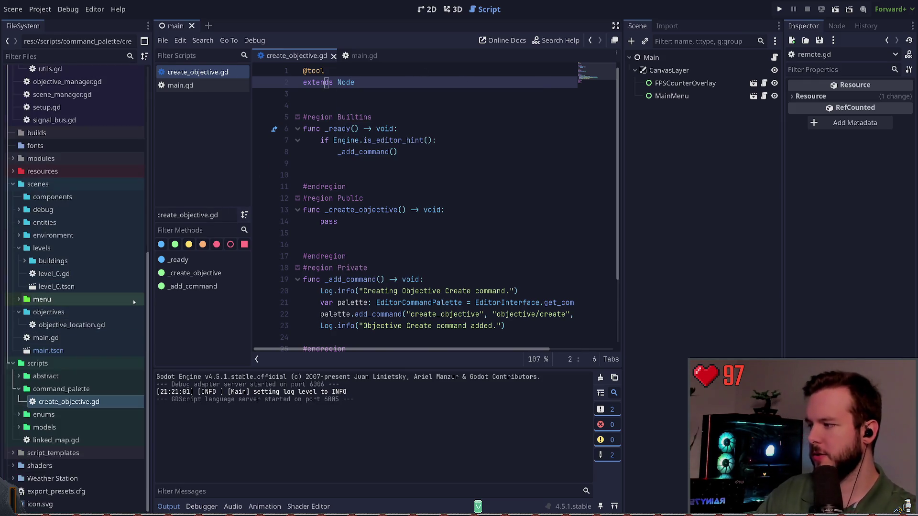
pyautogui.scroll(6, 133, 300)
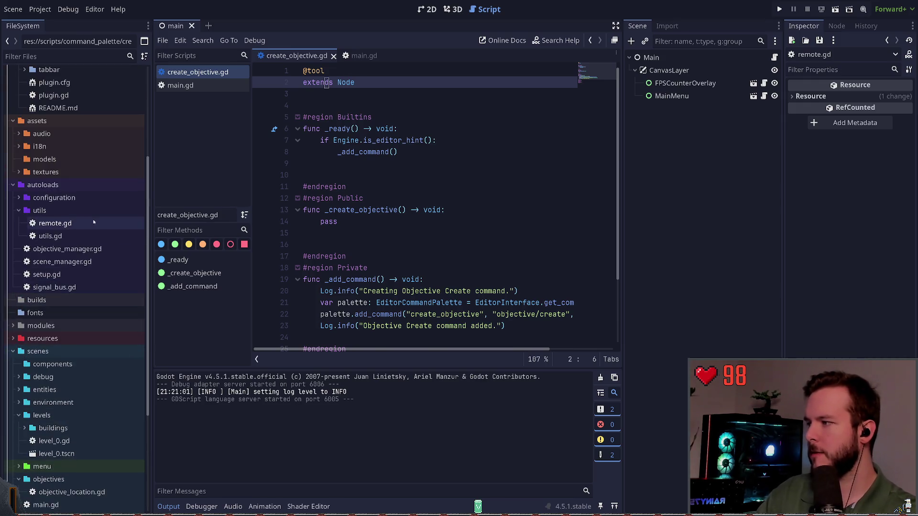
pyautogui.click(39, 9)
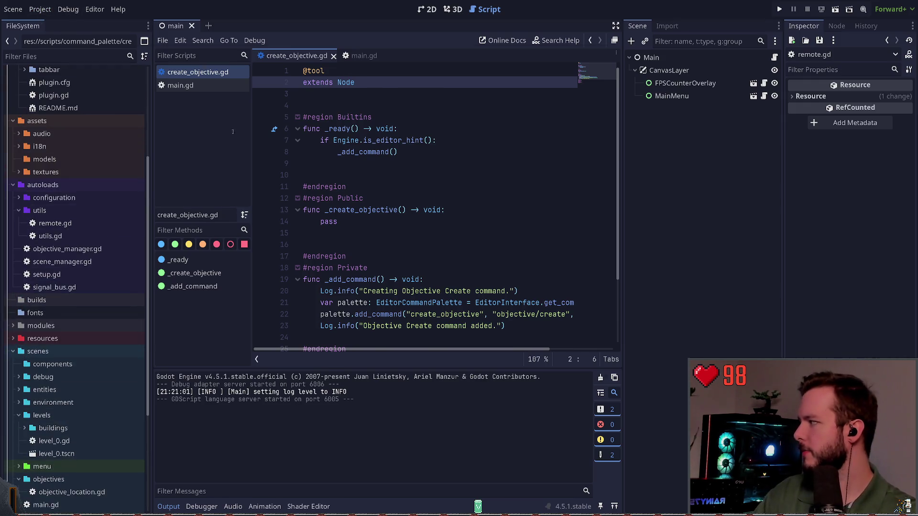
pyautogui.click(57, 22)
pyautogui.click(173, 55)
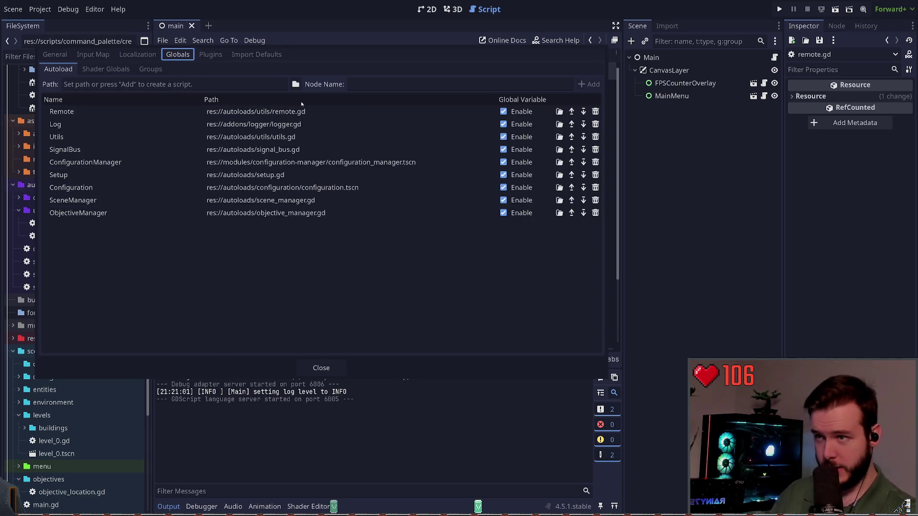
# Step: Close Project Settings after reviewing the Remote-to-ObjectiveManager autoloads
pyautogui.click(321, 367)
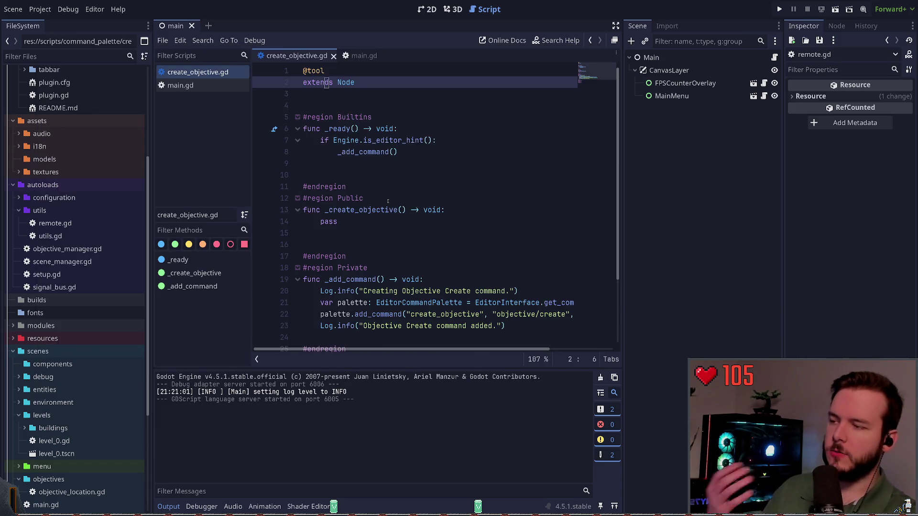
# Step: Replace Node with EditorScript on the extends line of create_objective.gd
pyautogui.click(381, 110)
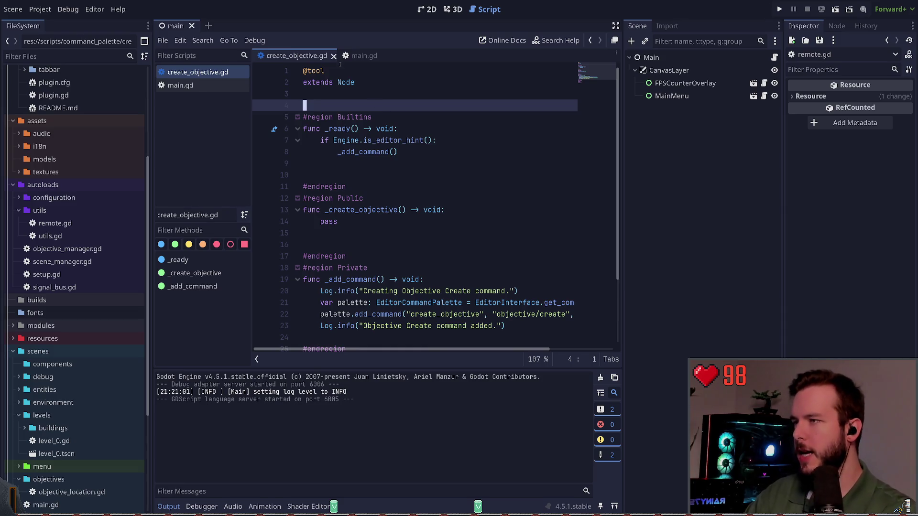
pyautogui.click(360, 82)
pyautogui.press('BackSpace')
pyautogui.press('BackSpace')
pyautogui.press('BackSpace')
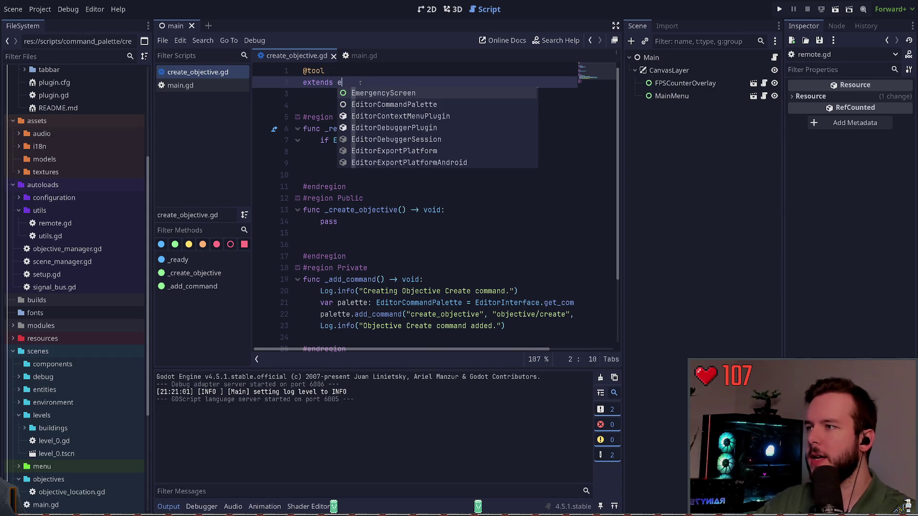
pyautogui.press('BackSpace')
pyautogui.press('BackSpace')
pyautogui.press('BackSpace')
pyautogui.press('BackSpace')
pyautogui.write('EditorScript')
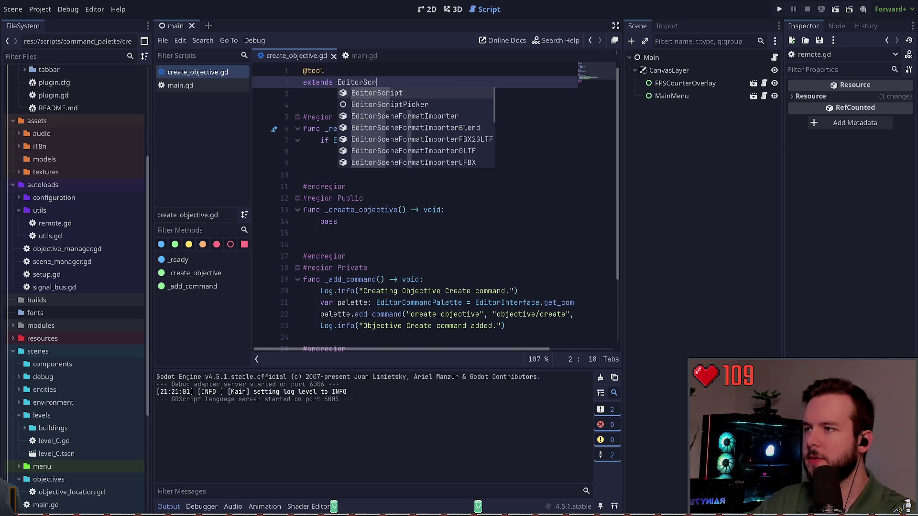
pyautogui.click(327, 83)
pyautogui.click(389, 94)
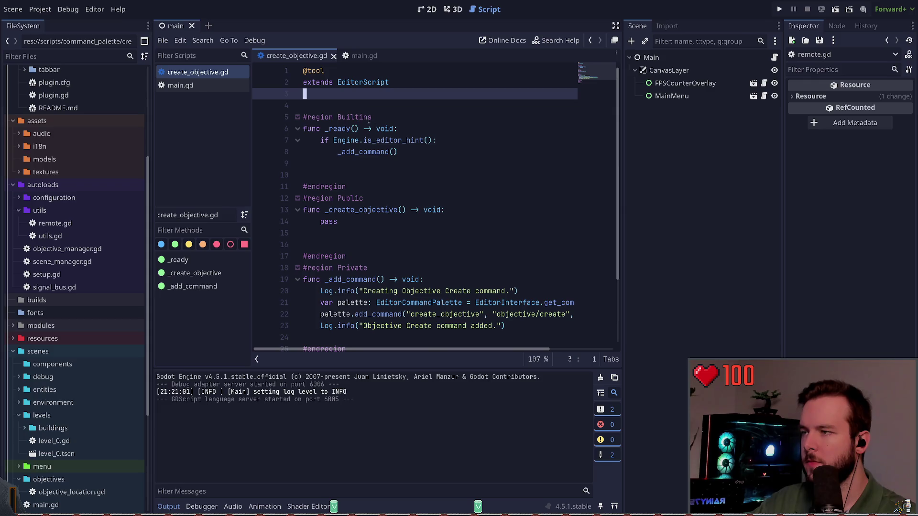
# Step: Add 'func _run() -> void:' calling _add_command() under #region Builtins, save, and run the script
pyautogui.click(399, 123)
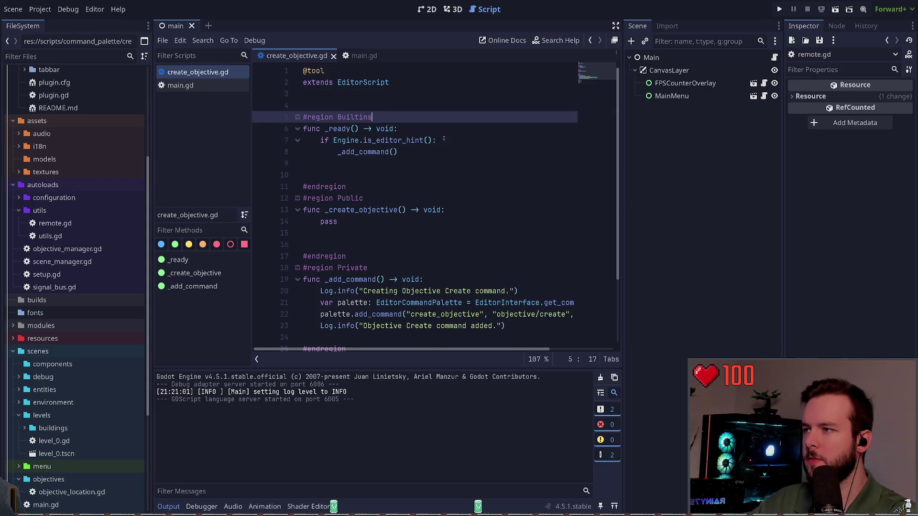
pyautogui.press('Return')
pyautogui.press('Return')
pyautogui.press('Up')
pyautogui.write('func _run() _')
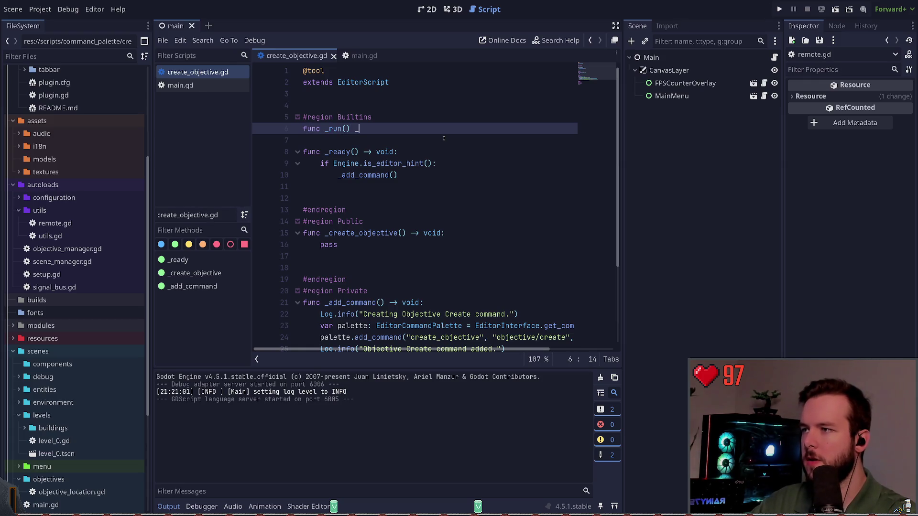
pyautogui.press('BackSpace')
pyautogui.write('-> v')
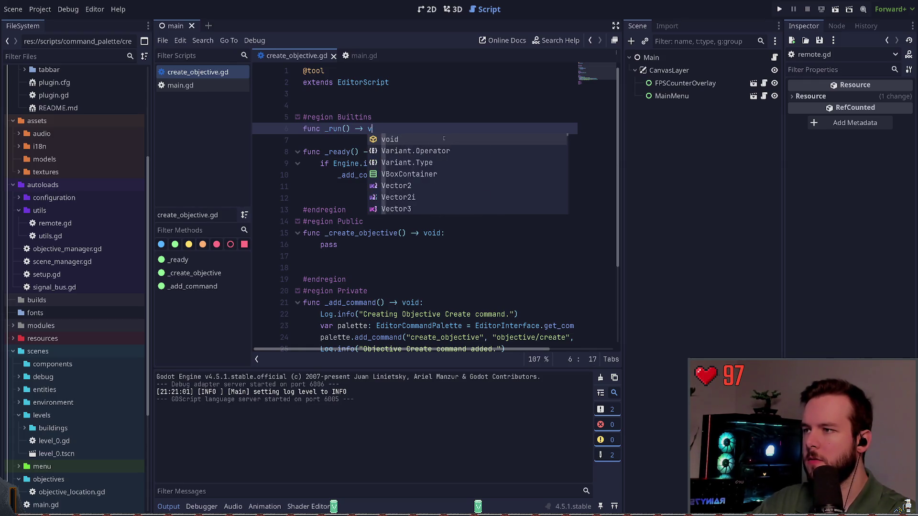
pyautogui.write('oid:')
pyautogui.press('Return')
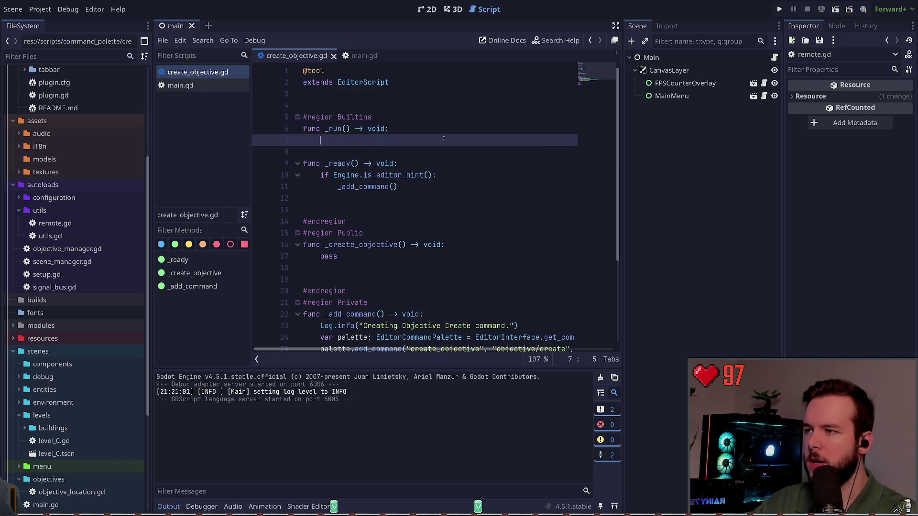
pyautogui.write('_add')
pyautogui.press('Return')
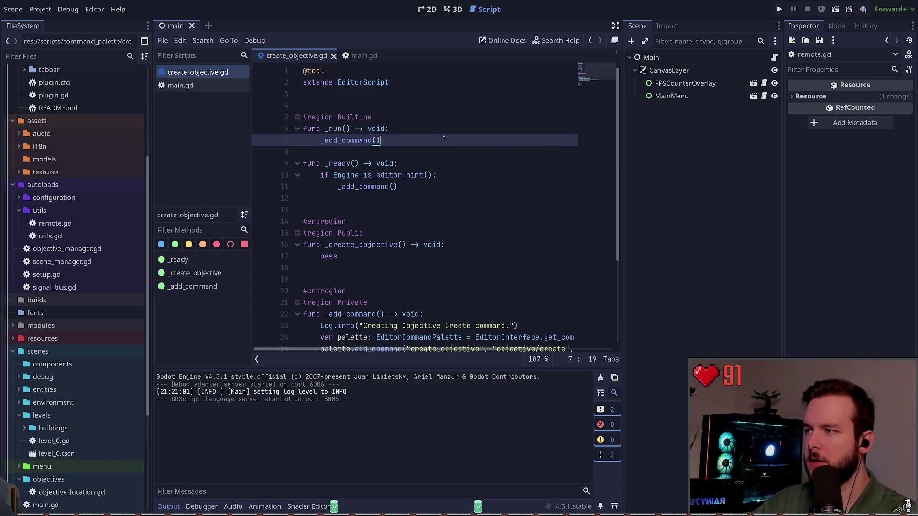
pyautogui.press('Return')
pyautogui.hotkey('ctrl', 's')
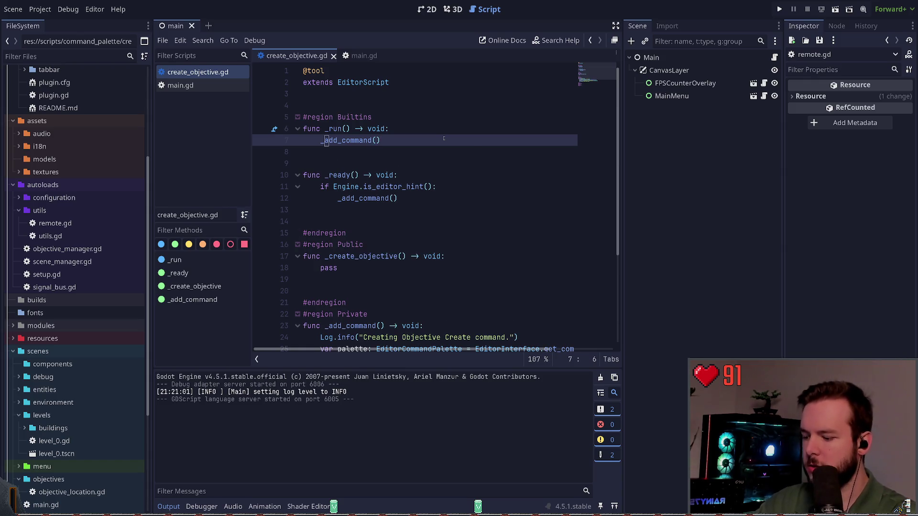
pyautogui.hotkey('ctrl', 'shift', 'x')
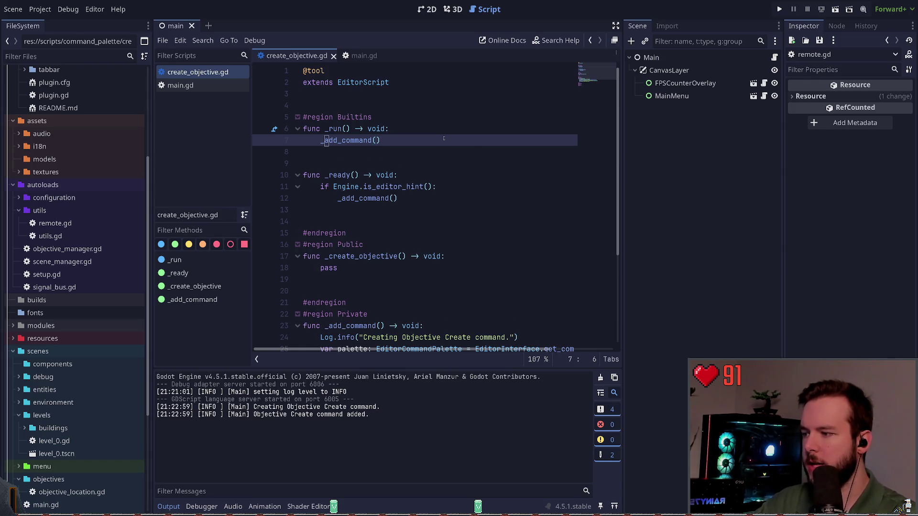
# Step: Search the Command Palette for 'obj', then 'create', to find the command
pyautogui.hotkey('ctrl', 'shift', 'p')
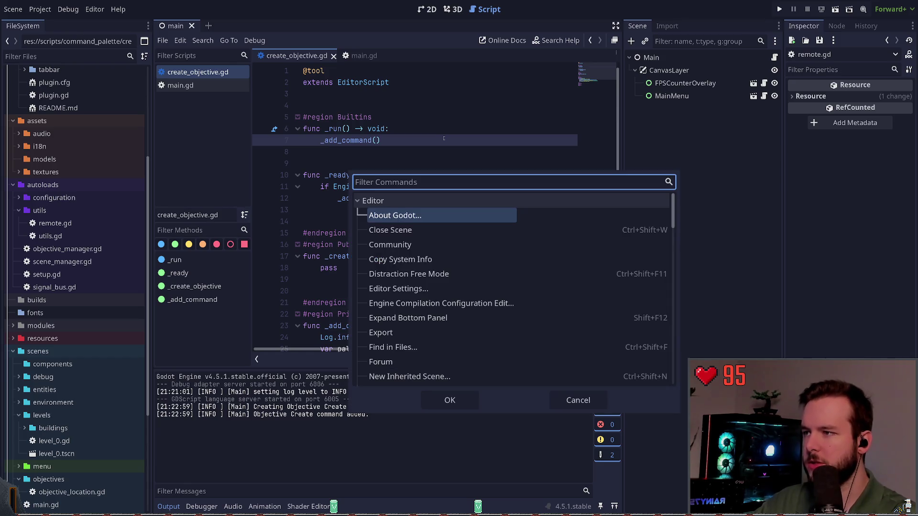
pyautogui.write('obj')
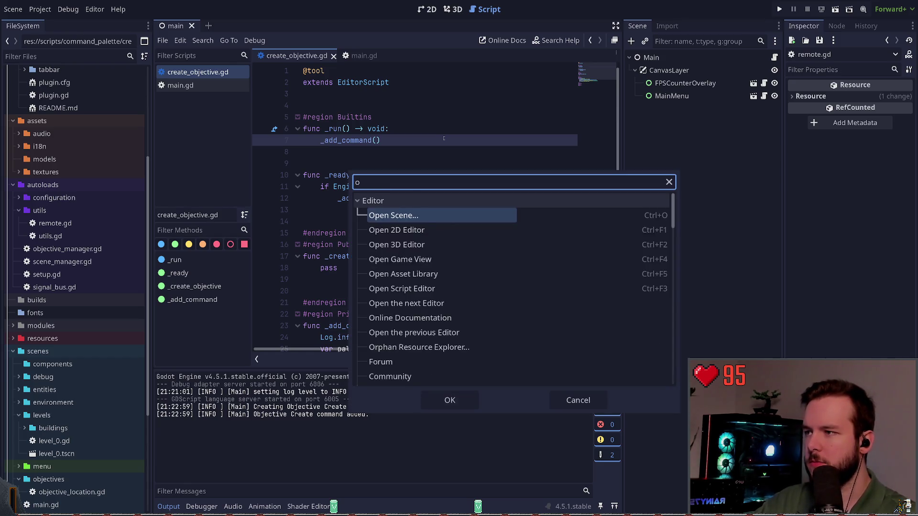
pyautogui.press('BackSpace')
pyautogui.press('BackSpace')
pyautogui.press('BackSpace')
pyautogui.write('create')
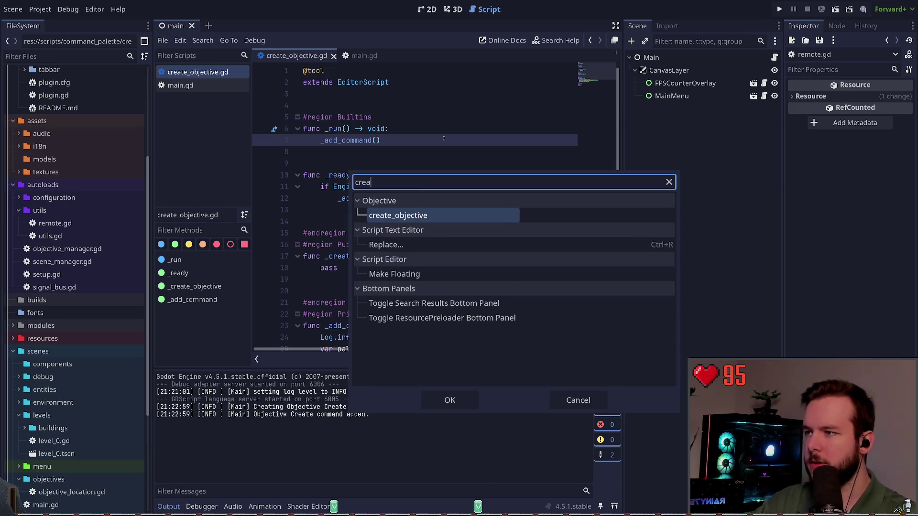
pyautogui.press('Return')
# Step: Rename the create_objective command string to "Create Objective" and rerun the editor script
pyautogui.scroll(-2, 473, 202)
pyautogui.scroll(-3, 473, 201)
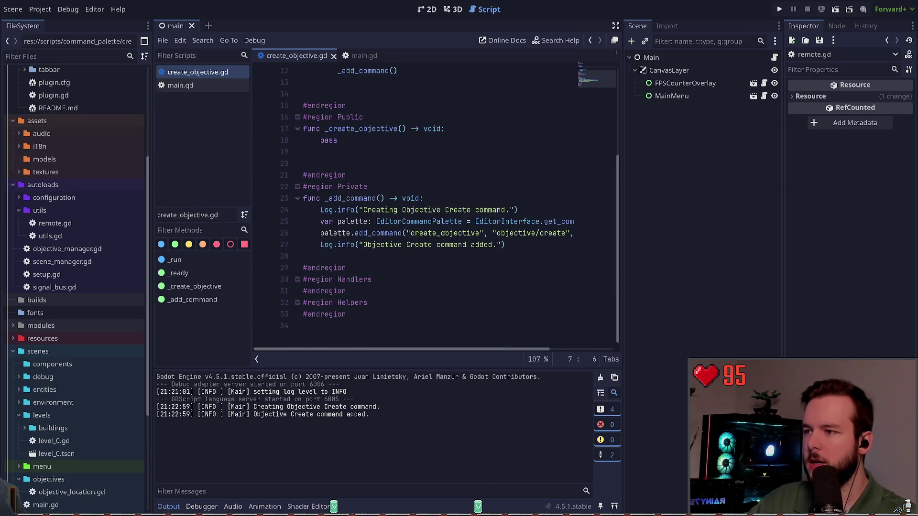
pyautogui.doubleClick(479, 237)
pyautogui.press('BackSpace')
pyautogui.write('Create Objective')
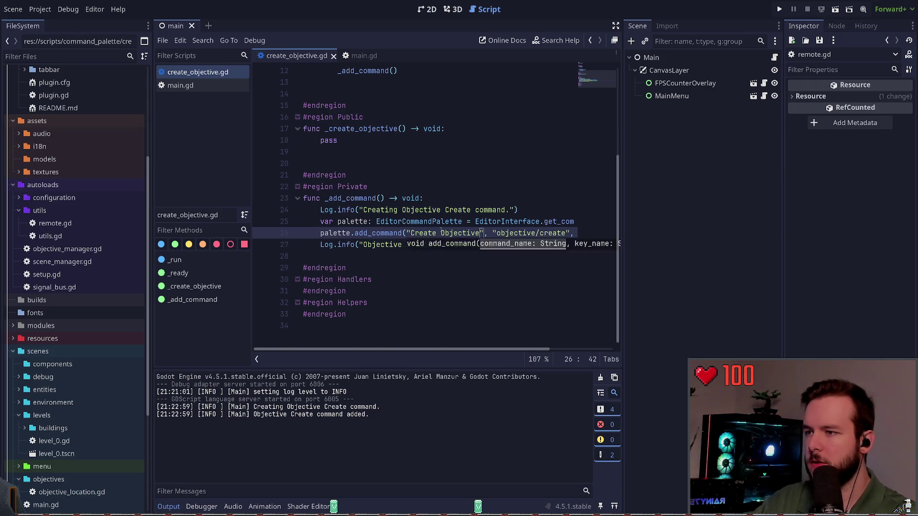
pyautogui.scroll(4, 420, 200)
pyautogui.click(413, 157)
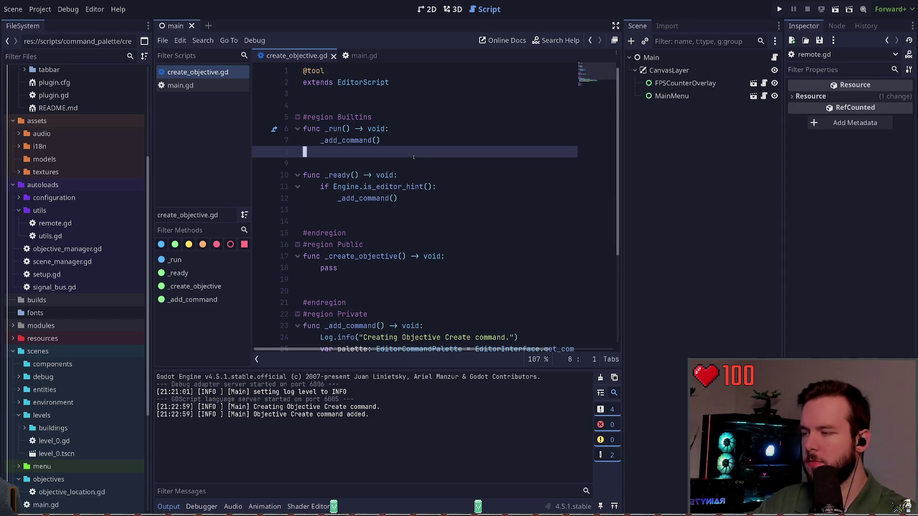
pyautogui.hotkey('ctrl', 'shift', 'x')
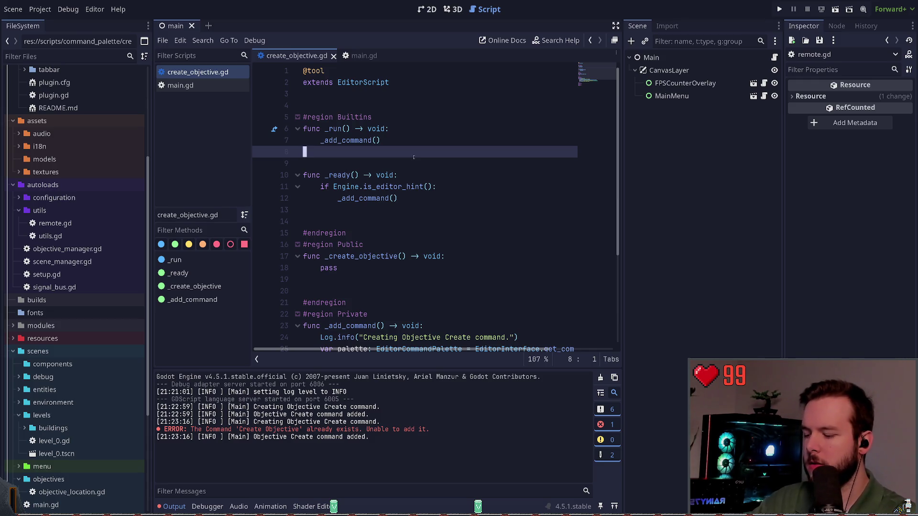
# Step: Run the Create Objective command from the command palette
pyautogui.hotkey('ctrl', 'shift', 'p')
pyautogui.write('create')
pyautogui.press('Return')
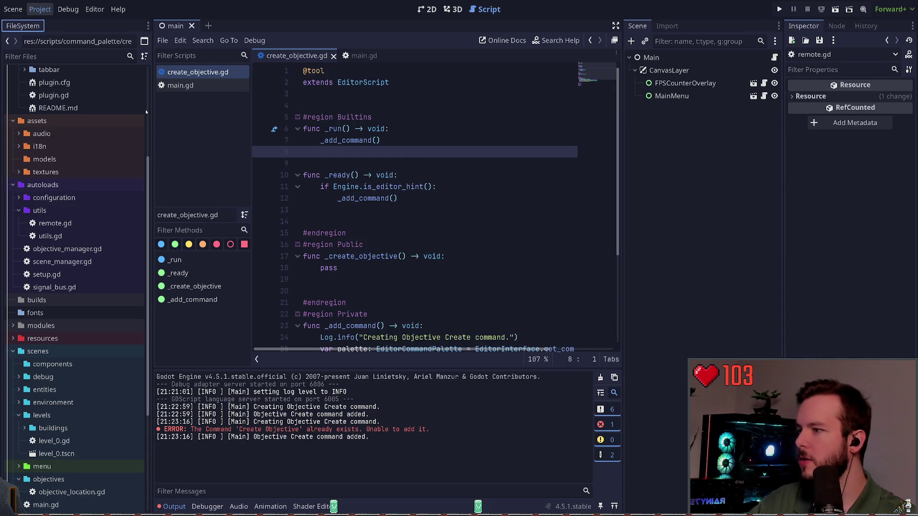
pyautogui.scroll(-1, 398, 236)
pyautogui.scroll(-2, 398, 235)
# Step: Add palette.remove_command("objective/create") below the var palette line in _add_command and save
pyautogui.click(464, 223)
pyautogui.press('Return')
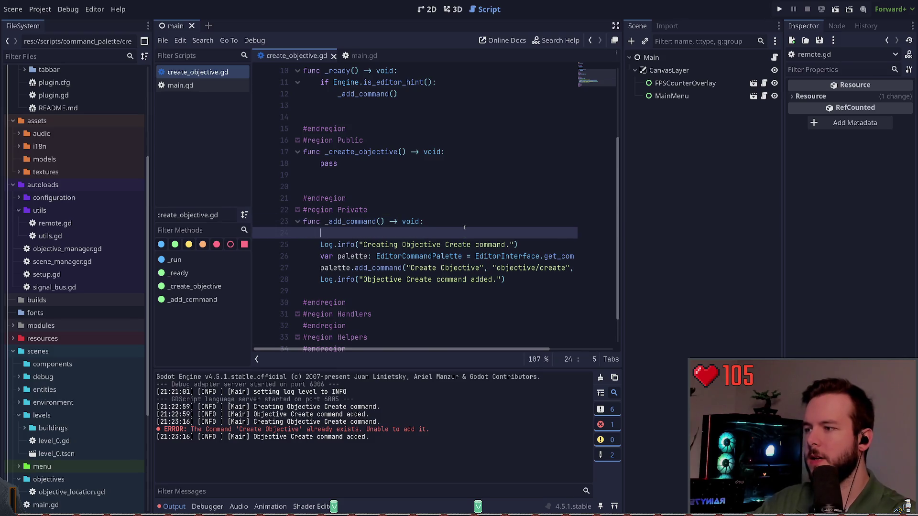
pyautogui.hotkey('ctrl', 'z')
pyautogui.press('Down')
pyautogui.press('Down')
pyautogui.press('End')
pyautogui.press('Return')
pyautogui.write('p')
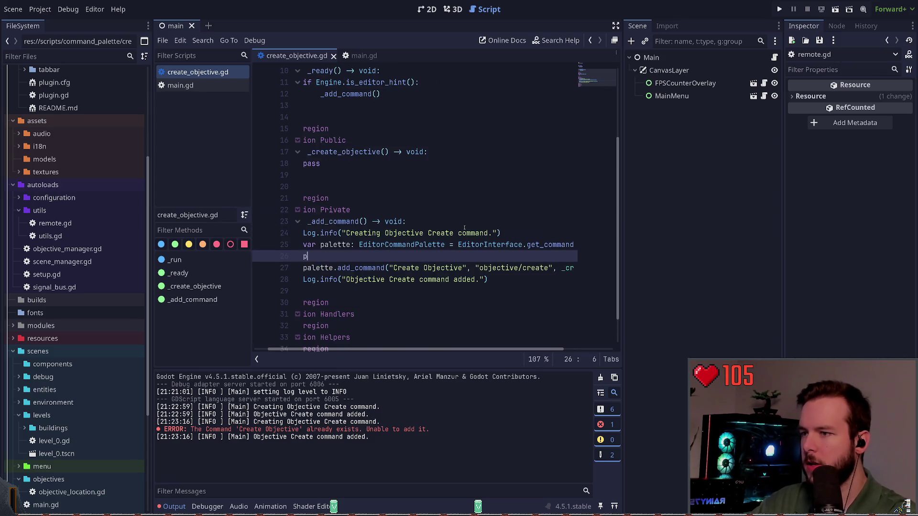
pyautogui.write('la')
pyautogui.press('Return')
pyautogui.write('.remove')
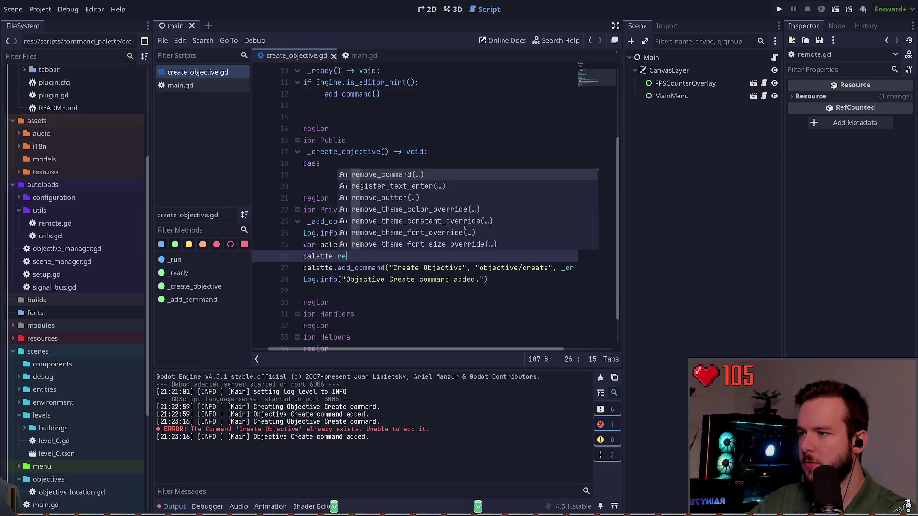
pyautogui.press('Return')
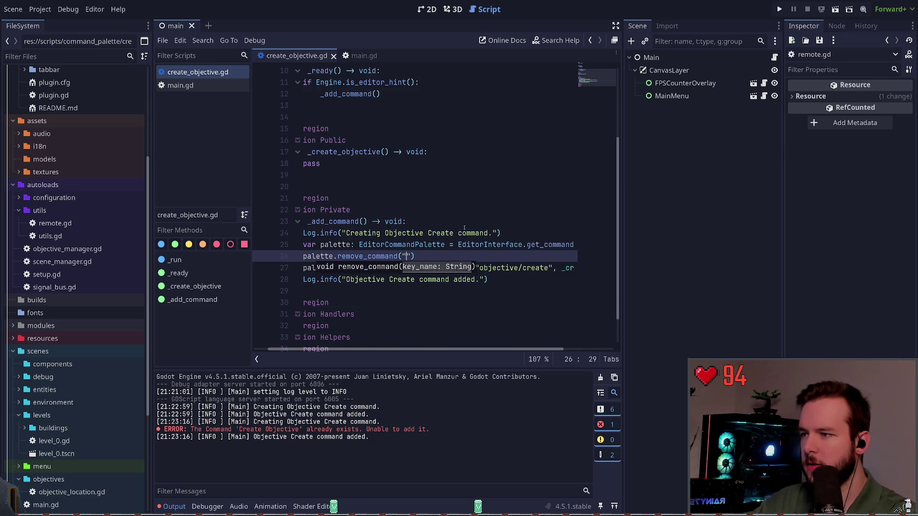
pyautogui.write('"')
pyautogui.write('objec')
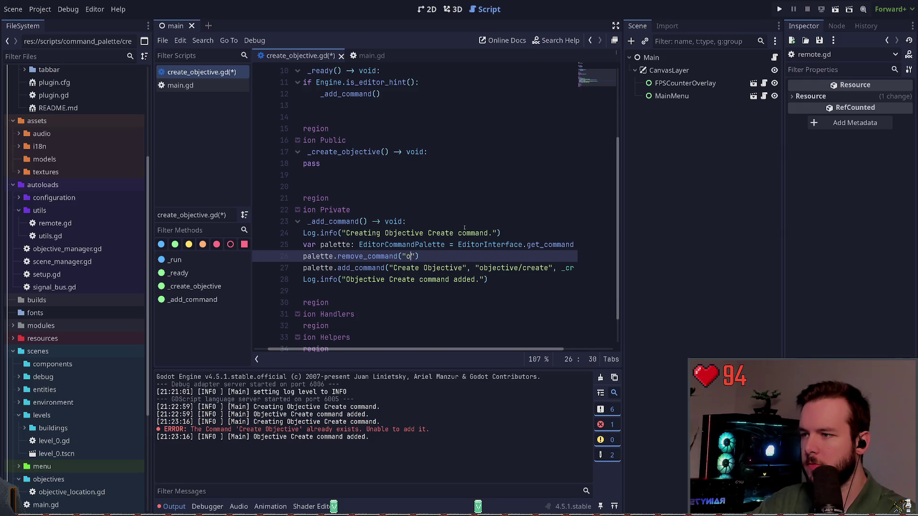
pyautogui.write('tive')
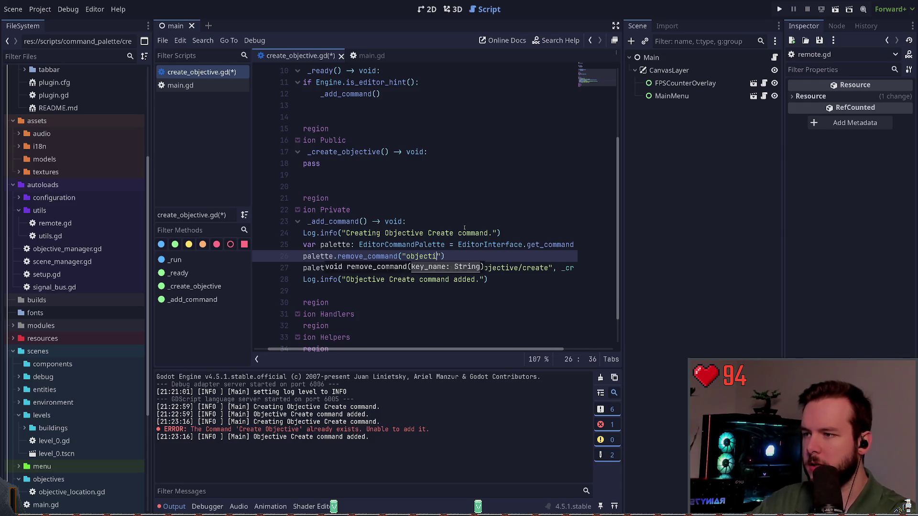
pyautogui.write('/create')
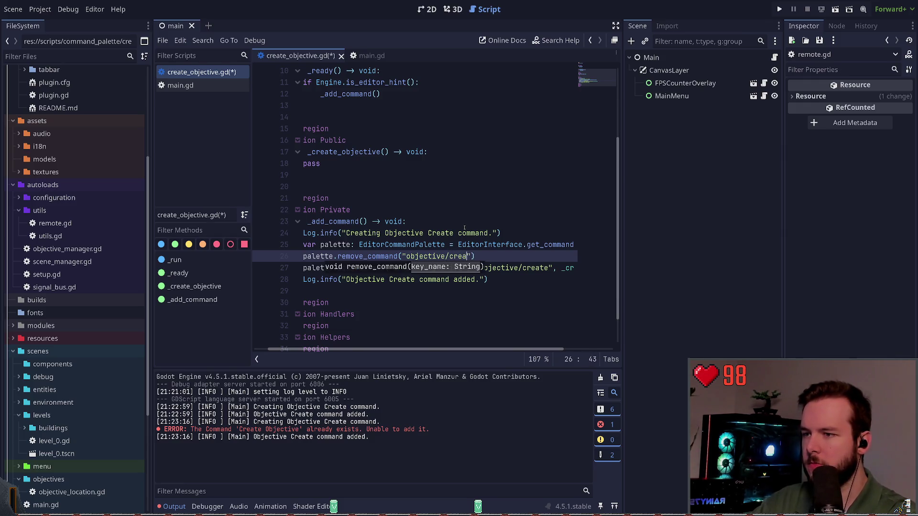
pyautogui.hotkey('ctrl', 's')
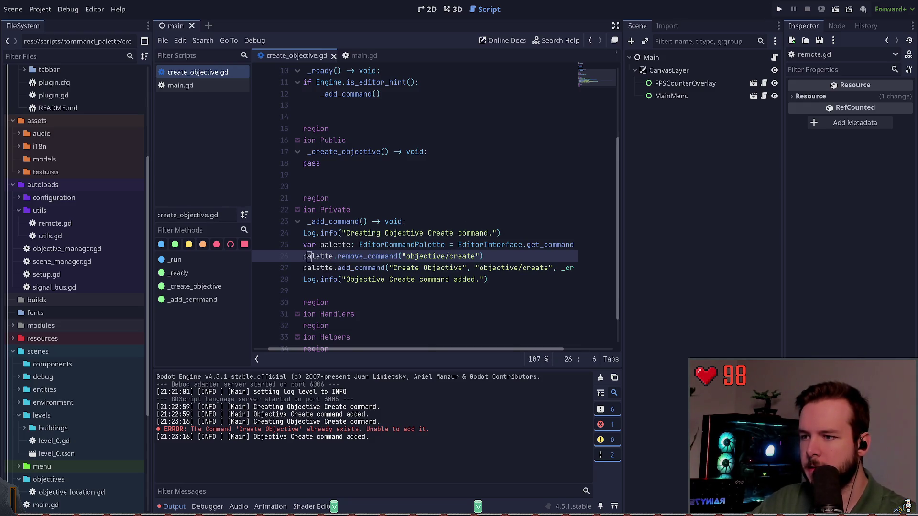
# Step: Reload the tool script so the command re-registers
pyautogui.moveTo(381, 351); pyautogui.dragTo(367, 351)
pyautogui.click(431, 223)
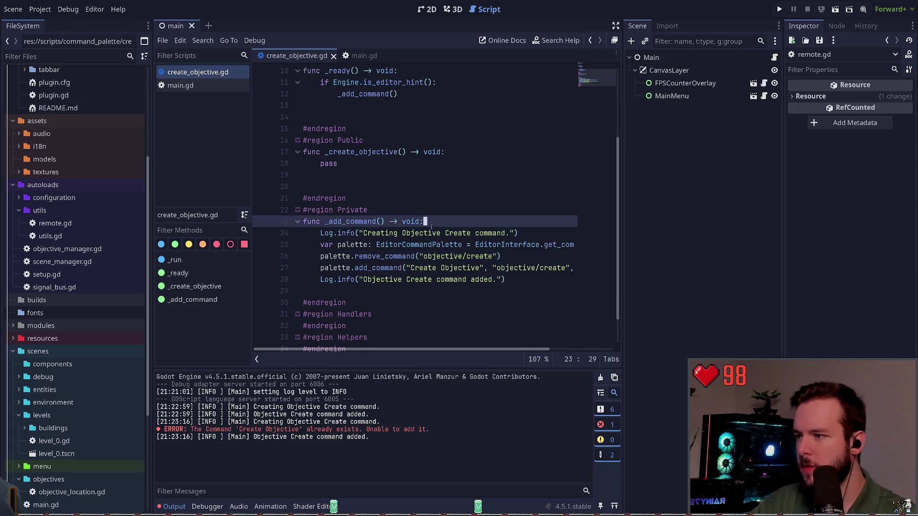
pyautogui.hotkey('ctrl', 's')
pyautogui.click(427, 201)
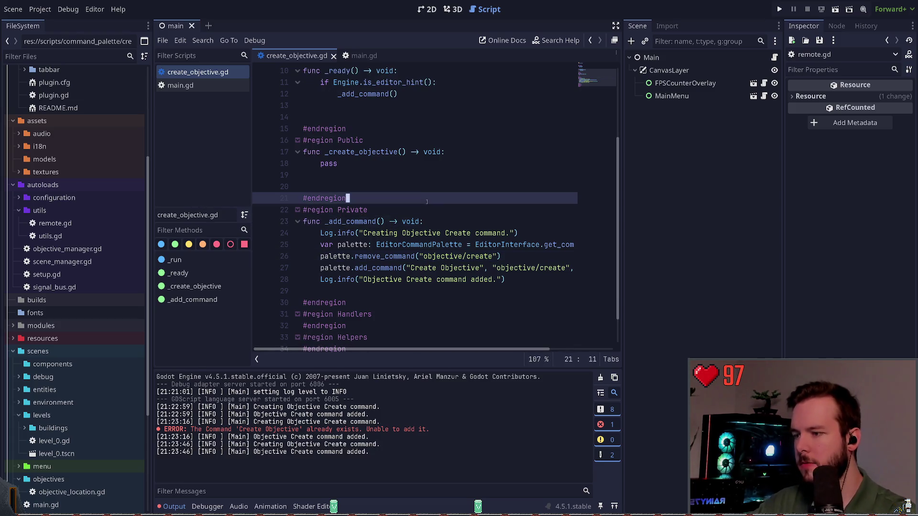
pyautogui.hotkey('ctrl', 'shift', 'p')
pyautogui.write('add')
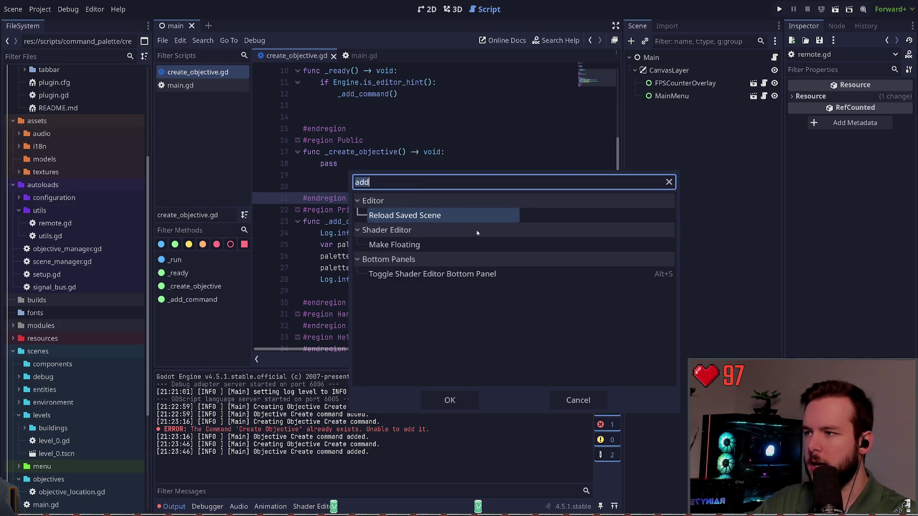
pyautogui.press('BackSpace')
pyautogui.press('BackSpace')
pyautogui.press('BackSpace')
pyautogui.write('to')
pyautogui.press('BackSpace')
pyautogui.press('BackSpace')
pyautogui.write('create')
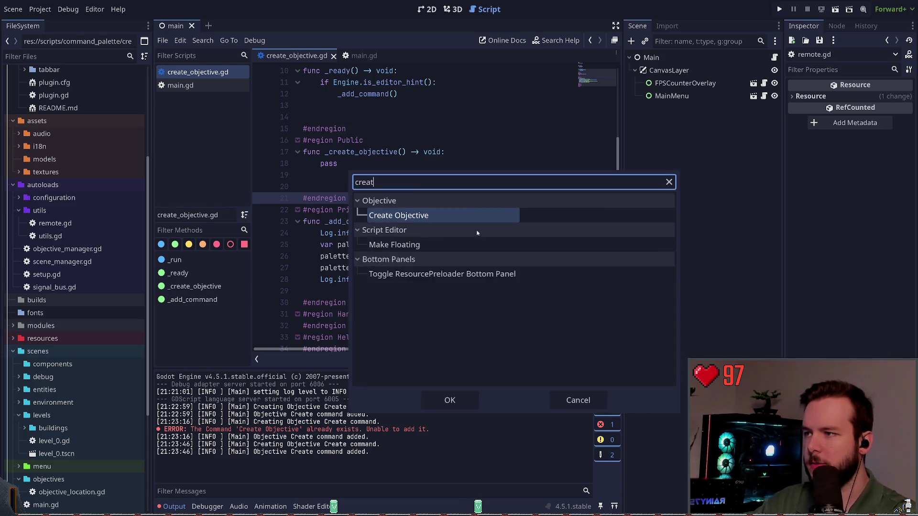
pyautogui.press('Return')
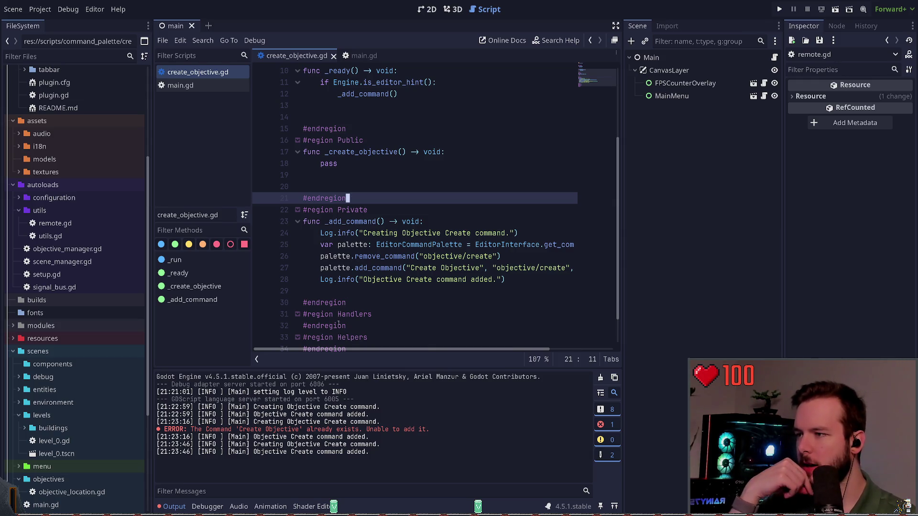
pyautogui.hscroll(3, 421, 294)
pyautogui.hscroll(-3, 392, 291)
pyautogui.hscroll(3, 335, 297)
pyautogui.hscroll(-3, 293, 304)
pyautogui.scroll(3, 334, 249)
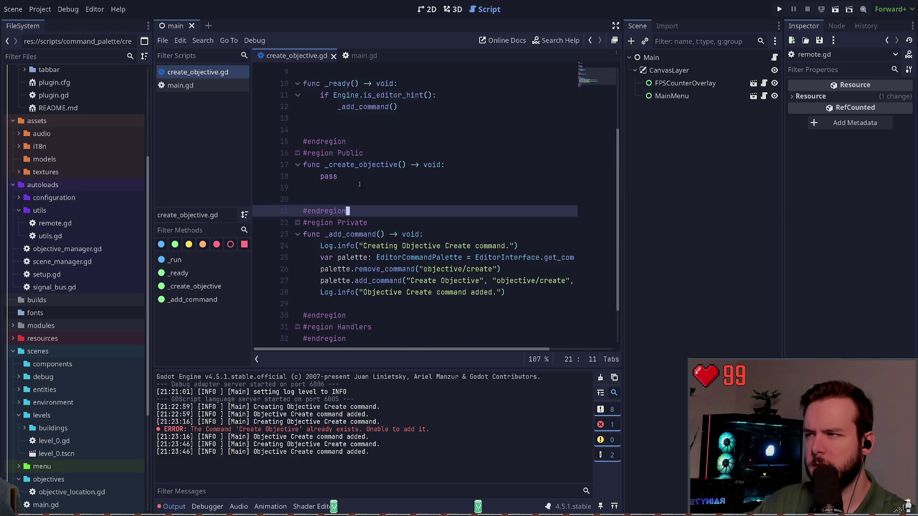
pyautogui.scroll(-2, 369, 199)
# Step: Replace pass in _create_objective with Log.debug("0k") and save
pyautogui.click(369, 200)
pyautogui.press('BackSpace')
pyautogui.press('BackSpace')
pyautogui.press('BackSpace')
pyautogui.write('Log.debug("0k")')
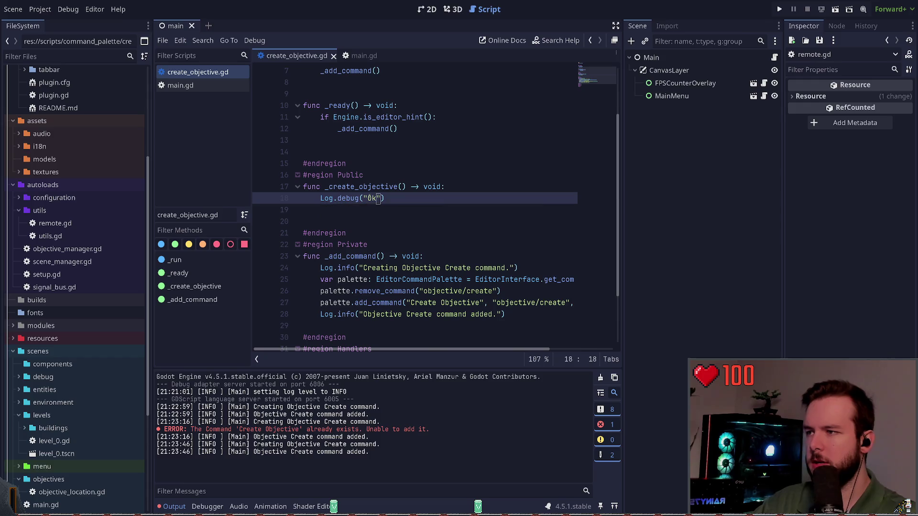
pyautogui.hotkey('ctrl', 's')
# Step: Run Create Objective from the command palette and inspect the result
pyautogui.hotkey('ctrl', 'shift', 'p')
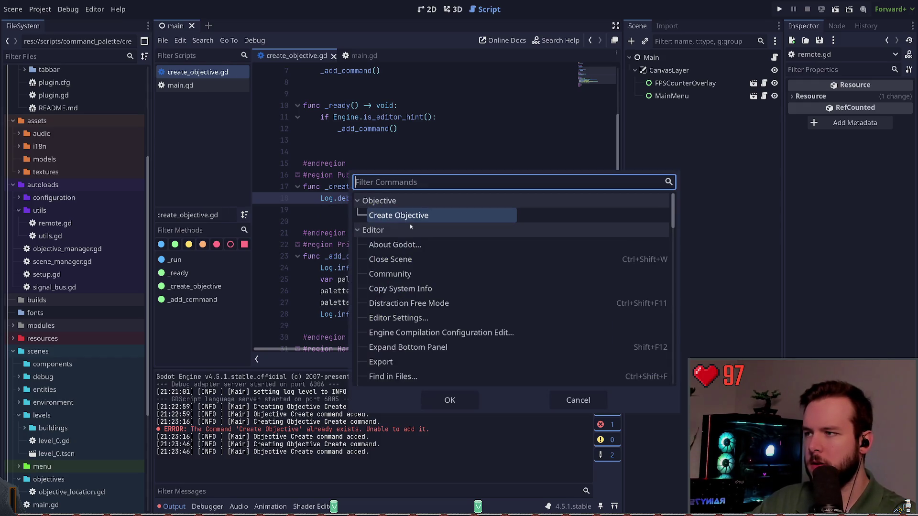
pyautogui.press('Return')
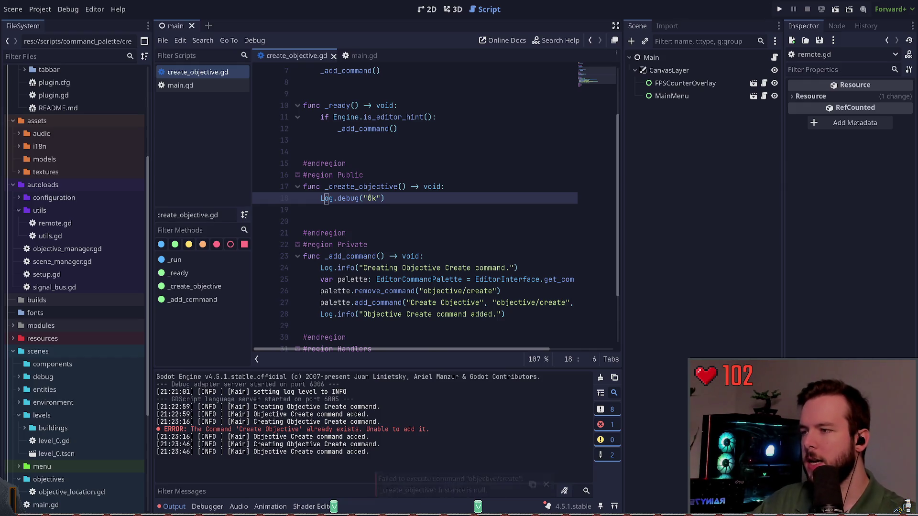
pyautogui.scroll(-3, 452, 350)
pyautogui.scroll(3, 451, 350)
pyautogui.hscroll(3, 452, 350)
pyautogui.hscroll(-3, 452, 350)
pyautogui.scroll(-1, 451, 335)
pyautogui.hscroll(3, 610, 351)
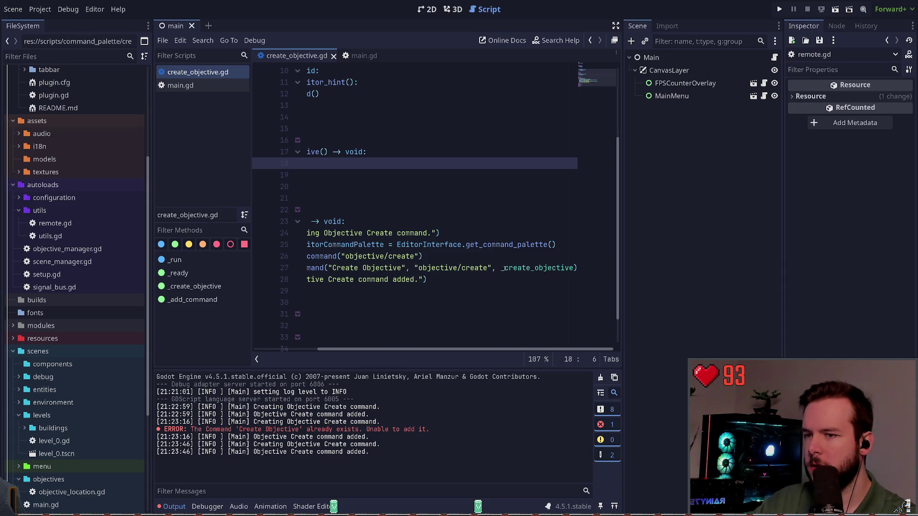
# Step: Prefix _create_objective with self. in add_command and rerun Create Objective
pyautogui.click(502, 268)
pyautogui.write('self.')
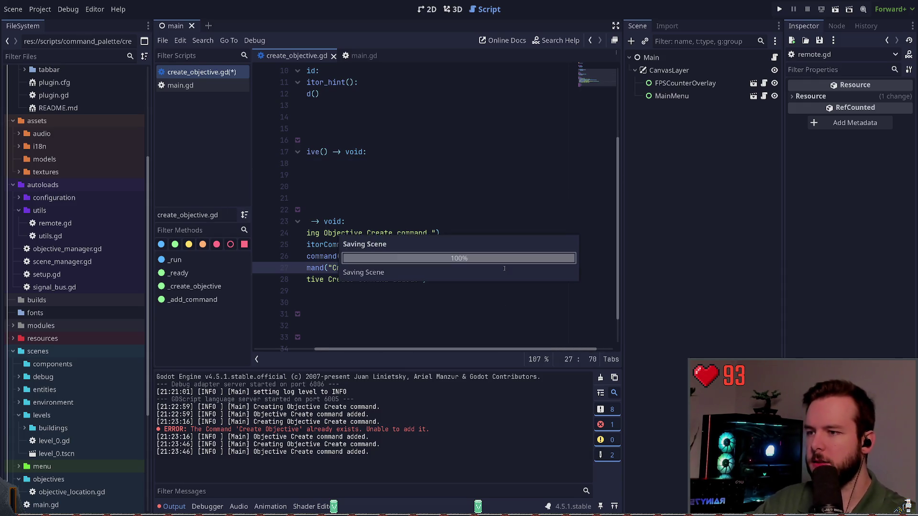
pyautogui.moveTo(454, 349); pyautogui.dragTo(395, 349)
pyautogui.click(420, 269)
pyautogui.hotkey('ctrl', 'shift', 'p')
pyautogui.press('Return')
# Step: Move the caret to the end of the remove_command line
pyautogui.hotkey('ctrl', 'Right')
pyautogui.hotkey('ctrl', 'Right')
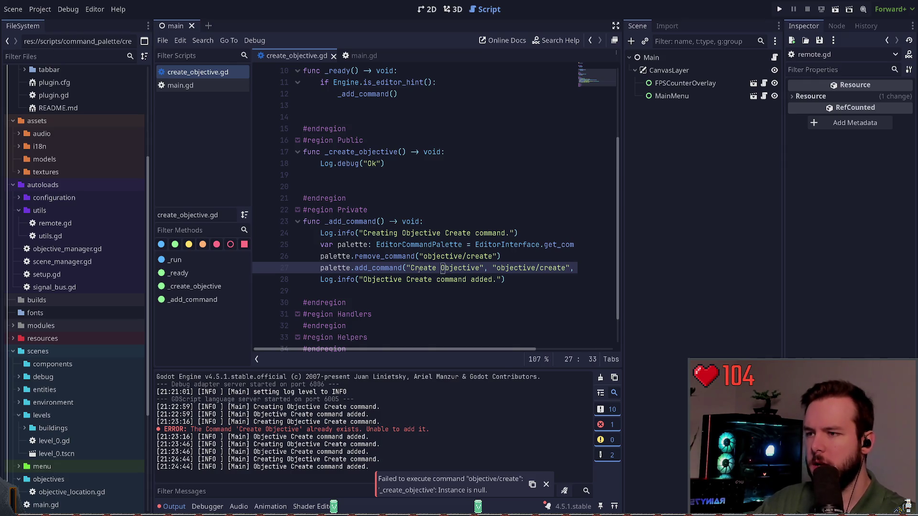
pyautogui.press('Up')
pyautogui.press('End')
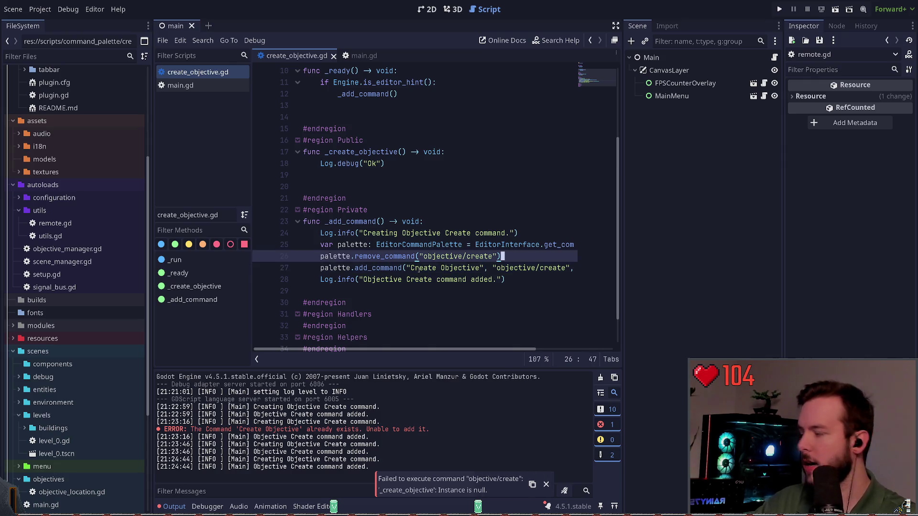
pyautogui.press('Up')
# Step: Add var cmd: Callable = Callable(self, "_create_objective") after remove_command
pyautogui.press('Down')
pyautogui.press('Return')
pyautogui.press('Return')
pyautogui.write('var c')
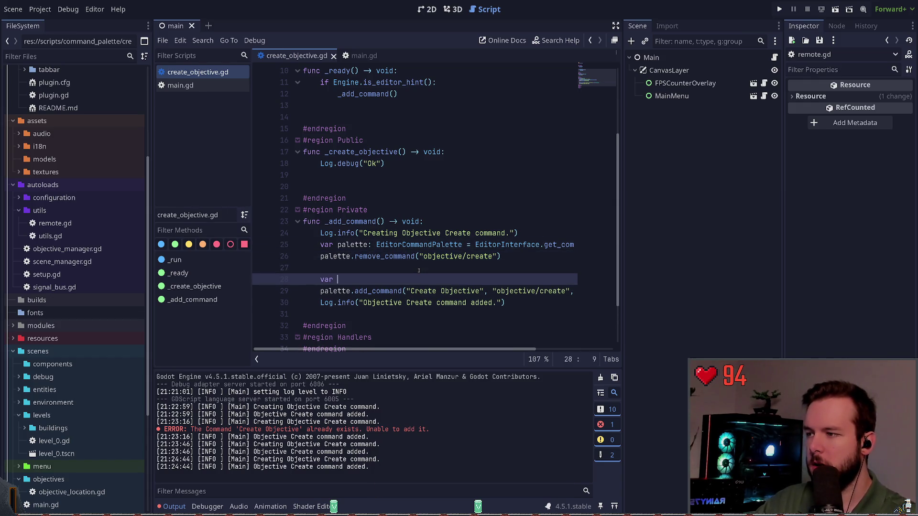
pyautogui.press('BackSpace')
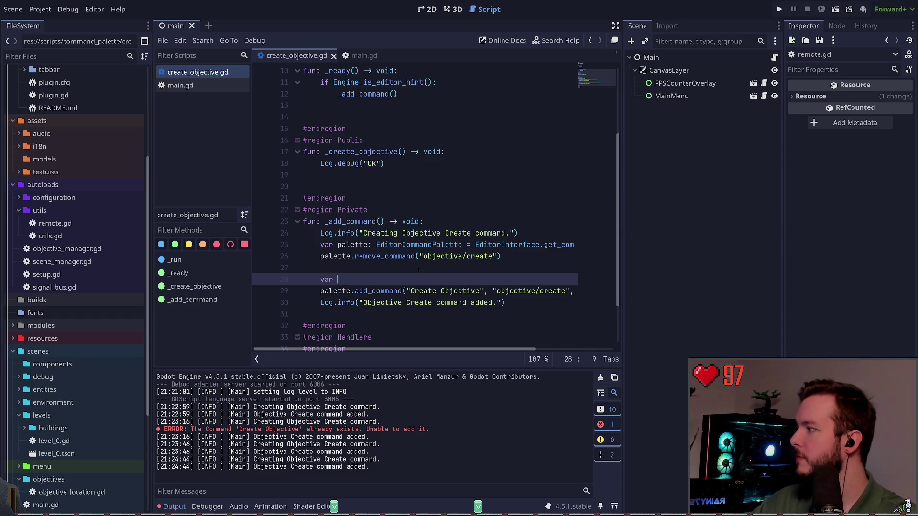
pyautogui.write('cmd')
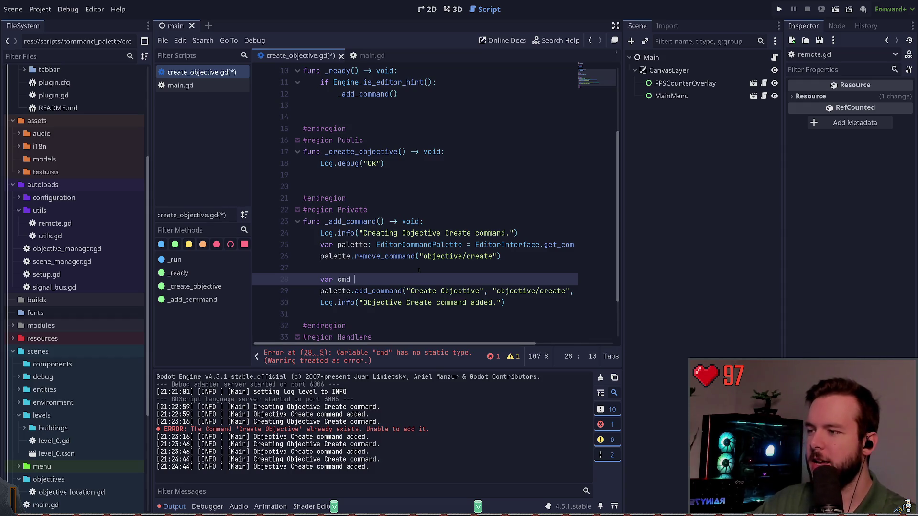
pyautogui.press('BackSpace')
pyautogui.press('BackSpace')
pyautogui.write(':')
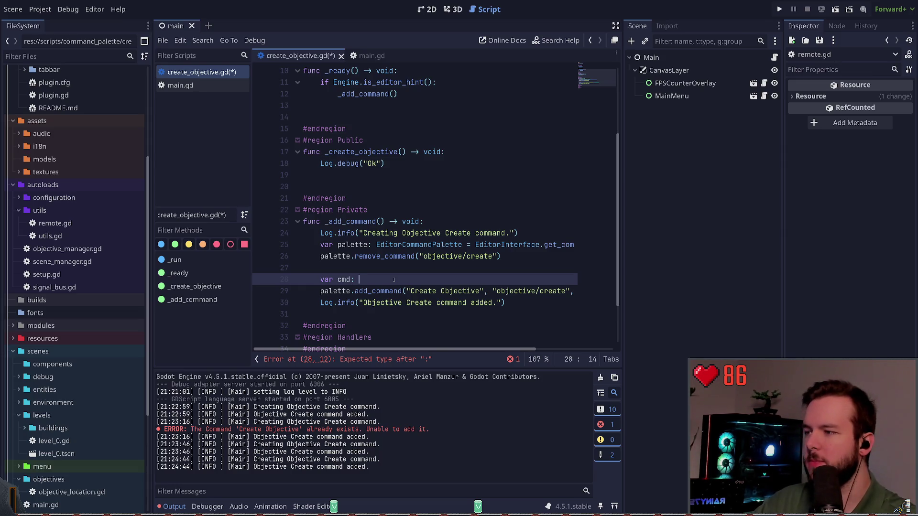
pyautogui.write('Edit')
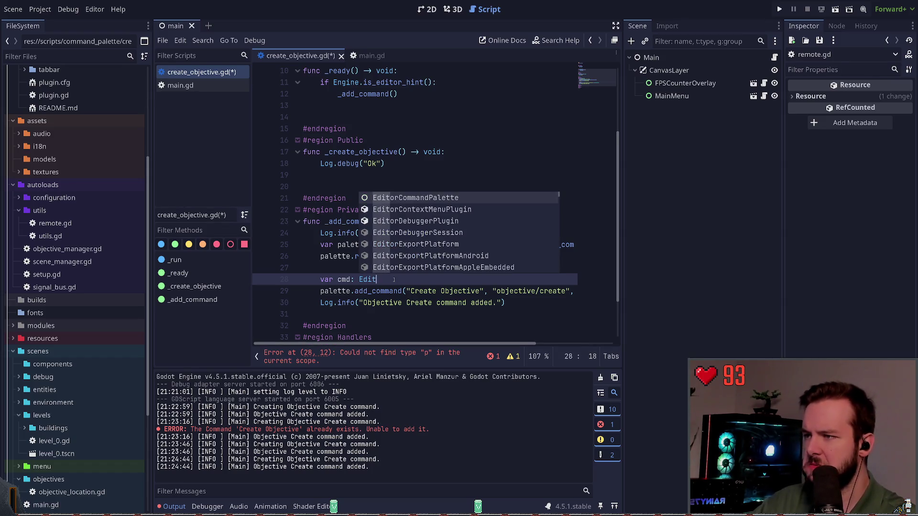
pyautogui.press('Return')
pyautogui.write('.')
pyautogui.press('BackSpace')
pyautogui.press('BackSpace')
pyautogui.press('BackSpace')
pyautogui.press('BackSpace')
pyautogui.write('Callable = Callable(')
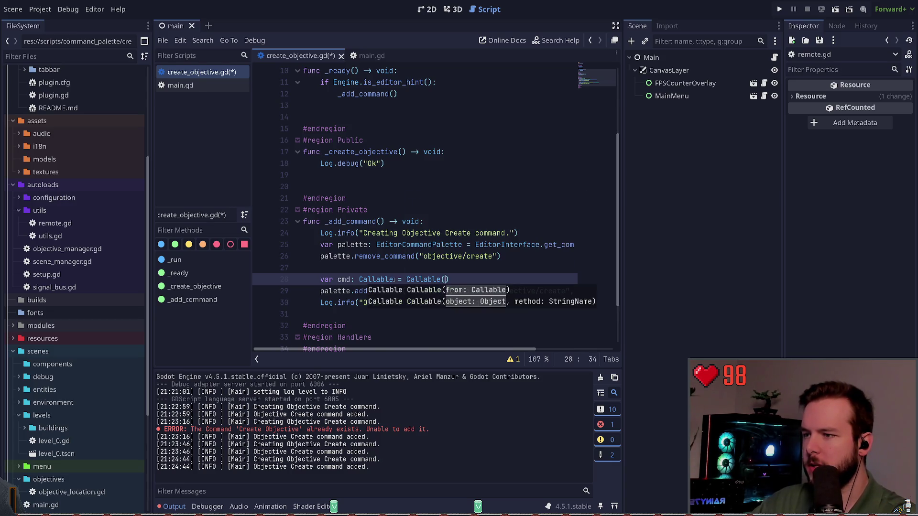
pyautogui.write('self, "')
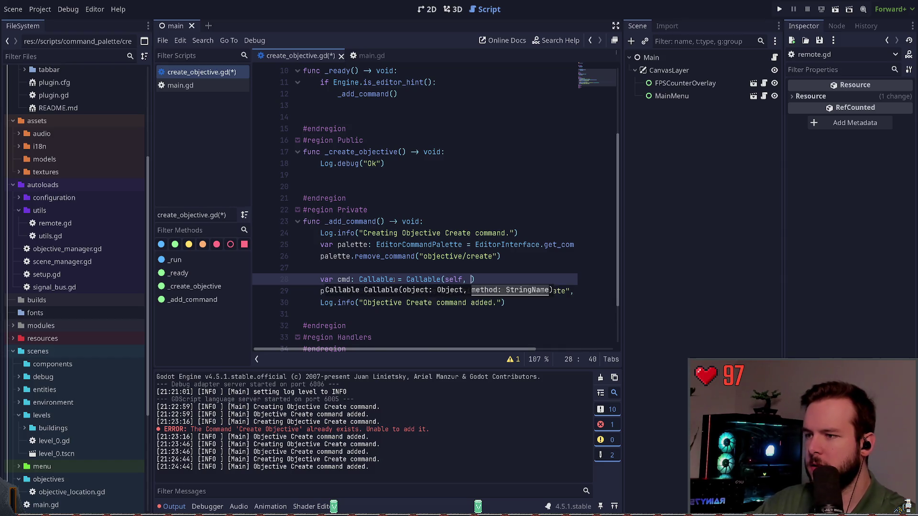
pyautogui.write('_c')
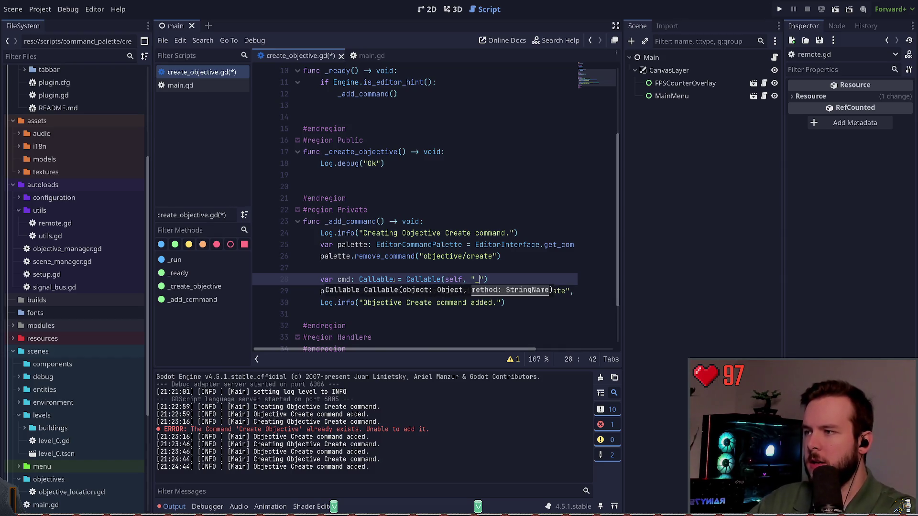
pyautogui.write('reate_objective')
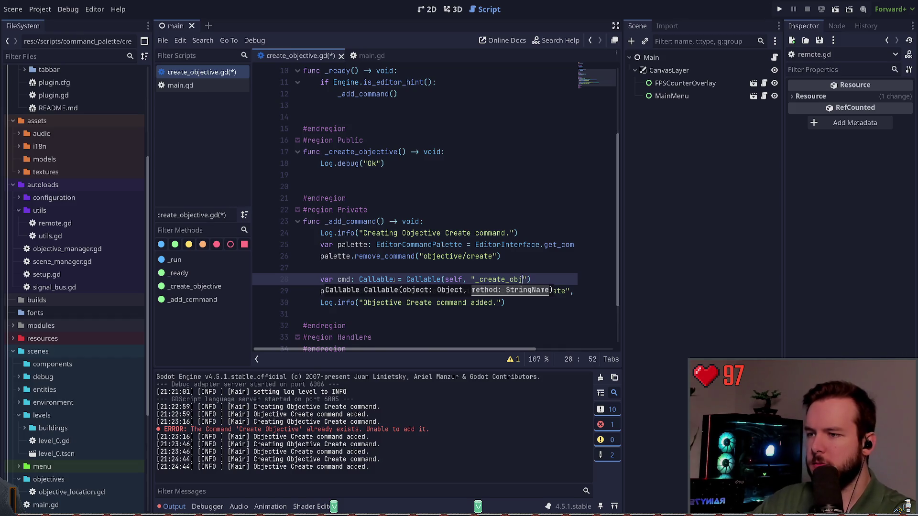
# Step: Duplicate the add_command line and comment out one copy
pyautogui.press('Down')
pyautogui.press('Down')
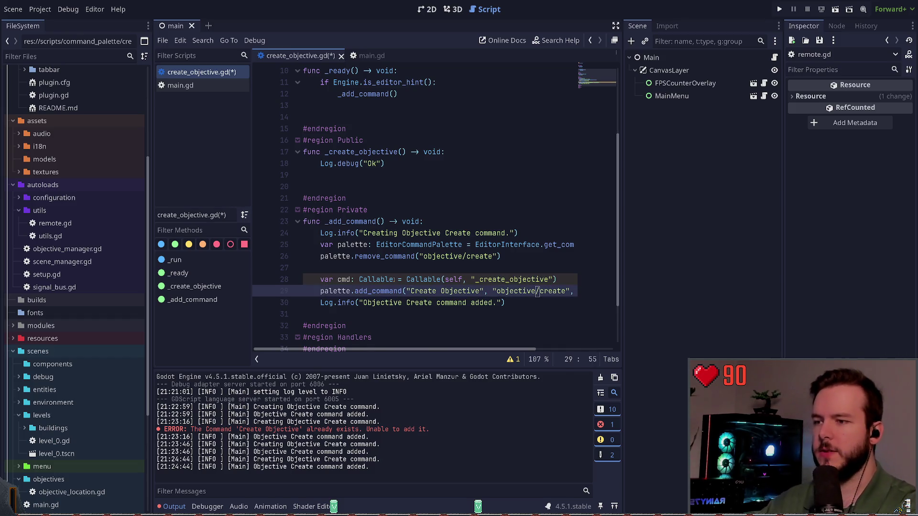
pyautogui.press('Up')
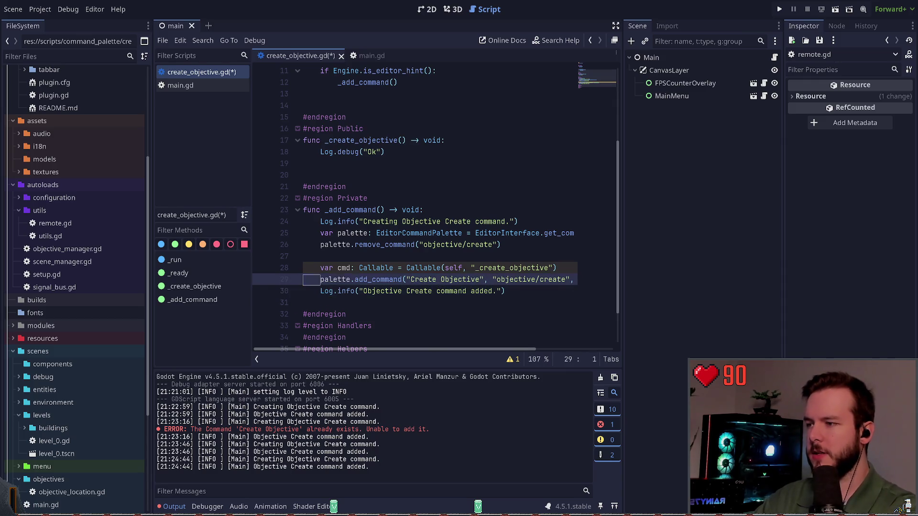
pyautogui.press('End')
pyautogui.hotkey('ctrl', 'shift', 'd')
pyautogui.click(394, 280)
pyautogui.hotkey('ctrl', 'Right')
pyautogui.hotkey('ctrl', 'Right')
pyautogui.hotkey('ctrl', 'Right')
pyautogui.hotkey('ctrl', 'Right')
pyautogui.press('Down')
pyautogui.hotkey('ctrl', 'k')
# Step: Pass cmd as the add_command argument and save the script
pyautogui.press('Up')
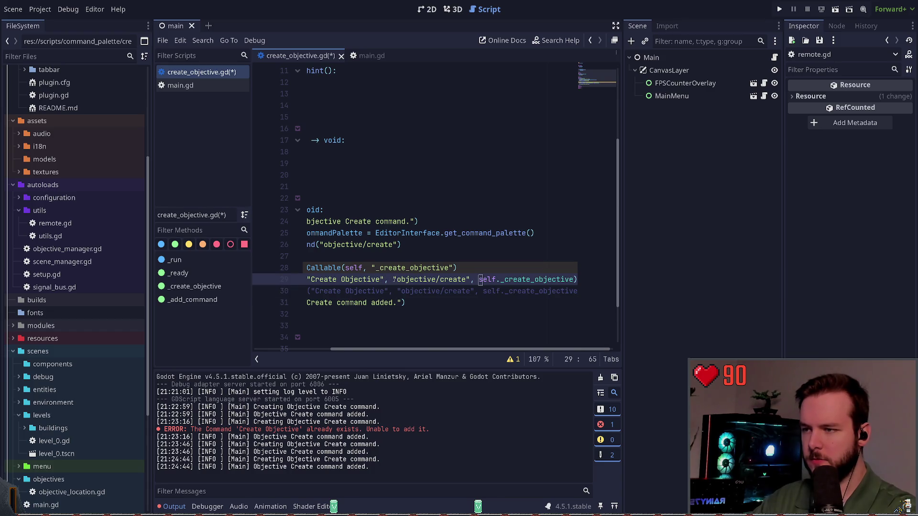
pyautogui.hscroll(1, 394, 279)
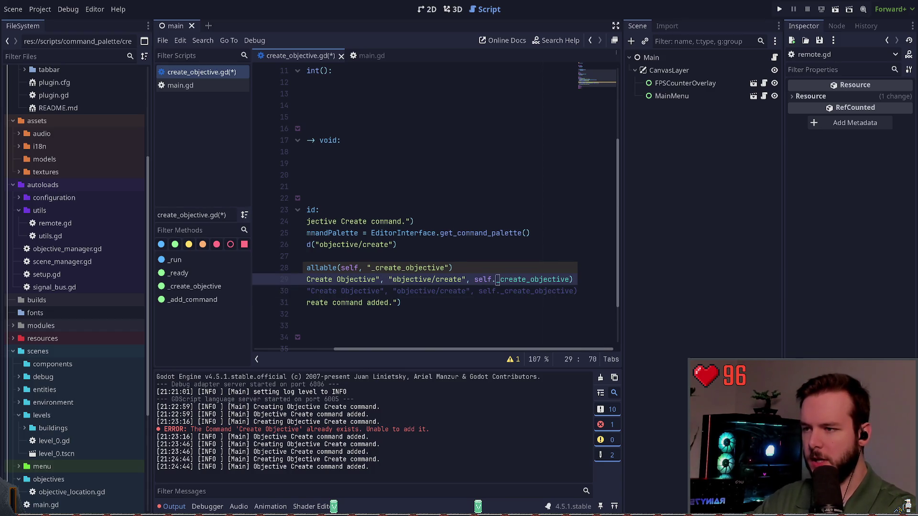
pyautogui.hotkey('ctrl', 'Delete')
pyautogui.hotkey('ctrl', 'Delete')
pyautogui.hotkey('ctrl', 'Delete')
pyautogui.write('cmd')
pyautogui.hotkey('ctrl', 's')
pyautogui.press('Home')
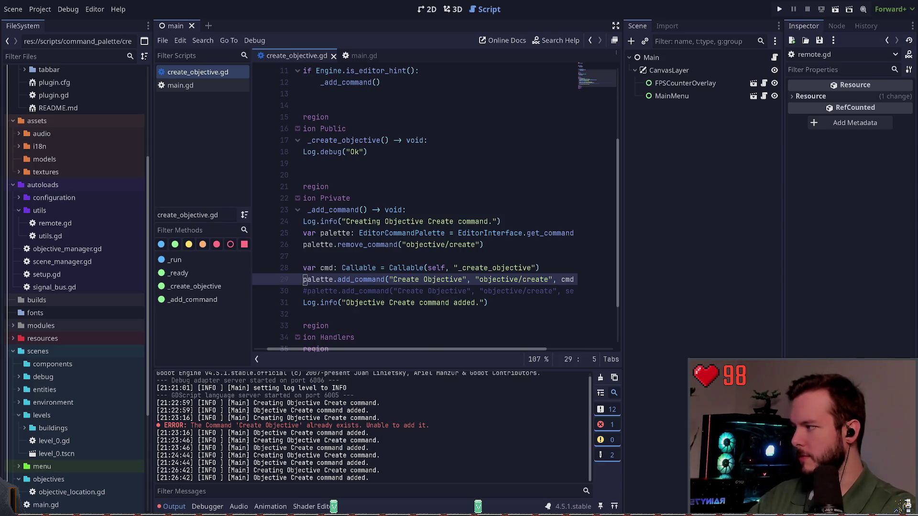
pyautogui.hotkey('ctrl', 'shift', 'p')
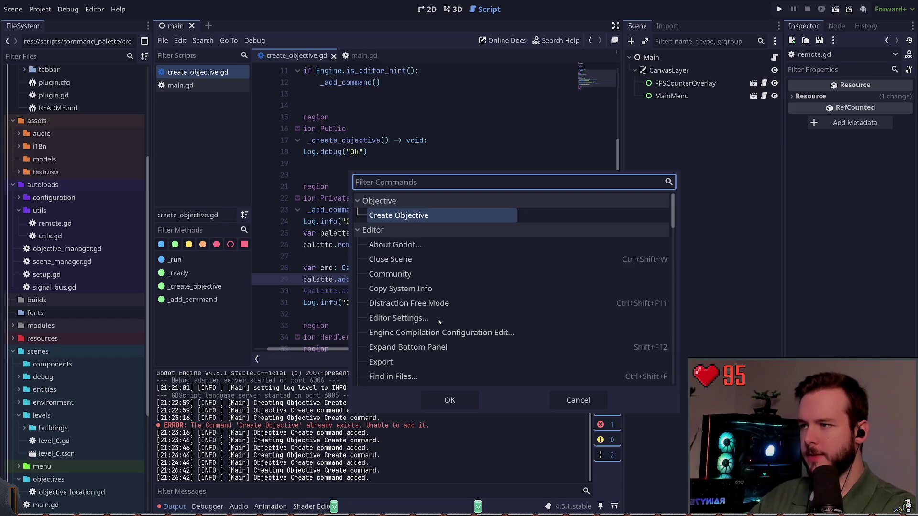
# Step: Run Create Objective, see it fail with 'Instance is null', then delete the Log.debug("Ok") line
pyautogui.press('Return')
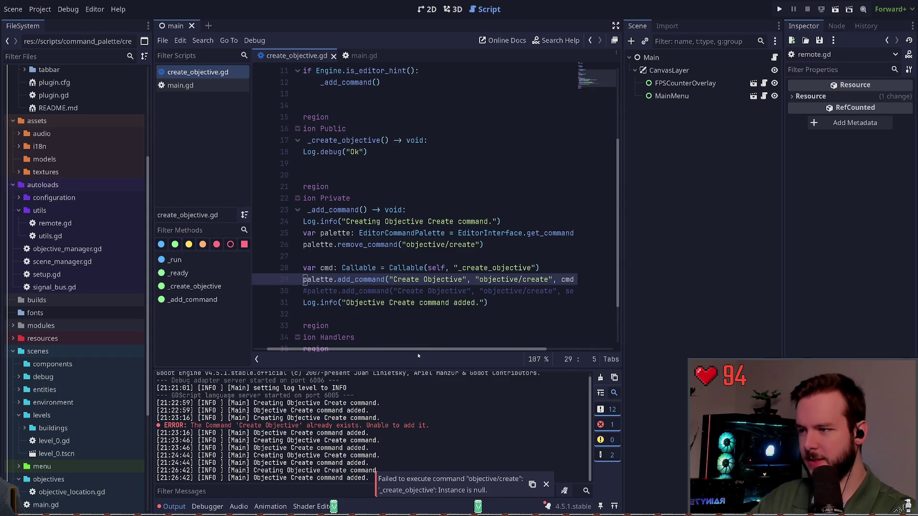
pyautogui.moveTo(386, 350); pyautogui.dragTo(372, 351)
pyautogui.click(396, 140)
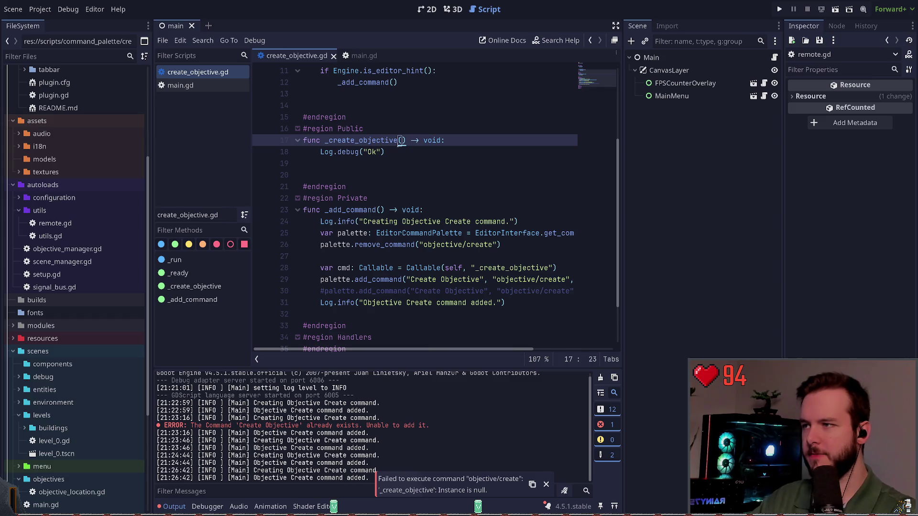
pyautogui.click(412, 155)
pyautogui.hotkey('ctrl', 'shift', 'k')
# Step: Replace the debug line with pass, then undo to restore Log.debug("Ok")
pyautogui.press('Return')
pyautogui.write('pass')
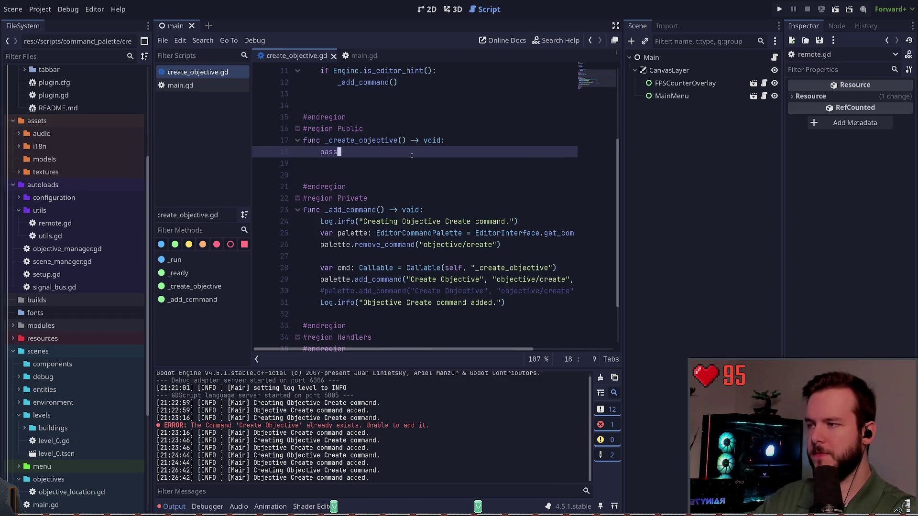
pyautogui.hotkey('ctrl', 'z')
pyautogui.hotkey('ctrl', 'z')
pyautogui.hotkey('ctrl', 'z')
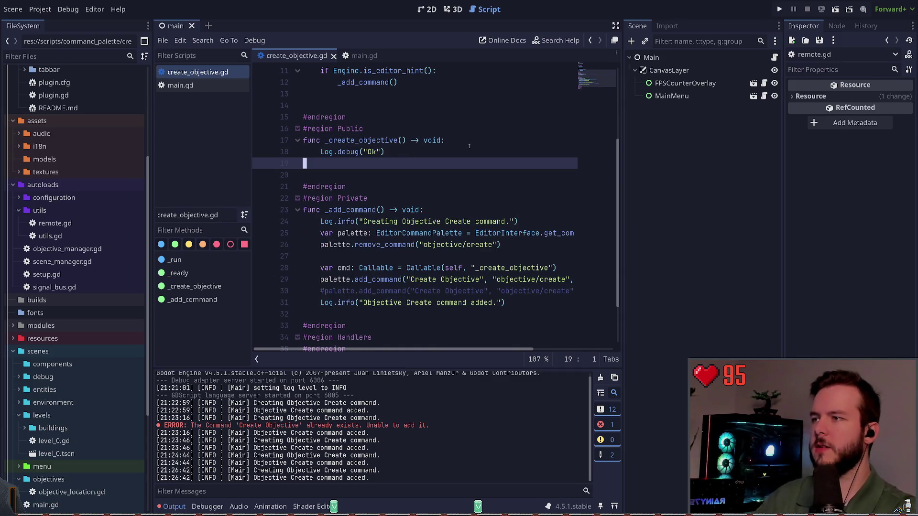
pyautogui.scroll(-2, 500, 210)
pyautogui.moveTo(473, 351)
pyautogui.mouseDown()
pyautogui.moveTo(552, 351)
pyautogui.moveTo(435, 326)
pyautogui.mouseUp()
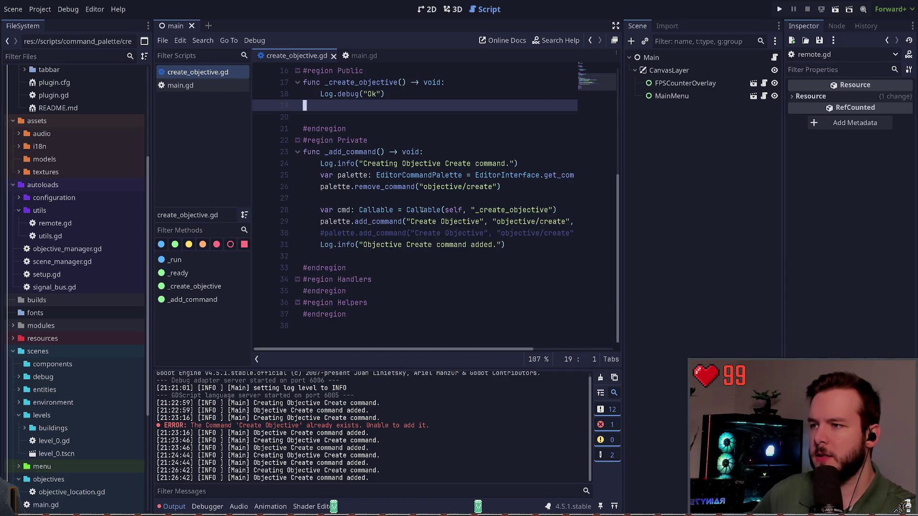
pyautogui.scroll(5, 418, 207)
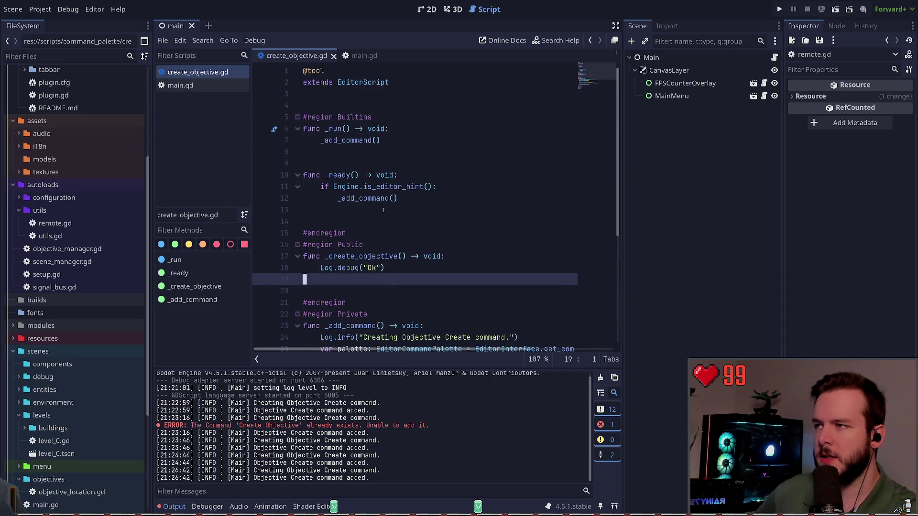
pyautogui.scroll(-5, 384, 210)
pyautogui.scroll(5, 417, 274)
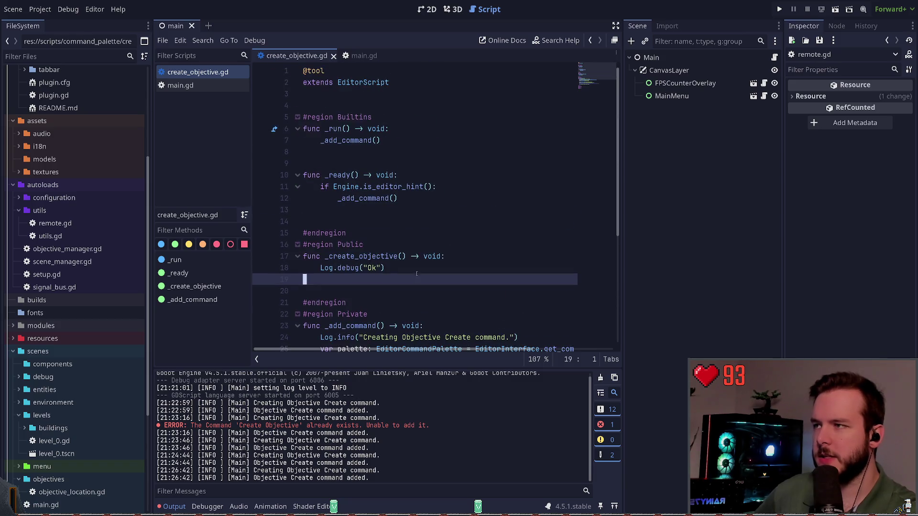
# Step: Change the script to extend Node and run Create Objective again
pyautogui.click(361, 88)
pyautogui.doubleClick(361, 88)
pyautogui.click(409, 142)
pyautogui.scroll(-5, 430, 182)
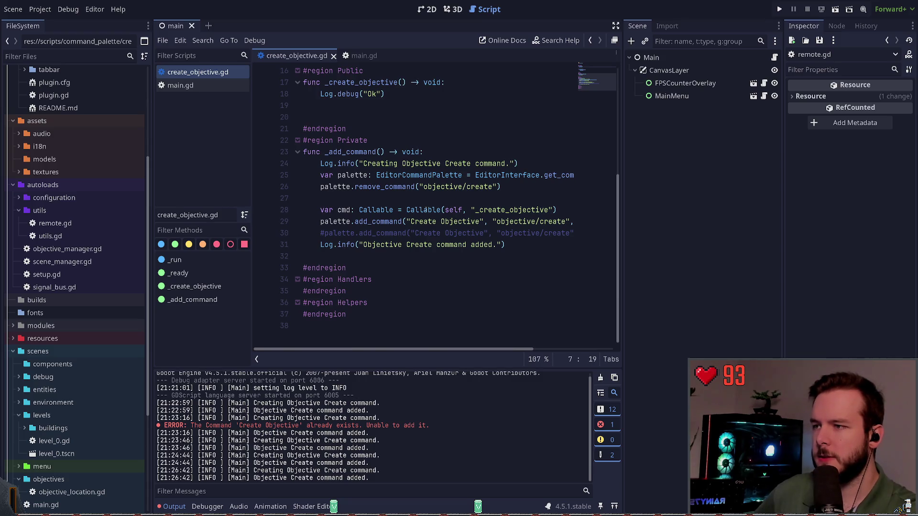
pyautogui.scroll(5, 390, 88)
pyautogui.click(390, 88)
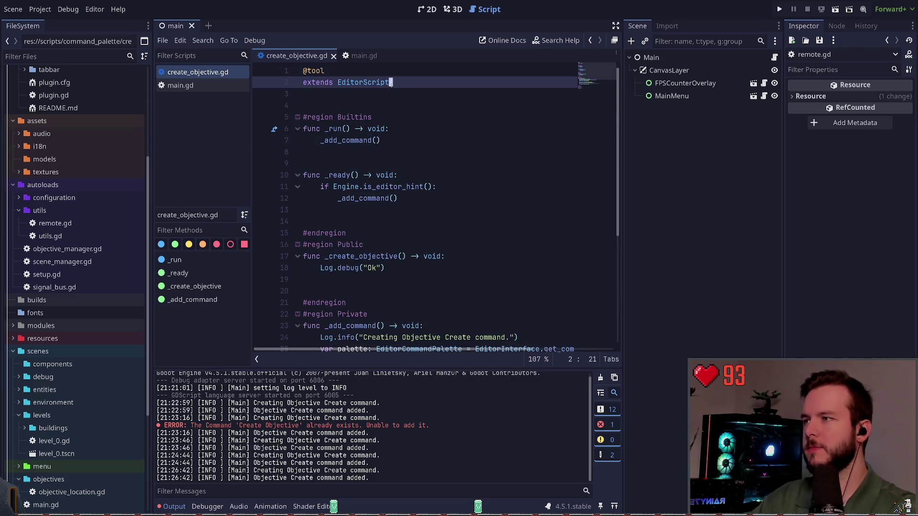
pyautogui.hotkey('ctrl', 'BackSpace')
pyautogui.hotkey('ctrl', 'BackSpace')
pyautogui.write('Nod Node')
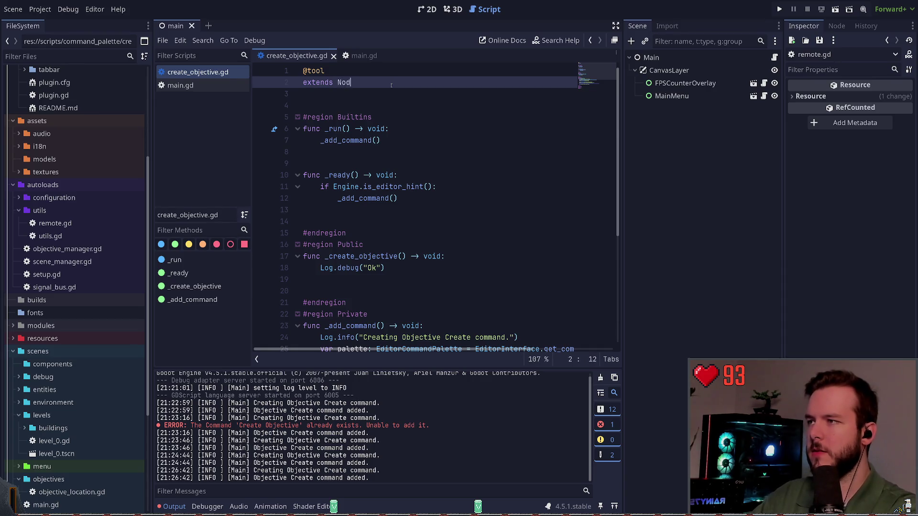
pyautogui.scroll(-5, 472, 173)
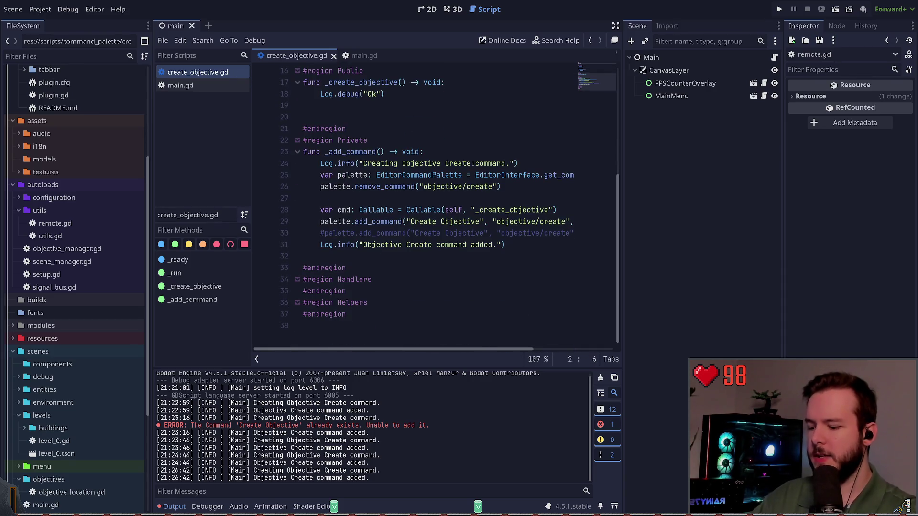
pyautogui.hotkey('ctrl', 'shift', 'p')
pyautogui.press('Return')
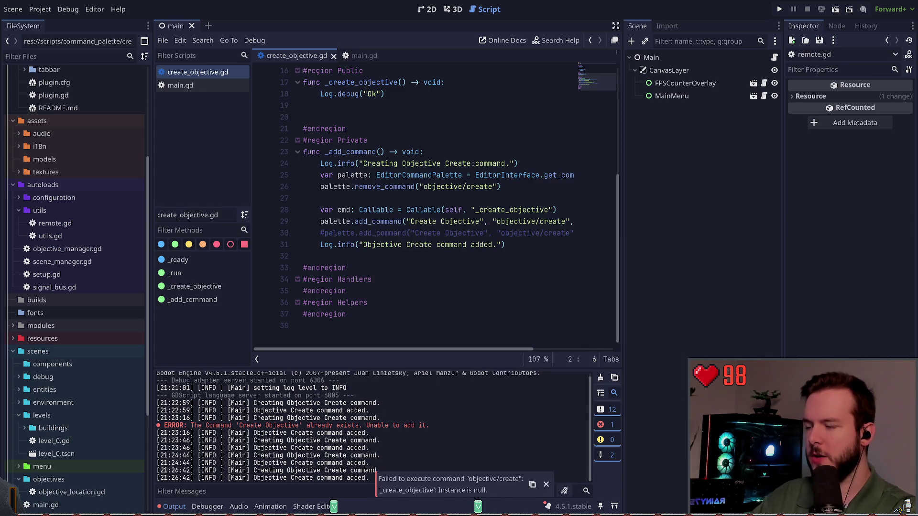
# Step: Restore extends EditorScript and save the script
pyautogui.write('Editor')
pyautogui.press('Return')
pyautogui.hotkey('ctrl', 's')
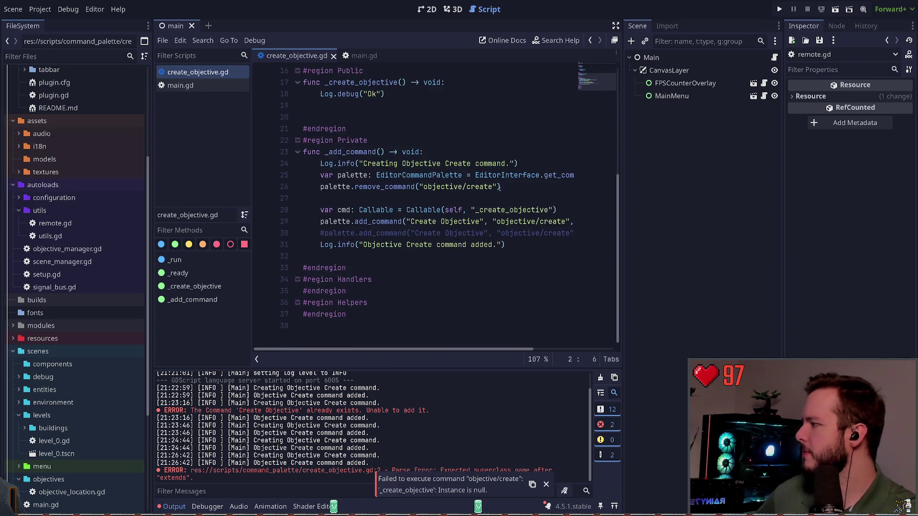
pyautogui.click(459, 187)
pyautogui.click(454, 198)
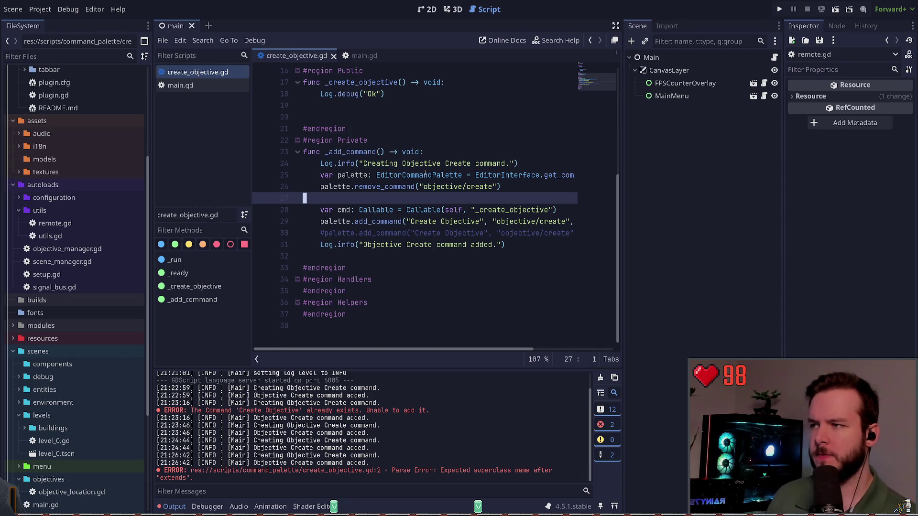
# Step: Select and delete the _ready function
pyautogui.scroll(5, 389, 198)
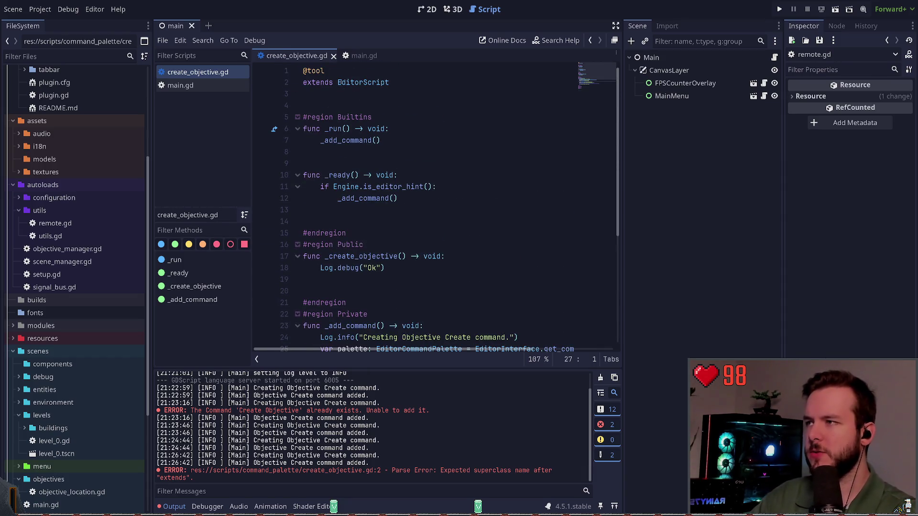
pyautogui.click(369, 140)
pyautogui.scroll(-1, 372, 164)
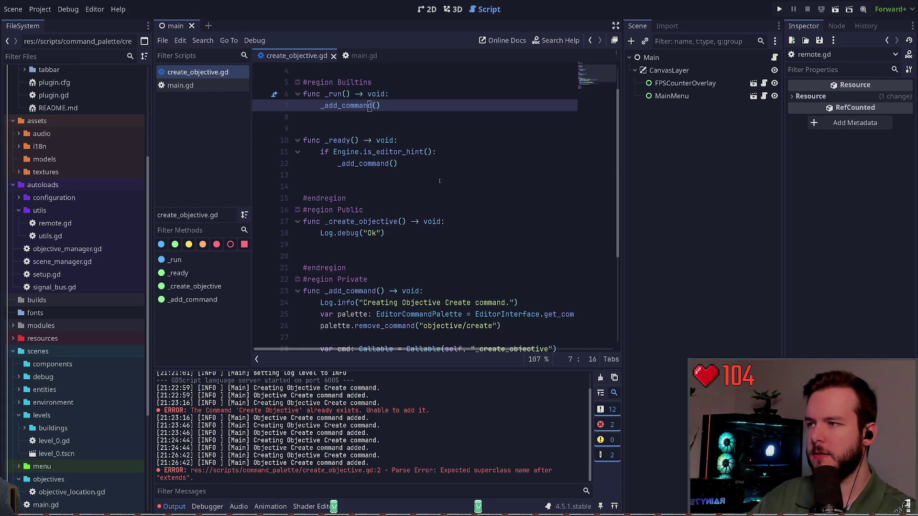
pyautogui.click(418, 165)
pyautogui.moveTo(418, 166)
pyautogui.mouseDown()
pyautogui.moveTo(281, 149)
pyautogui.moveTo(287, 120)
pyautogui.mouseUp()
pyautogui.click(278, 148)
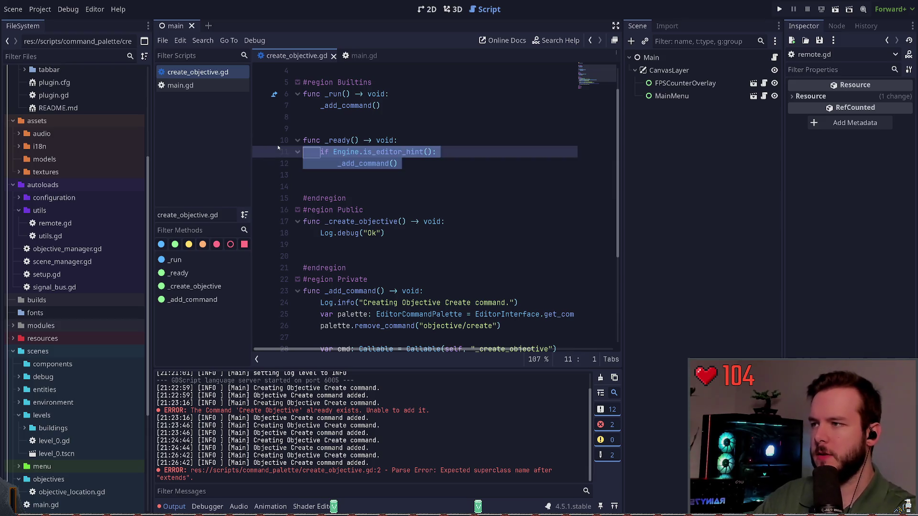
pyautogui.press('BackSpace')
# Step: Cut the var cmd Callable line
pyautogui.scroll(1, 348, 134)
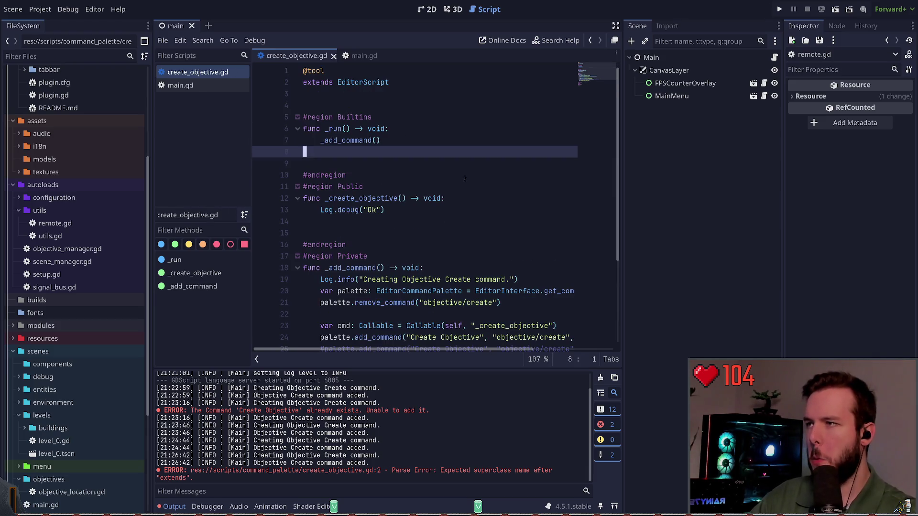
pyautogui.click(324, 140)
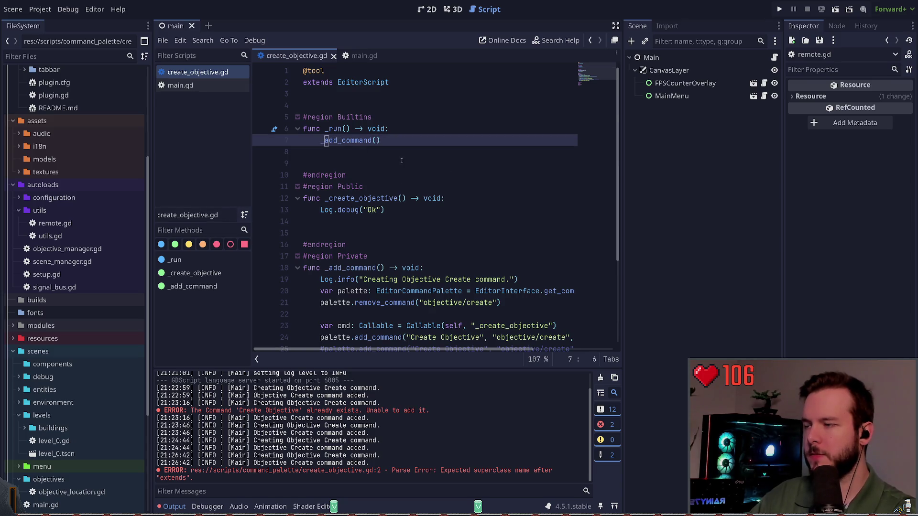
pyautogui.scroll(-2, 423, 160)
pyautogui.click(422, 154)
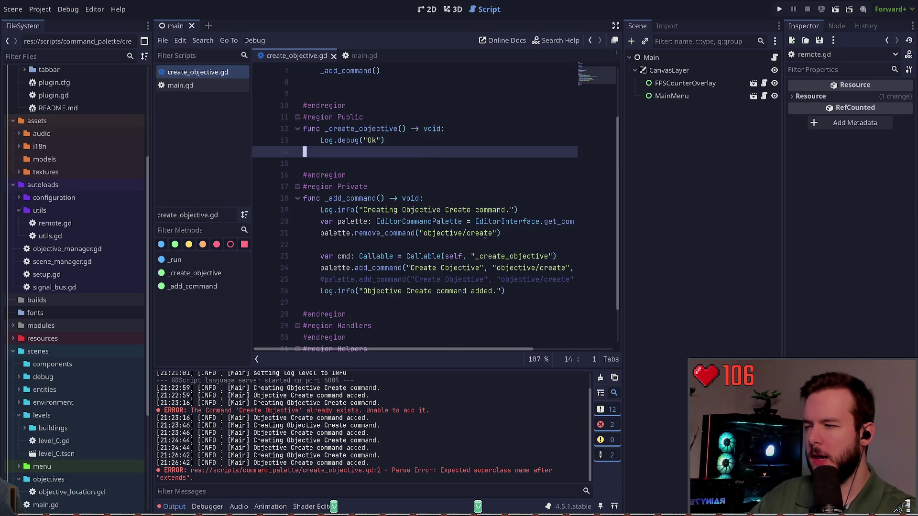
pyautogui.click(539, 257)
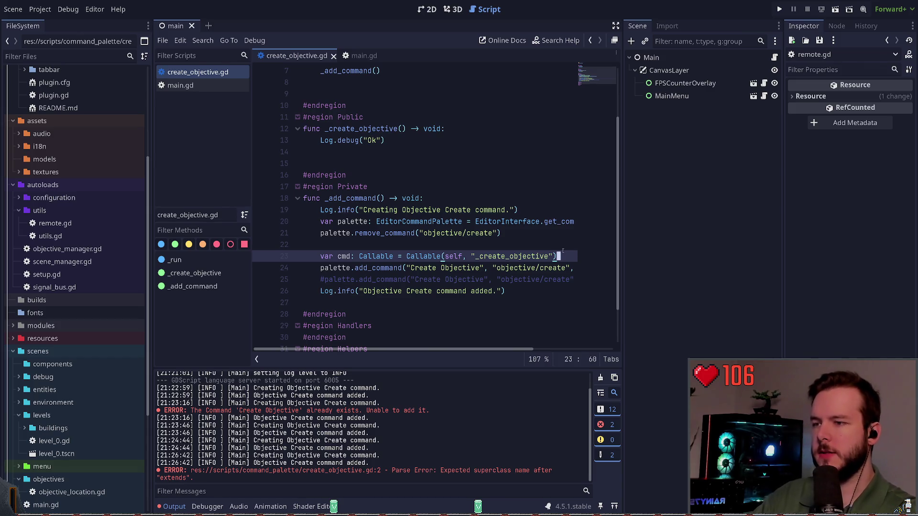
pyautogui.hotkey('ctrl', 'x')
pyautogui.hotkey('ctrl', 'x')
# Step: Make add_command pass _create_objective directly, dropping self and the quotes, and save
pyautogui.press('Up')
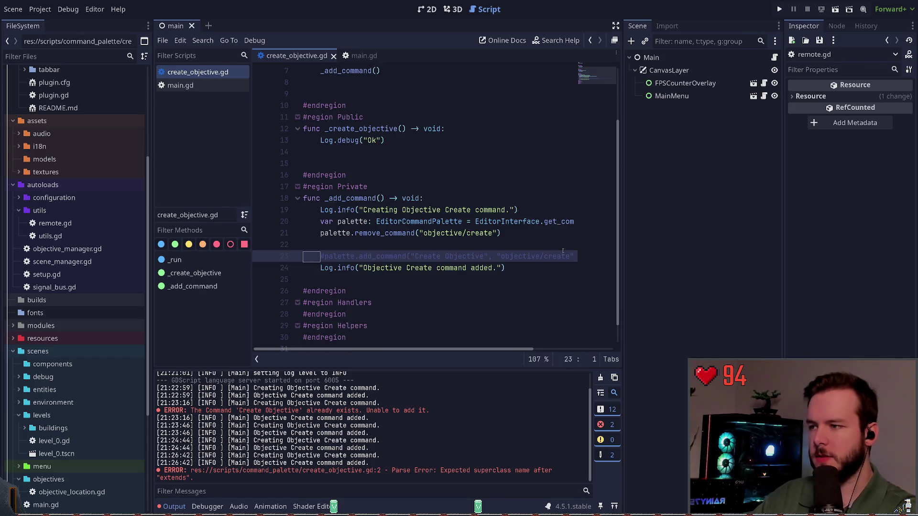
pyautogui.press('End')
pyautogui.hotkey('ctrl', 'Left')
pyautogui.hotkey('ctrl', 'Left')
pyautogui.hotkey('ctrl', 'BackSpace')
pyautogui.press('Delete')
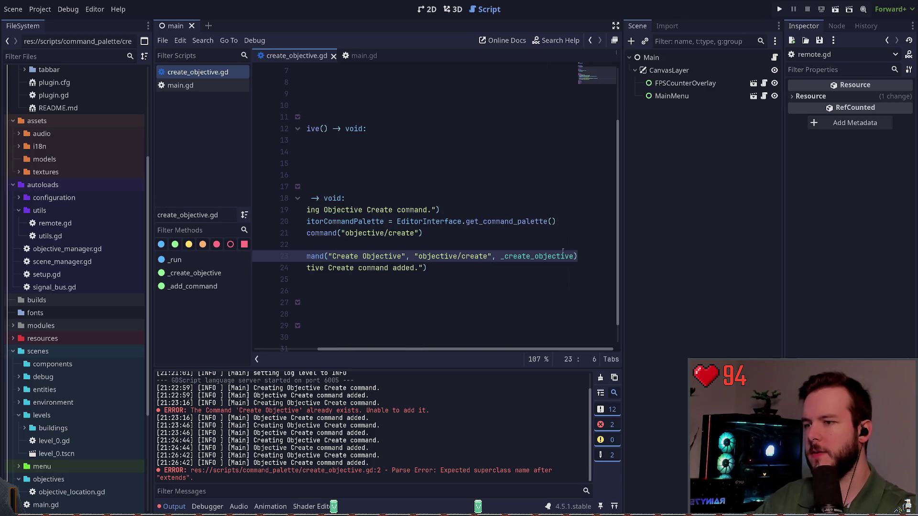
pyautogui.moveTo(415, 353); pyautogui.dragTo(351, 353)
pyautogui.hotkey('ctrl', 's')
pyautogui.click(468, 268)
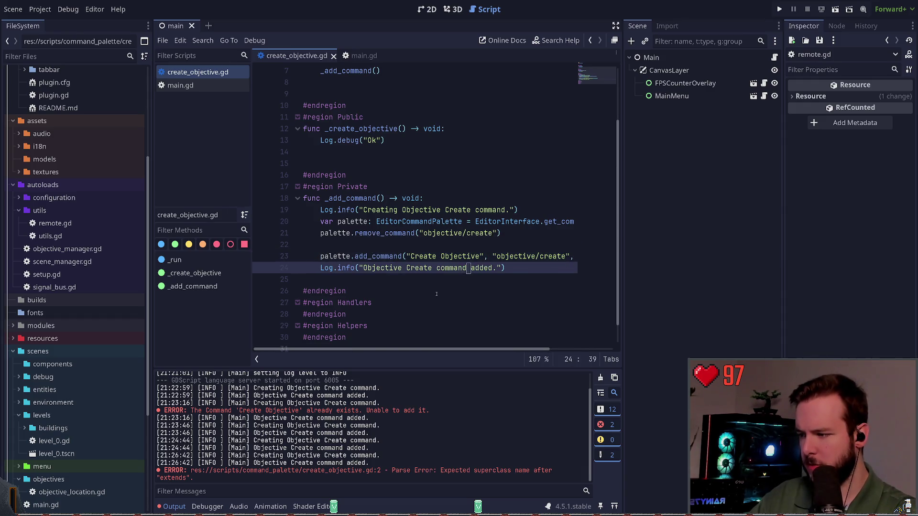
pyautogui.click(446, 257)
pyautogui.click(443, 247)
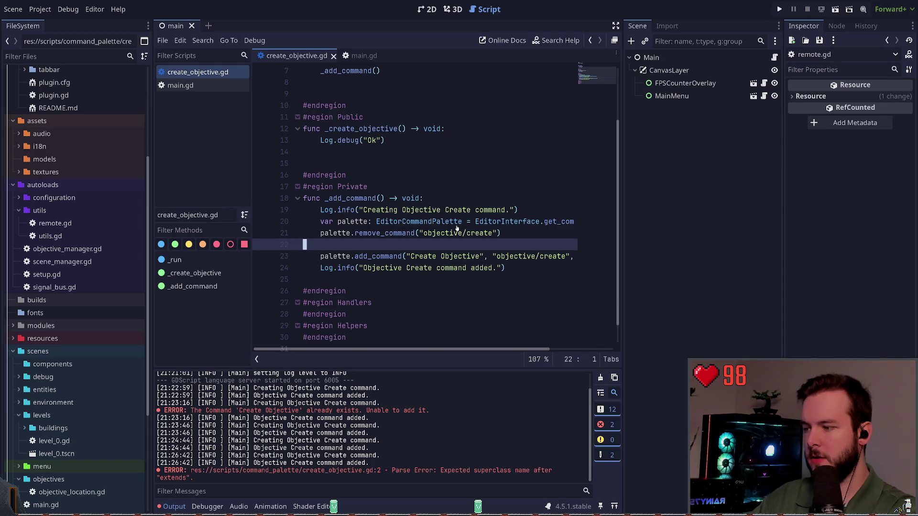
# Step: Rerun the script with Ctrl+Shift+X, run Create Objective, and check the Debugger for the error
pyautogui.hotkey('ctrl', 'shift', 'x')
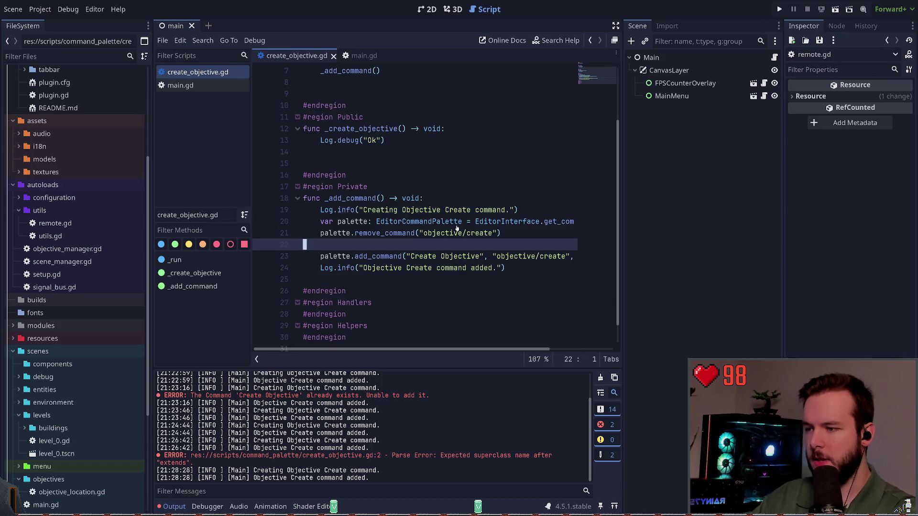
pyautogui.hotkey('ctrl', 'shift', 'o')
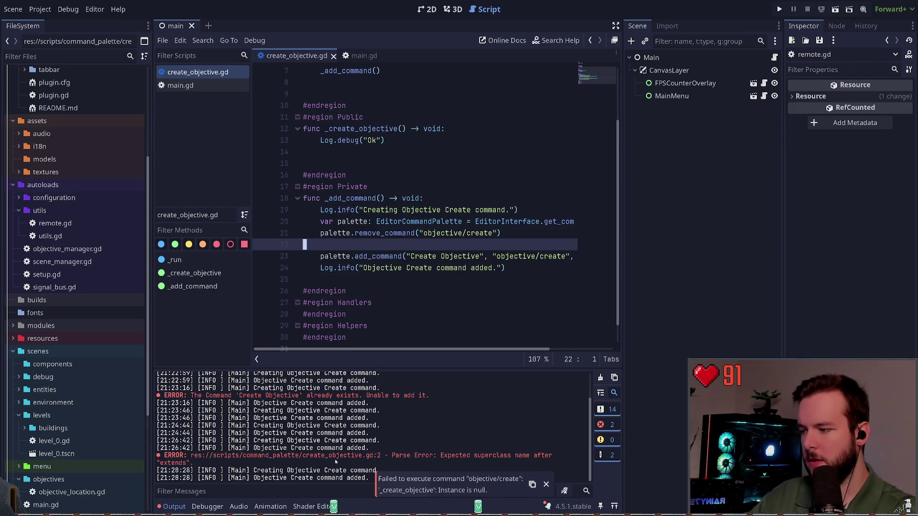
pyautogui.click(207, 506)
pyautogui.click(174, 507)
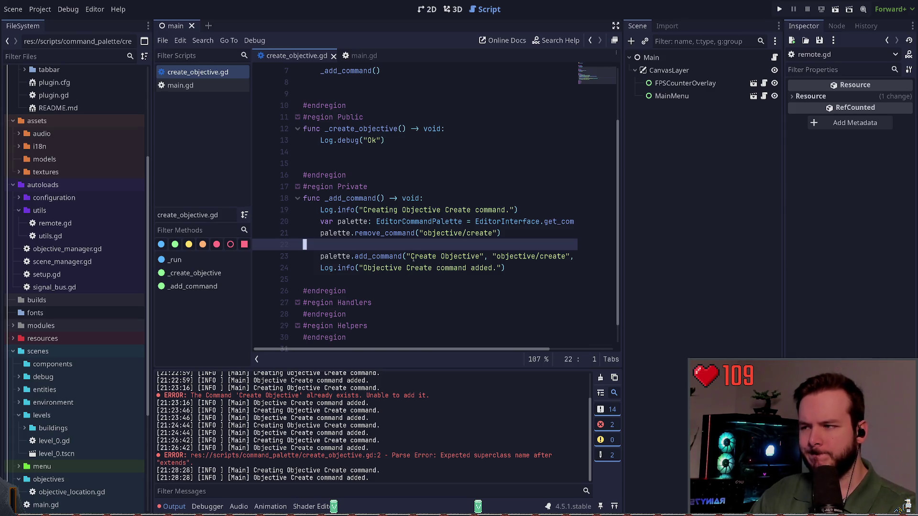
pyautogui.scroll(2, 470, 260)
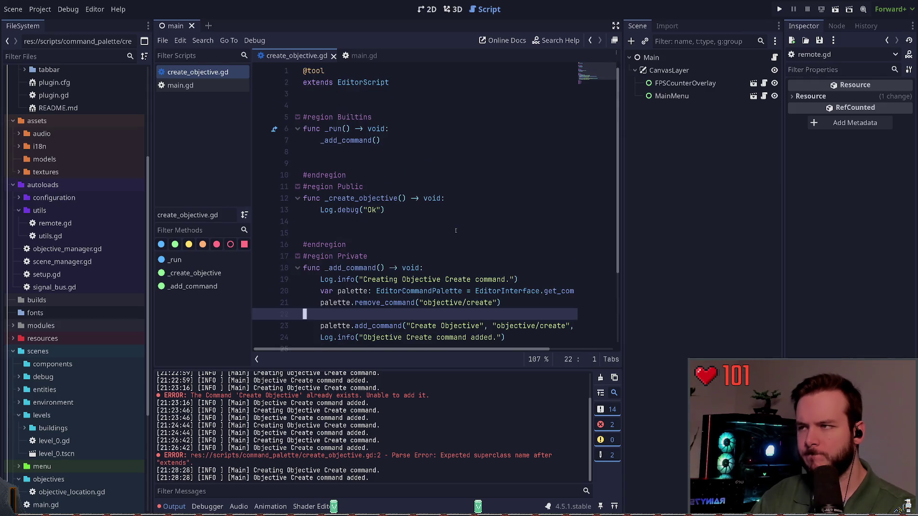
pyautogui.scroll(2, 407, 128)
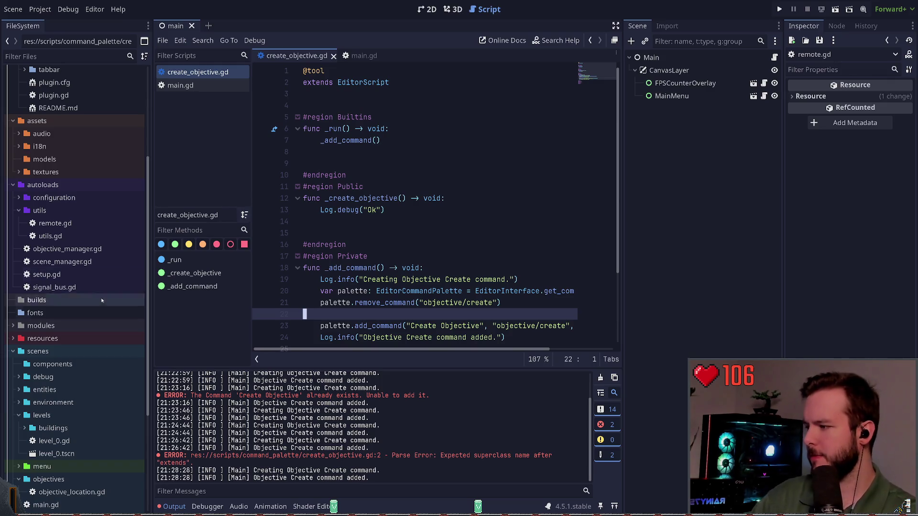
# Step: Select the command_palette folder and reveal the create_objective.gd script in the new scripts/editor folder
pyautogui.scroll(-5, 136, 359)
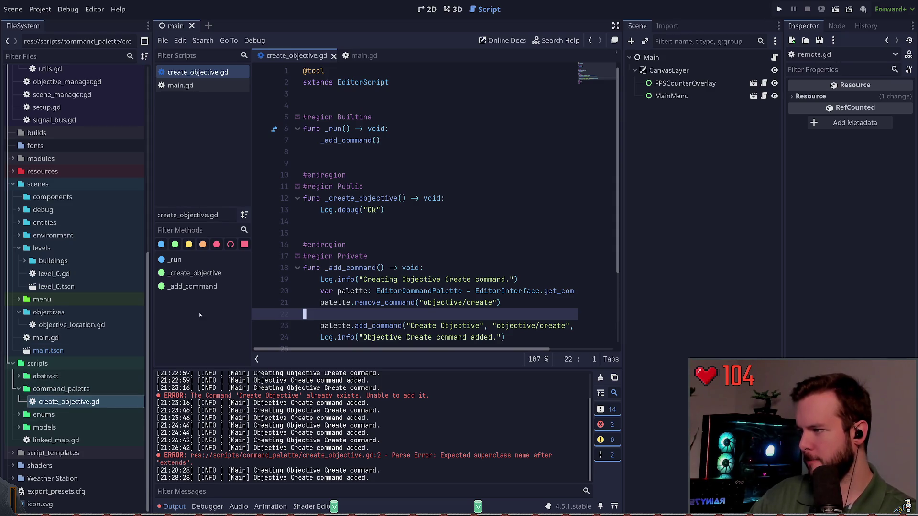
pyautogui.click(32, 390)
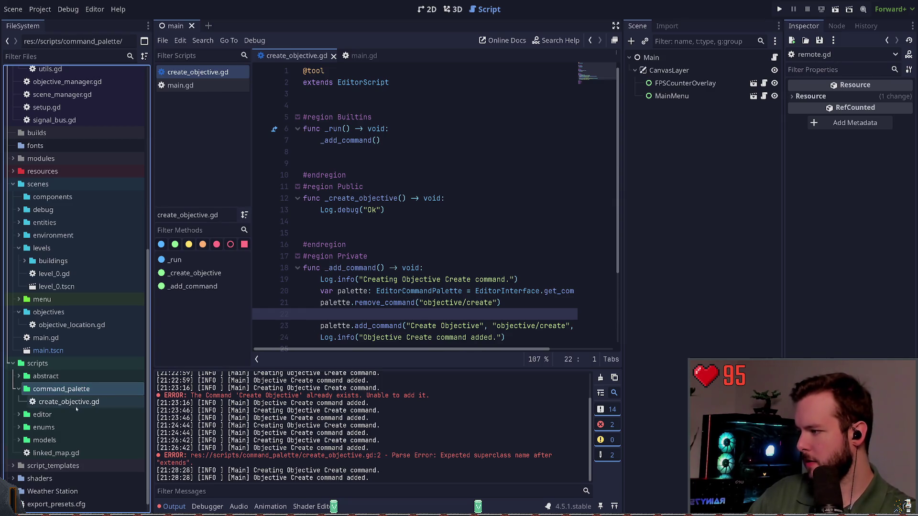
pyautogui.click(51, 412)
# Step: Open the create_objective.gd copy in the editor folder
pyautogui.click(61, 430)
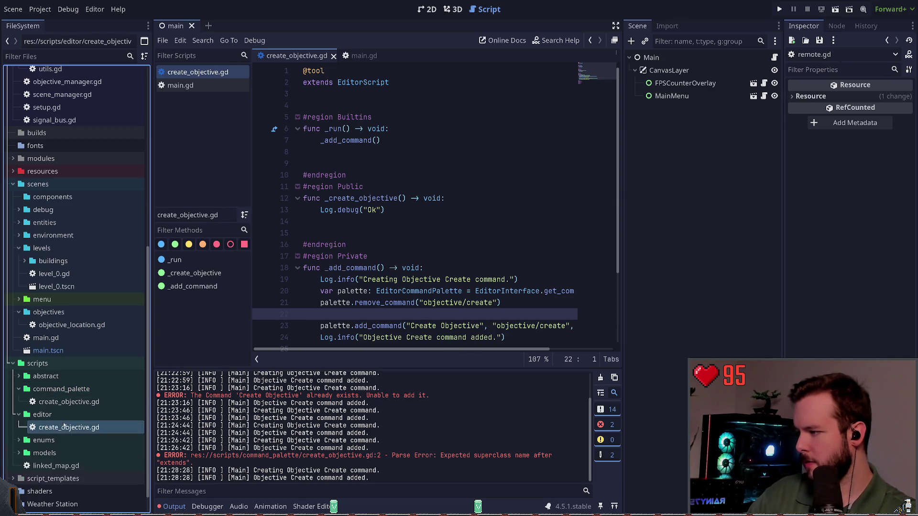
pyautogui.doubleClick(63, 429)
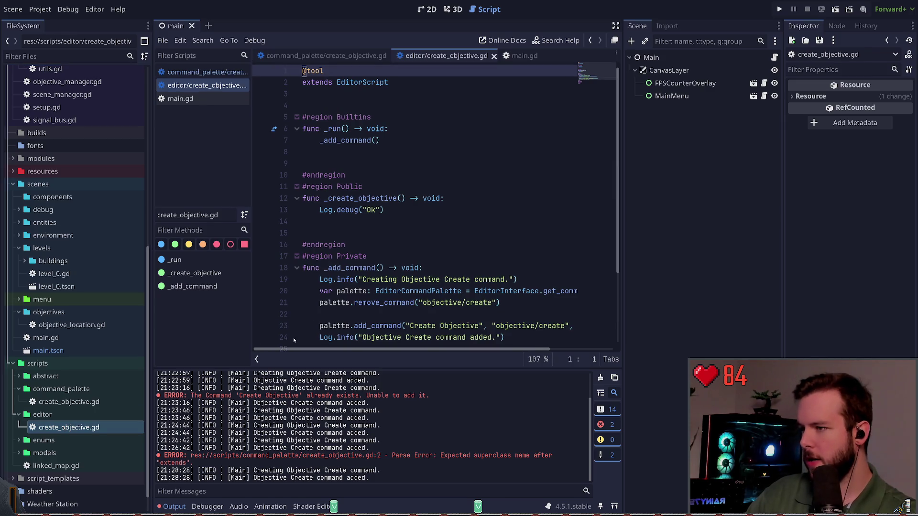
pyautogui.scroll(1, 388, 273)
pyautogui.click(82, 429)
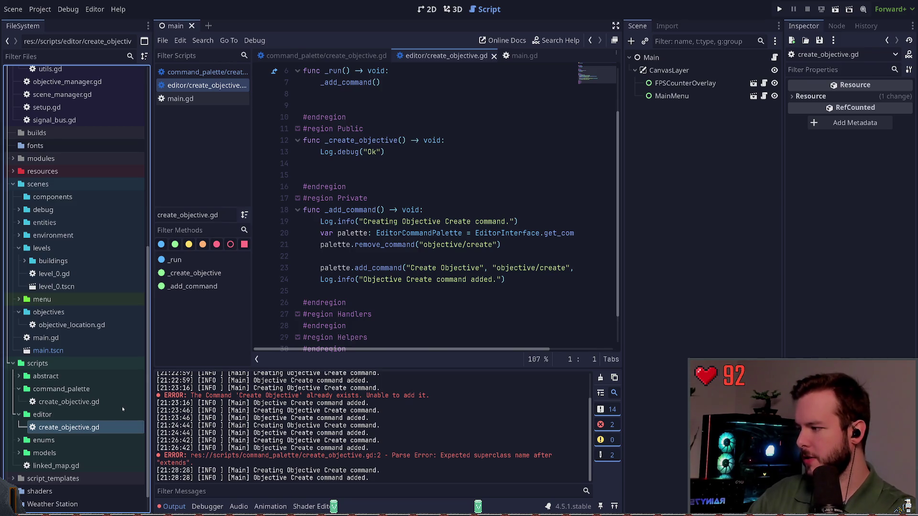
# Step: Rename the copy to register_commands.gd and open Project Settings on the Autoload list
pyautogui.press('F2')
pyautogui.write('register_commands')
pyautogui.press('Return')
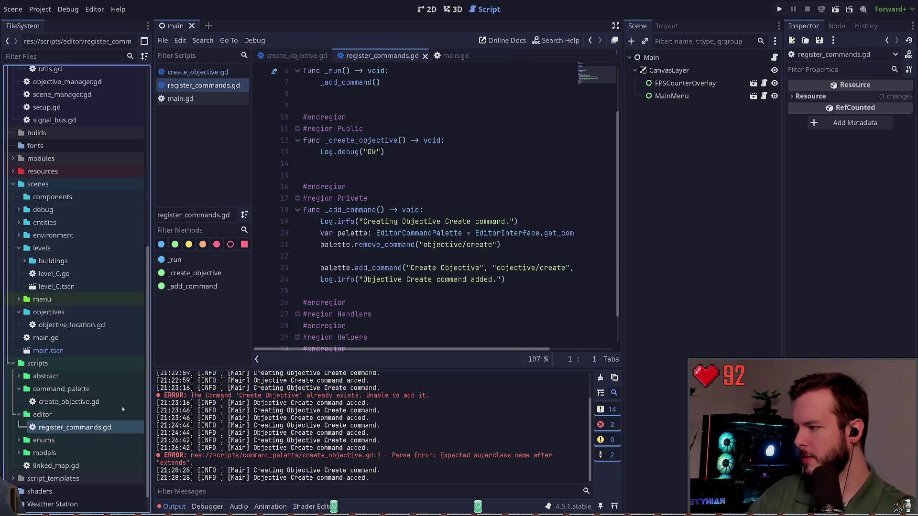
pyautogui.scroll(2, 321, 279)
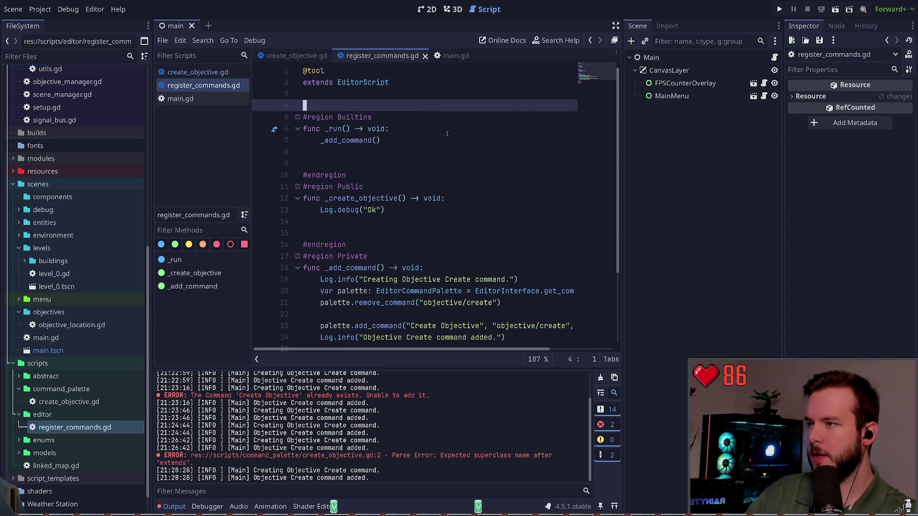
pyautogui.click(441, 127)
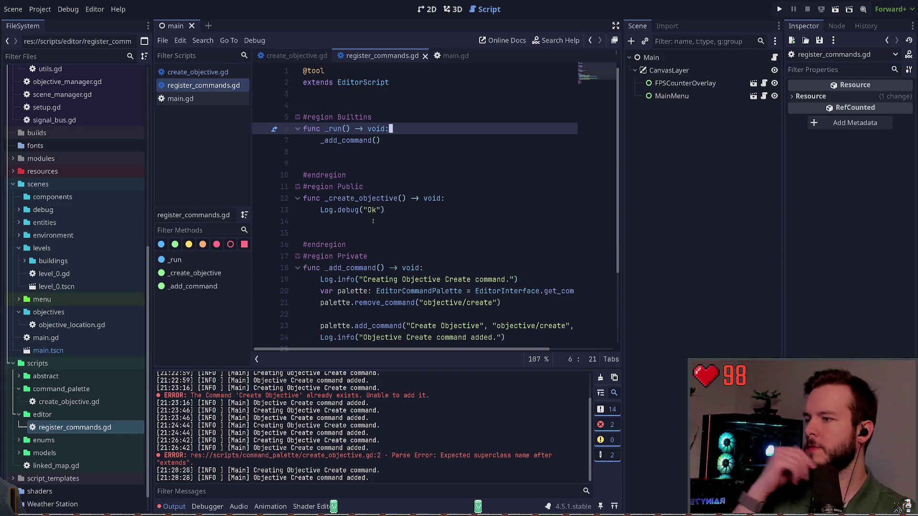
pyautogui.click(40, 9)
pyautogui.click(57, 25)
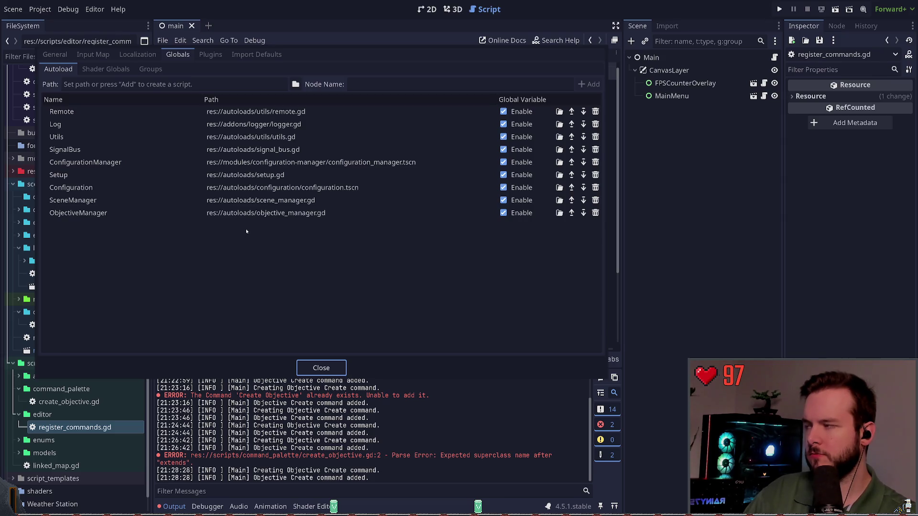
pyautogui.press('Escape')
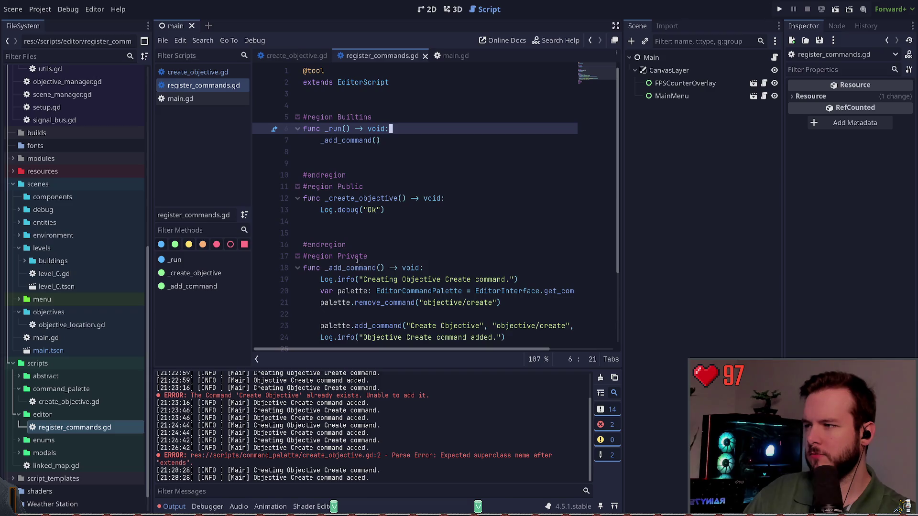
# Step: In register_commands.gd, change the call to _add_commands(), delete the _create_objective function, and save
pyautogui.click(379, 152)
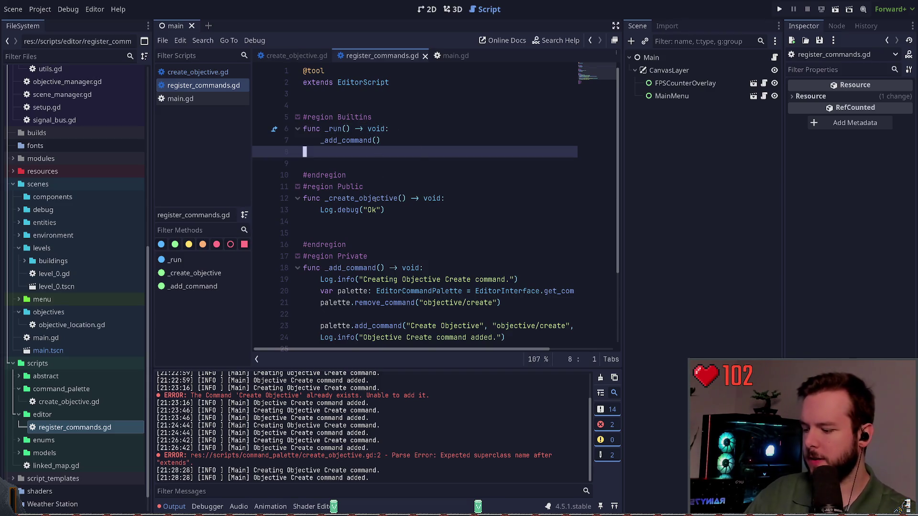
pyautogui.click(375, 140)
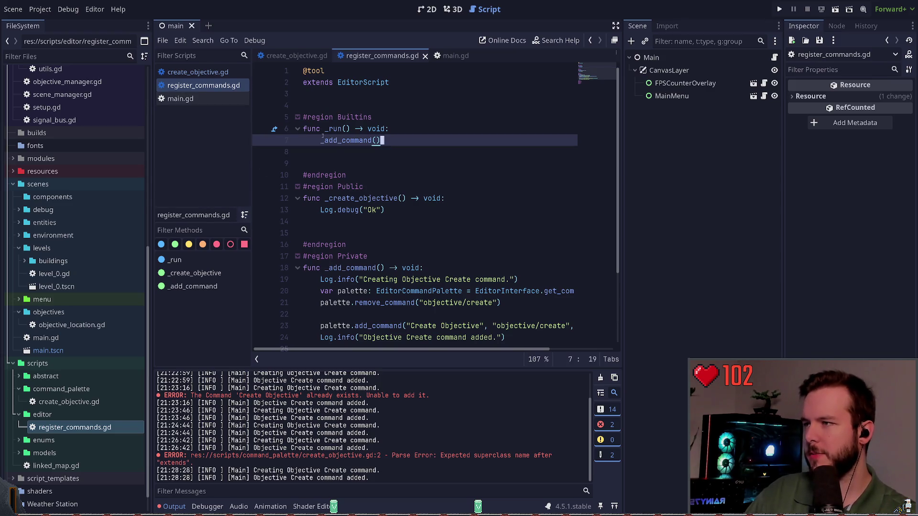
pyautogui.write('s')
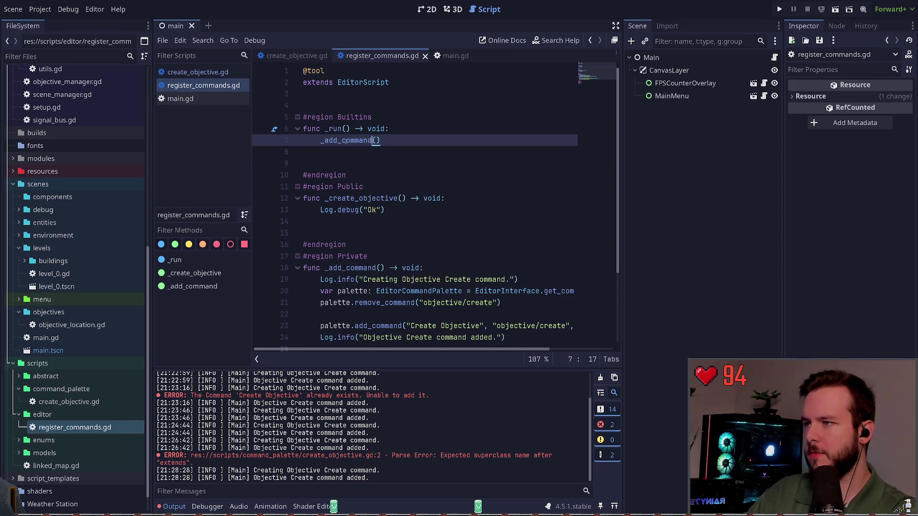
pyautogui.press('Down')
pyautogui.press('Down')
pyautogui.press('Down')
pyautogui.press('Down')
pyautogui.press('Down')
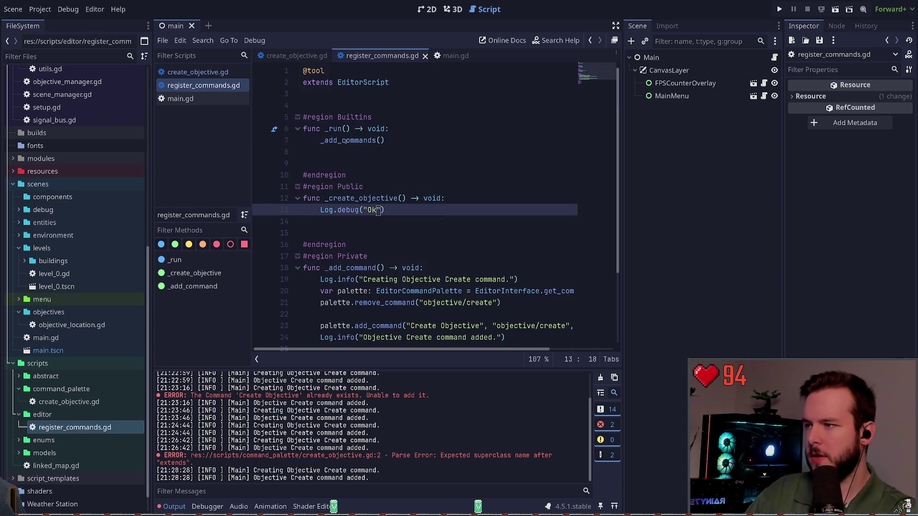
pyautogui.press('Down')
pyautogui.hotkey('shift', 'Up')
pyautogui.hotkey('shift', 'Up')
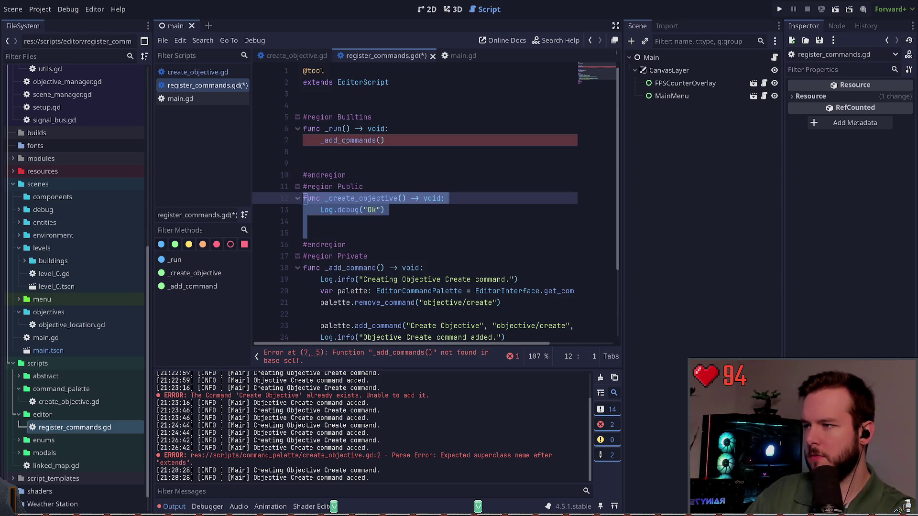
pyautogui.press('BackSpace')
pyautogui.hotkey('ctrl', 's')
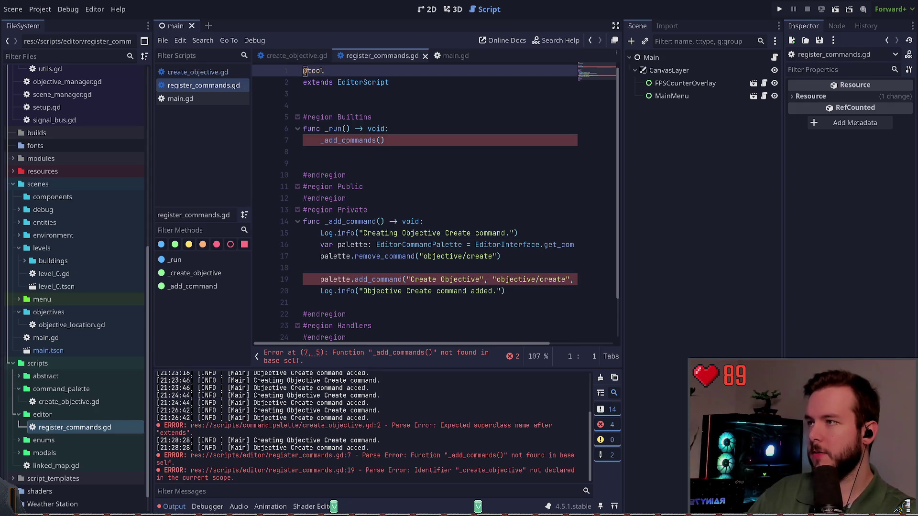
# Step: In create_objective.gd, delete 'EditorScript' after extends, leaving the superclass blank
pyautogui.hotkey('alt', 'Left')
pyautogui.hotkey('ctrl', 'Home')
pyautogui.press('Down')
pyautogui.hotkey('ctrl', 'Right')
pyautogui.hotkey('ctrl', 'Delete')
pyautogui.press('BackSpace')
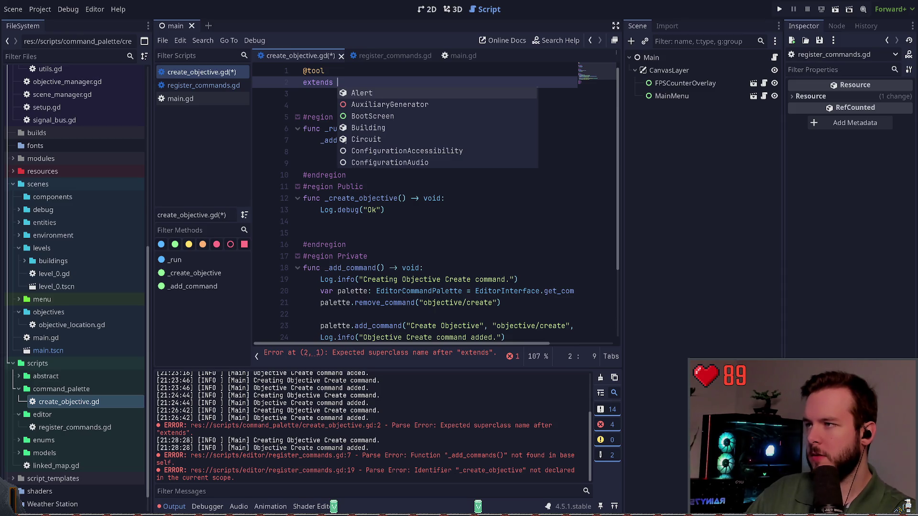
pyautogui.press('Escape')
pyautogui.press('Up')
pyautogui.hotkey('ctrl', 'shift', 'k')
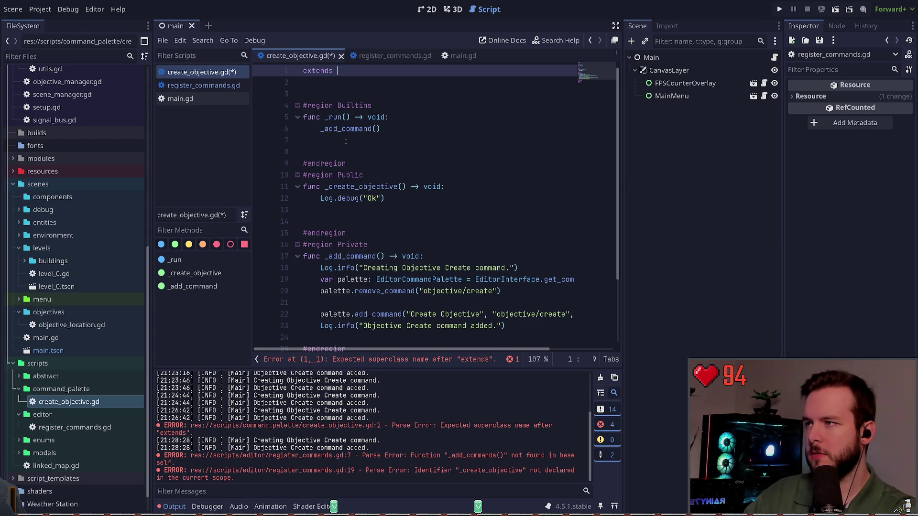
pyautogui.write('RefCounted')
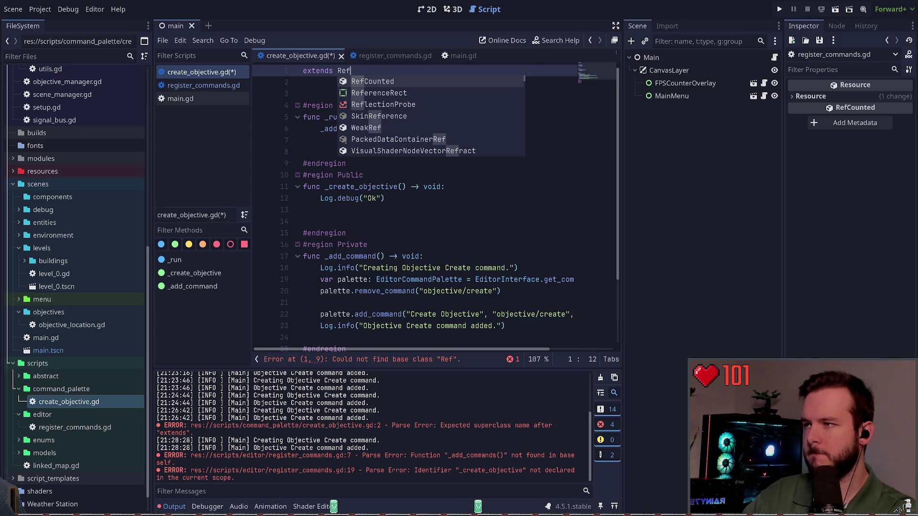
pyautogui.press('Return')
pyautogui.hotkey('ctrl', 's')
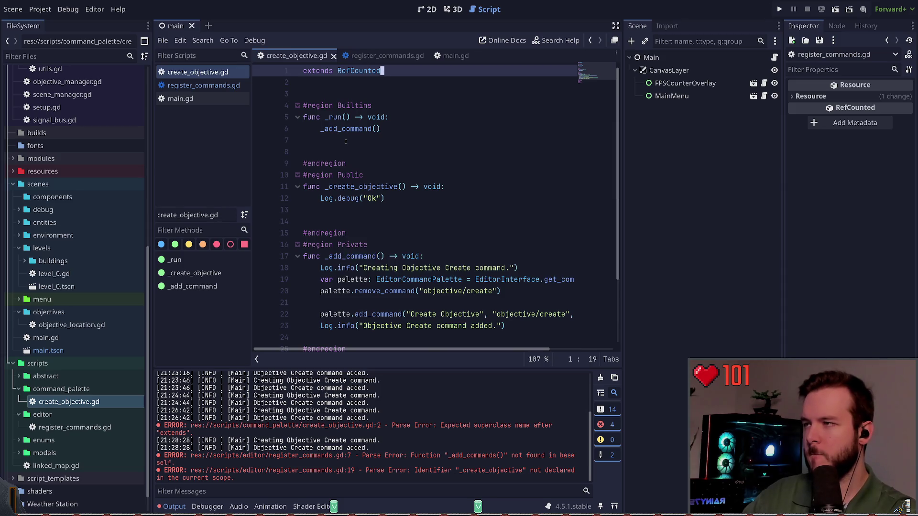
pyautogui.press('Down')
pyautogui.press('Up')
pyautogui.hotkey('ctrl', 'Left')
pyautogui.hotkey('ctrl', 'Delete')
pyautogui.write('Node')
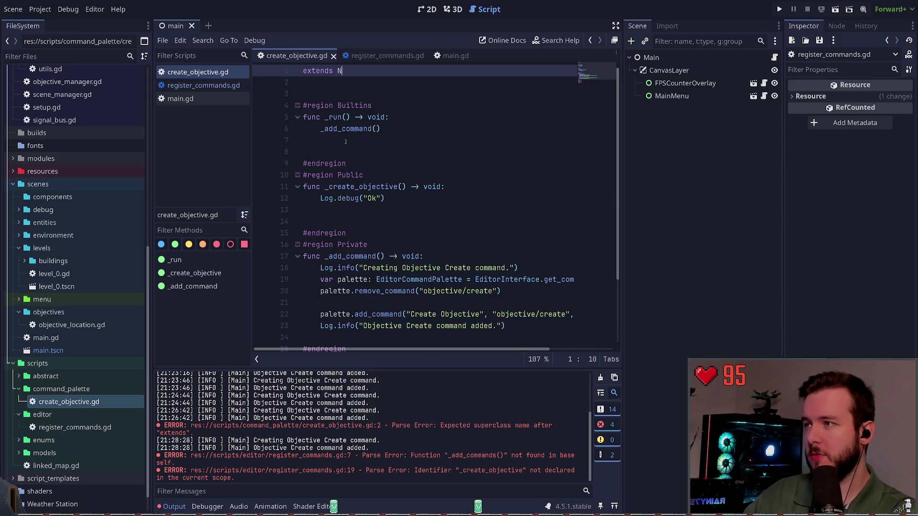
pyautogui.hotkey('ctrl', 's')
pyautogui.hotkey('ctrl', 'z')
pyautogui.hotkey('ctrl', 'z')
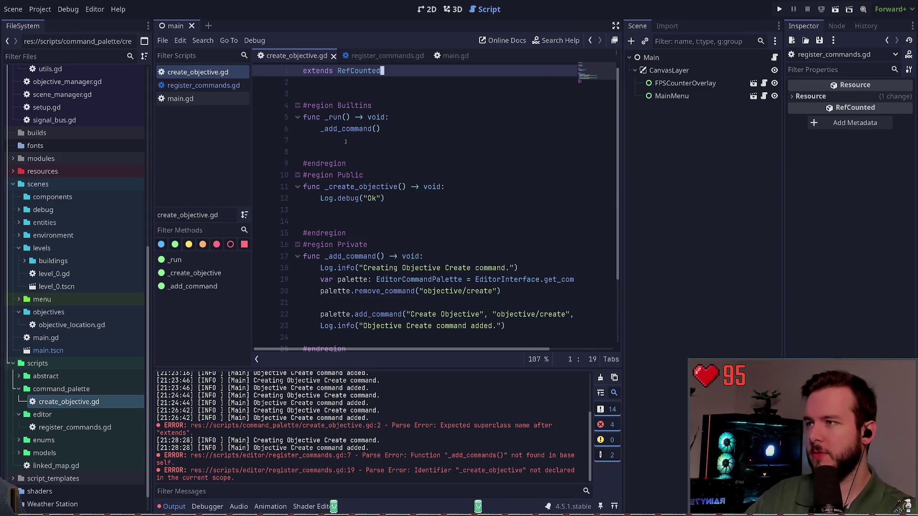
pyautogui.hotkey('ctrl', 's')
# Step: Delete the _run function and rename _create_objective to public create_objective
pyautogui.press('Down')
pyautogui.press('Down')
pyautogui.press('Down')
pyautogui.press('Down')
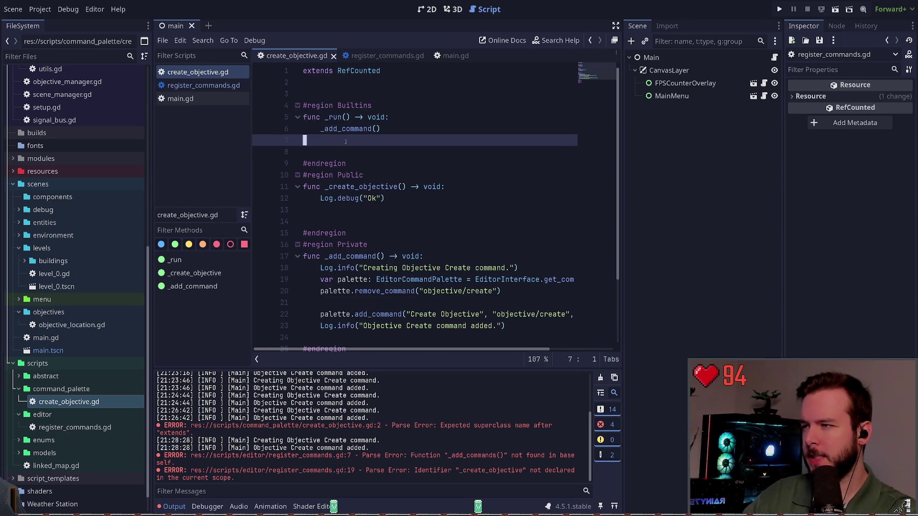
pyautogui.press('Up')
pyautogui.press('Up')
pyautogui.press('End')
pyautogui.hotkey('shift', 'Home')
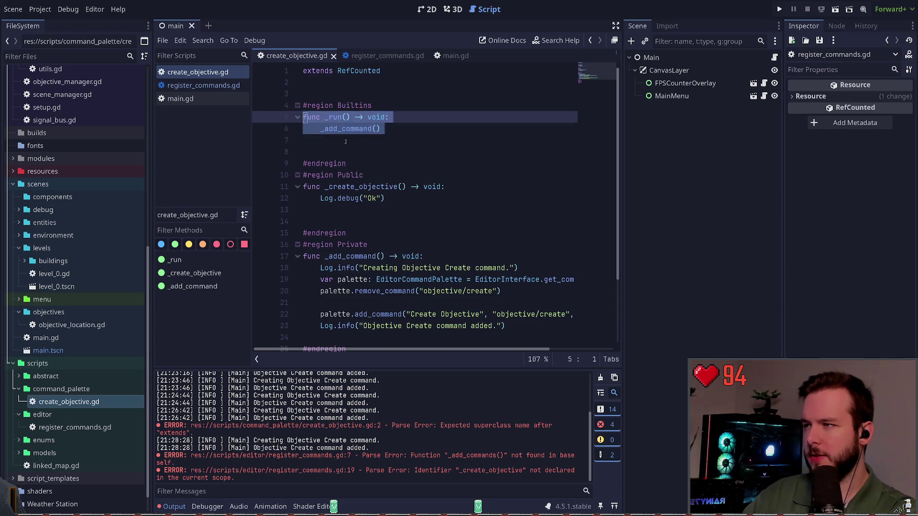
pyautogui.press('Delete')
pyautogui.press('Delete')
pyautogui.press('Delete')
pyautogui.hotkey('ctrl', 's')
pyautogui.press('Down')
pyautogui.press('Down')
pyautogui.press('Right')
pyautogui.press('Right')
pyautogui.press('Right')
pyautogui.press('Delete')
pyautogui.hotkey('ctrl', 's')
# Step: Delete the _add_command function with its palette and Log calls, then save the trimmed script
pyautogui.press('Down')
pyautogui.press('Down')
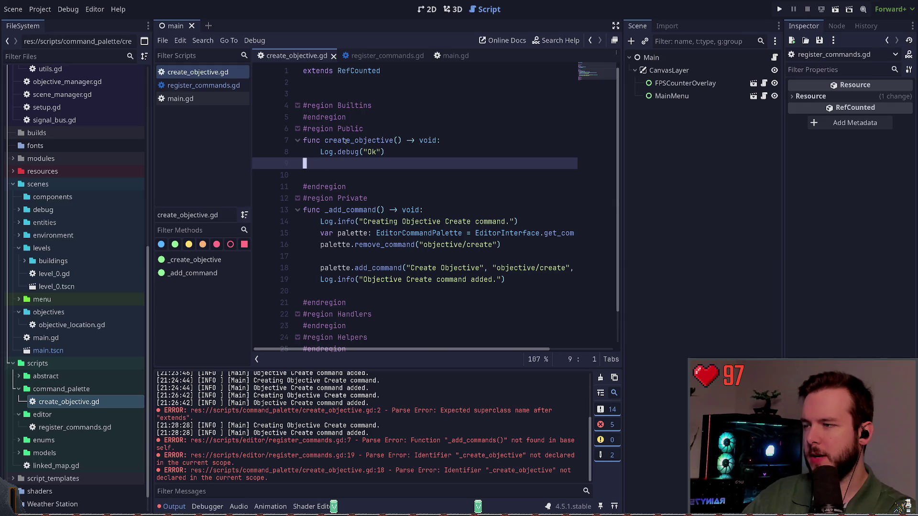
pyautogui.press('Down')
pyautogui.press('Down')
pyautogui.press('Down')
pyautogui.press('End')
pyautogui.hotkey('shift', 'Up')
pyautogui.hotkey('shift', 'Up')
pyautogui.hotkey('shift', 'Up')
pyautogui.hotkey('shift', 'Home')
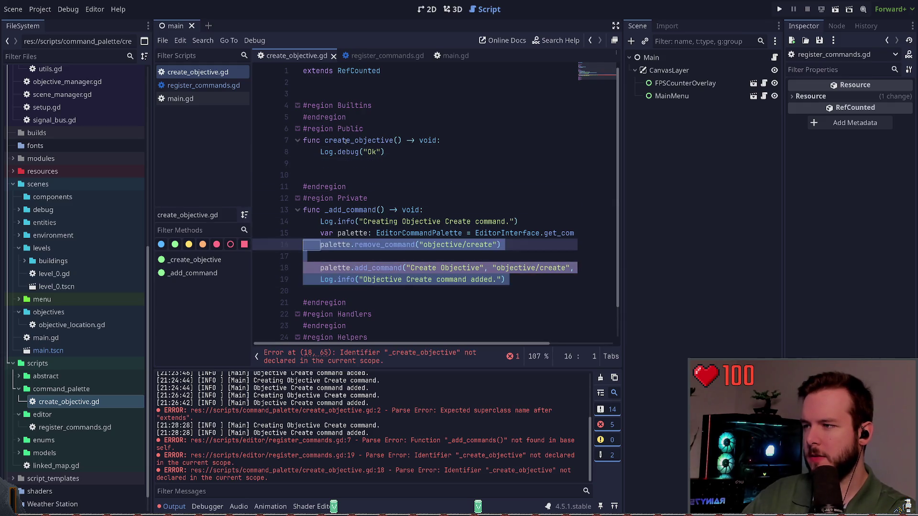
pyautogui.hotkey('shift', 'Up')
pyautogui.hotkey('shift', 'Up')
pyautogui.hotkey('shift', 'Up')
pyautogui.press('BackSpace')
pyautogui.hotkey('shift', 'Down')
pyautogui.hotkey('shift', 'Down')
pyautogui.hotkey('shift', 'Down')
pyautogui.press('Delete')
pyautogui.hotkey('ctrl', 's')
pyautogui.click(360, 71)
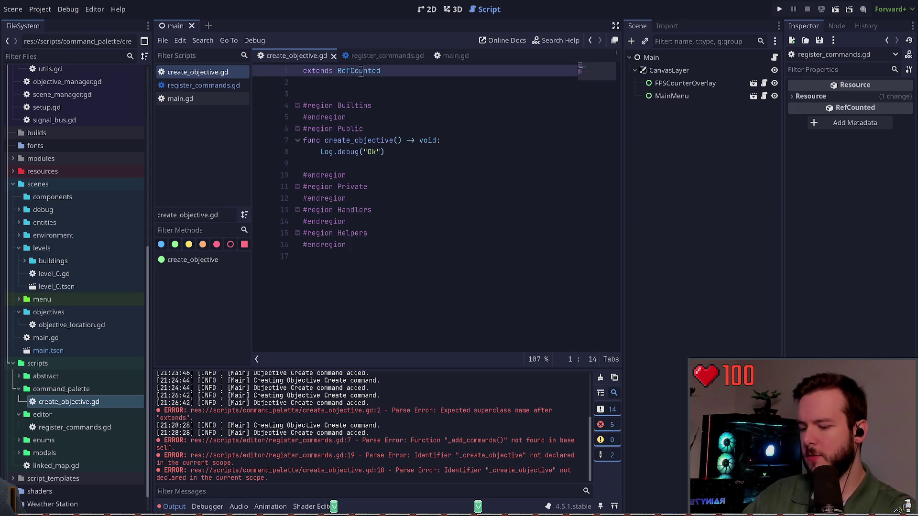
# Step: Add 'class_name CMDCreateObjective' above 'extends RefCounted' in create_objective.gd and save
pyautogui.press('Home')
pyautogui.press('Return')
pyautogui.press('Up')
pyautogui.write('class_name')
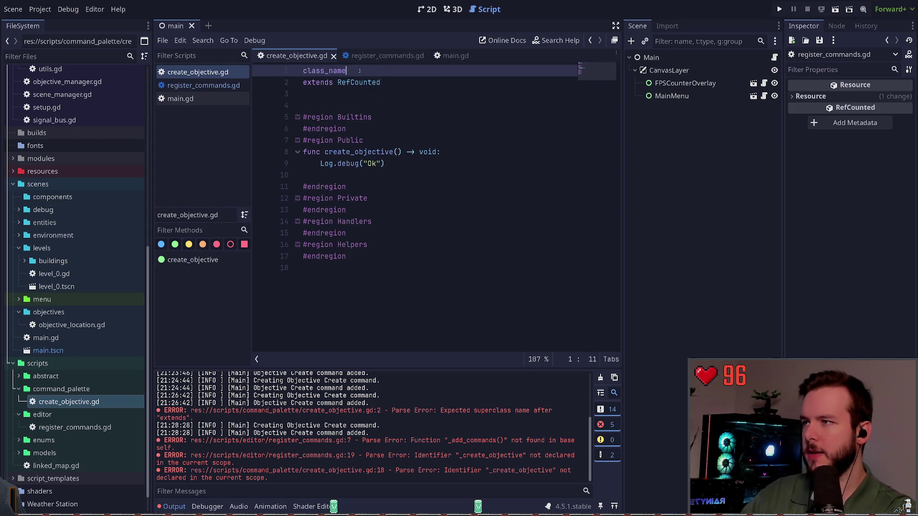
pyautogui.write(' CMD')
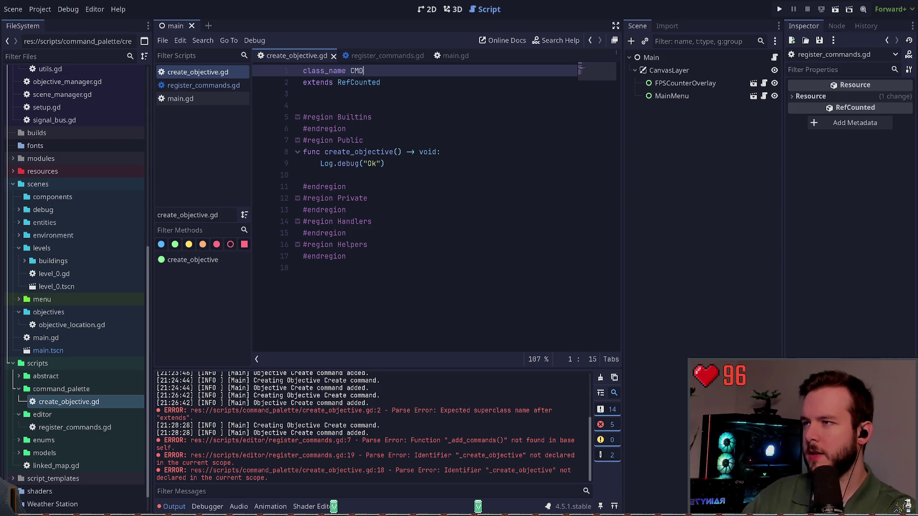
pyautogui.write('CreateO')
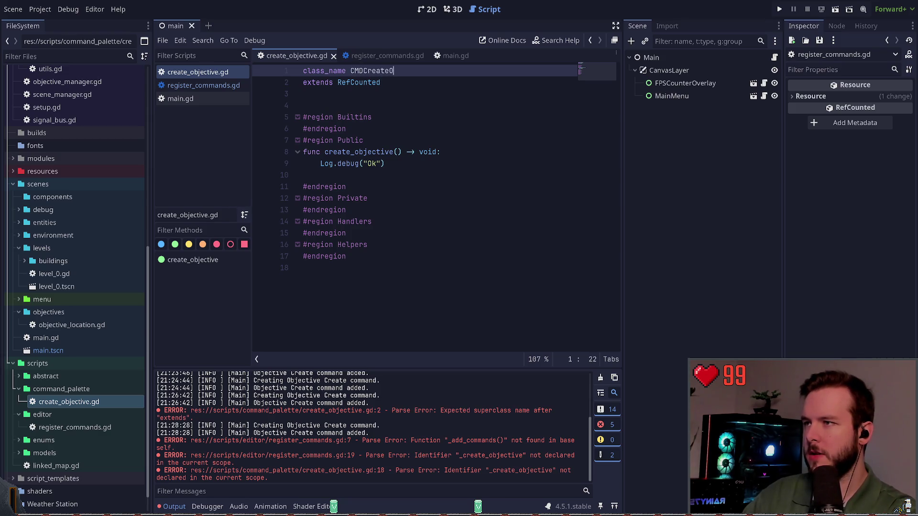
pyautogui.write('bjective')
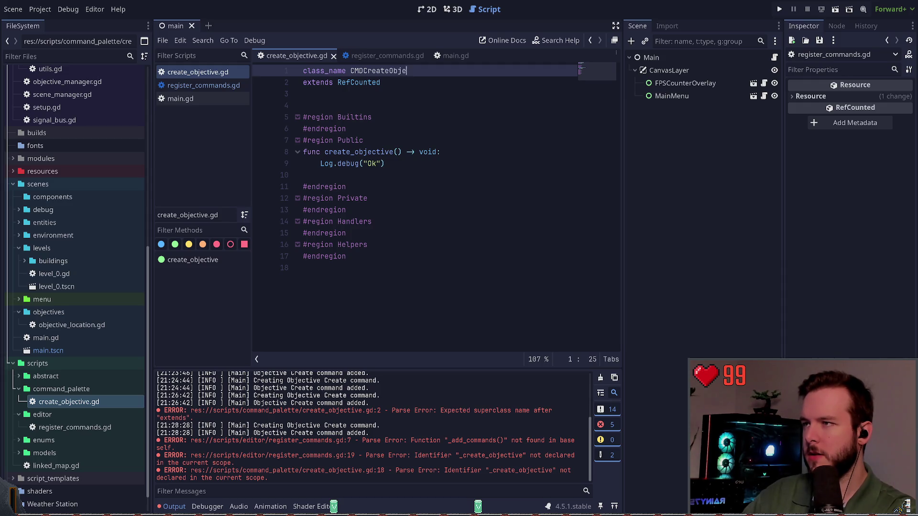
pyautogui.hotkey('ctrl', 's')
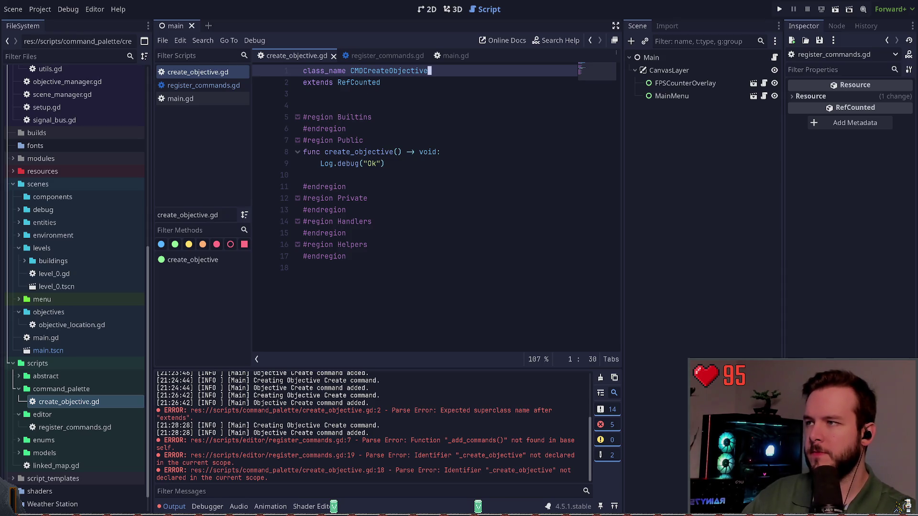
# Step: Switch back to the register_commands.gd script
pyautogui.click(366, 96)
pyautogui.moveTo(351, 71); pyautogui.dragTo(364, 70)
pyautogui.click(364, 94)
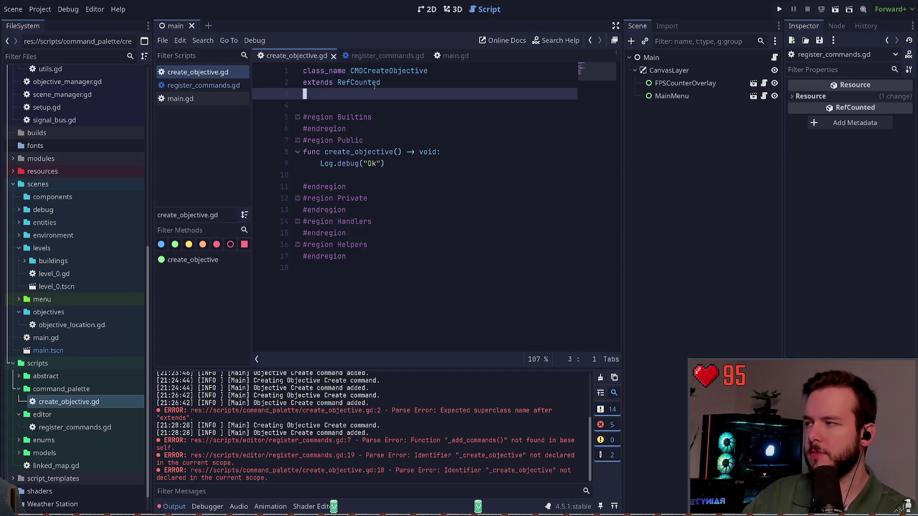
pyautogui.click(214, 85)
pyautogui.scroll(-1, 383, 147)
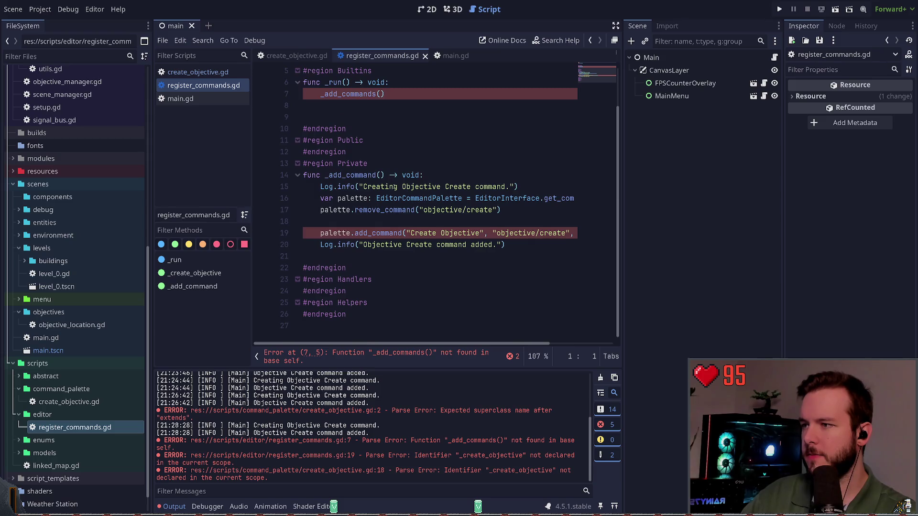
# Step: Rename the _add_command function to _add_commands in register_commands.gd
pyautogui.scroll(1, 383, 146)
pyautogui.click(388, 130)
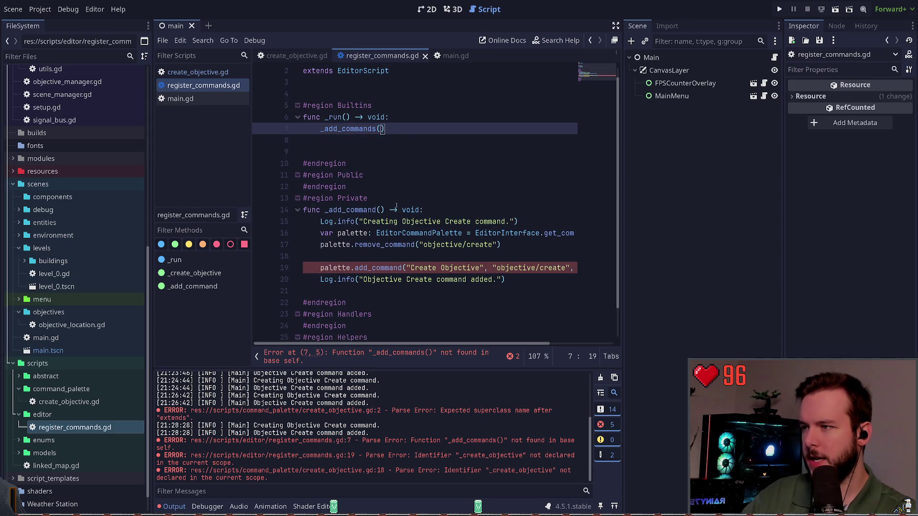
pyautogui.click(379, 210)
pyautogui.write('s')
# Step: Replace the _create_objective handler argument on line 19 with 'CMDCreateObjective.'
pyautogui.press('Down')
pyautogui.press('Down')
pyautogui.press('Down')
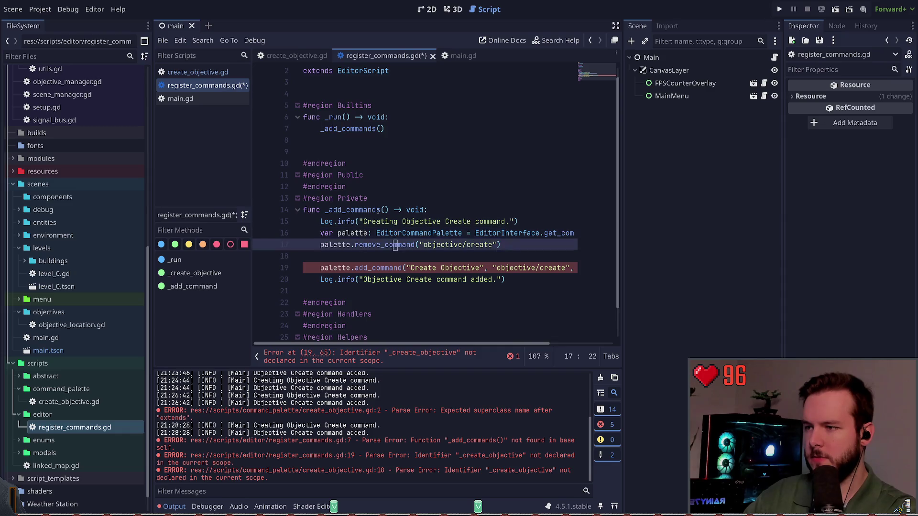
pyautogui.press('Down')
pyautogui.press('Down')
pyautogui.press('End')
pyautogui.hotkey('ctrl', 'Left')
pyautogui.hotkey('ctrl', 'Delete')
pyautogui.write('_')
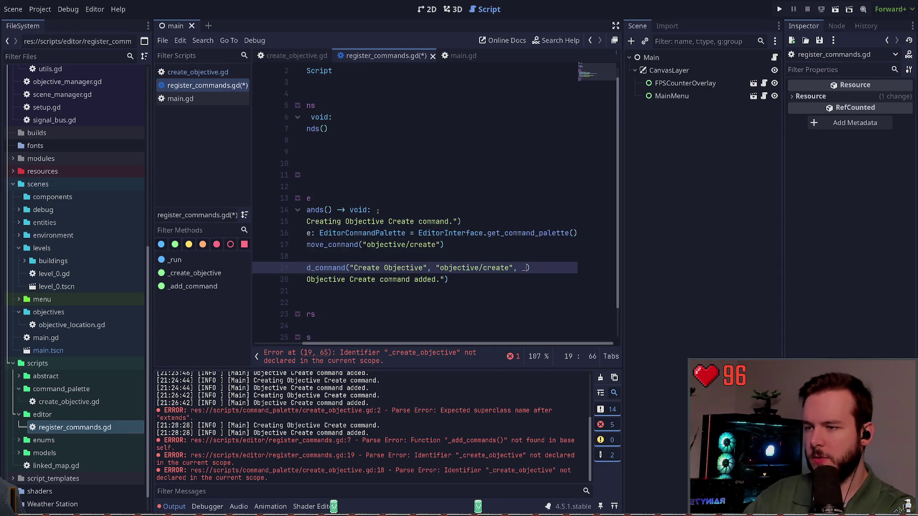
pyautogui.write('Create')
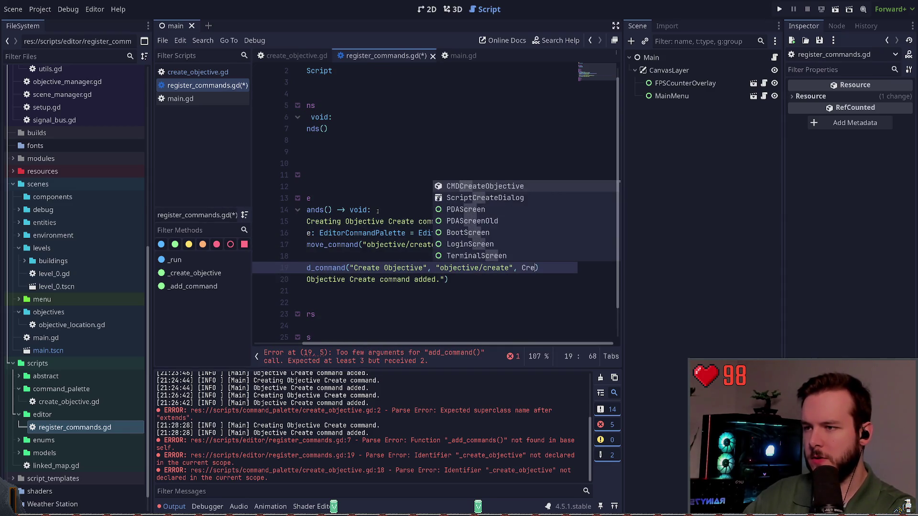
pyautogui.press('Return')
pyautogui.write('.crew')
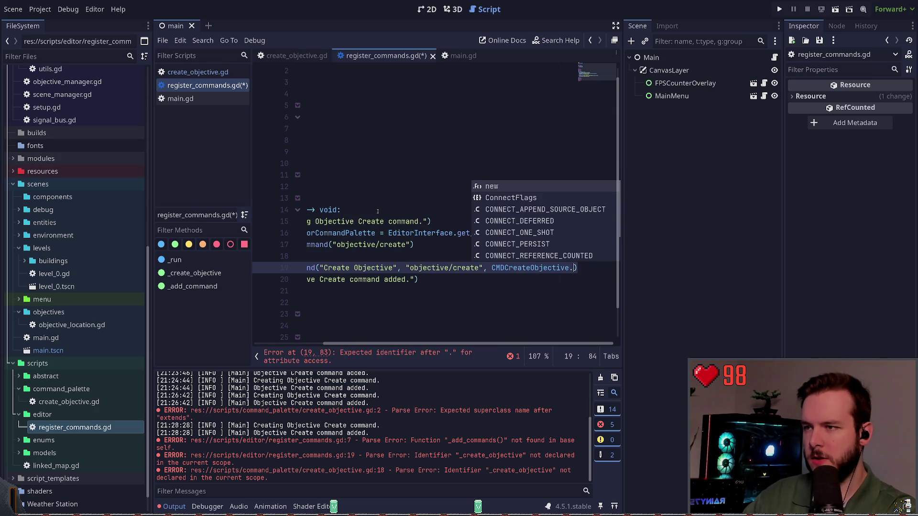
pyautogui.press('BackSpace')
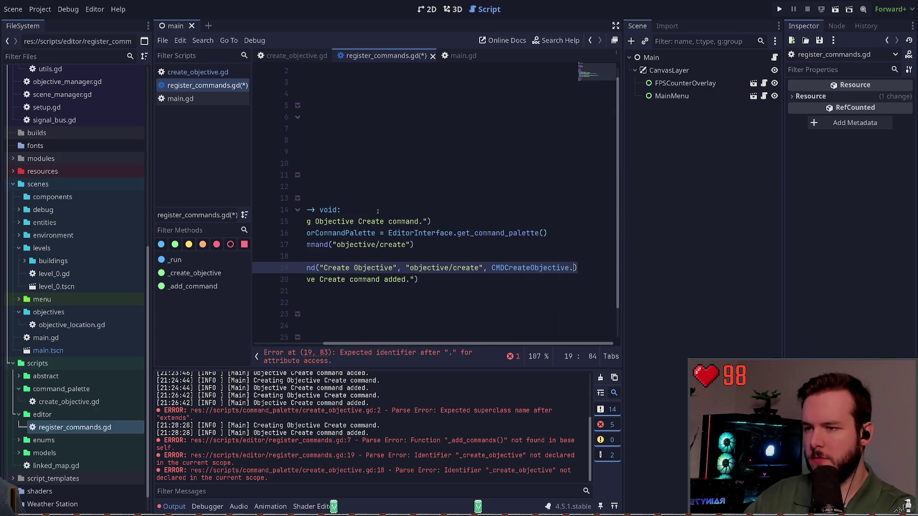
pyautogui.press('BackSpace')
pyautogui.press('BackSpace')
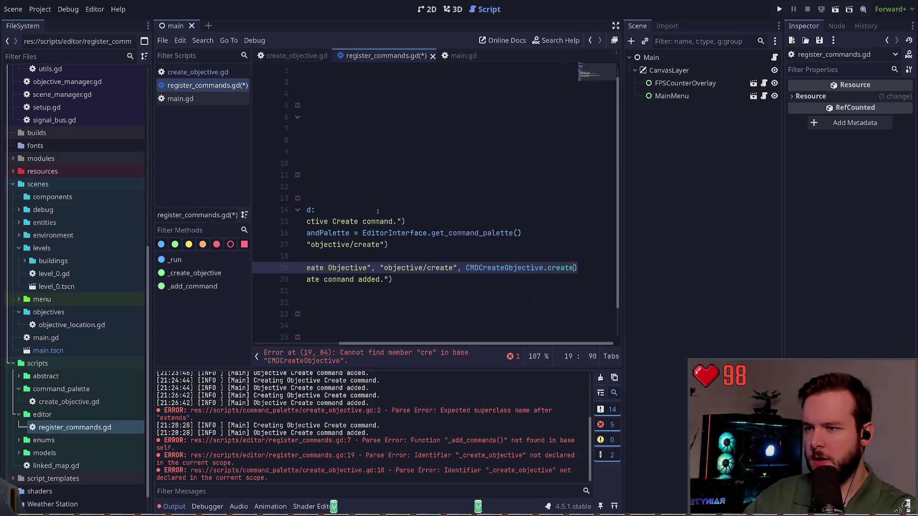
pyautogui.press('BackSpace')
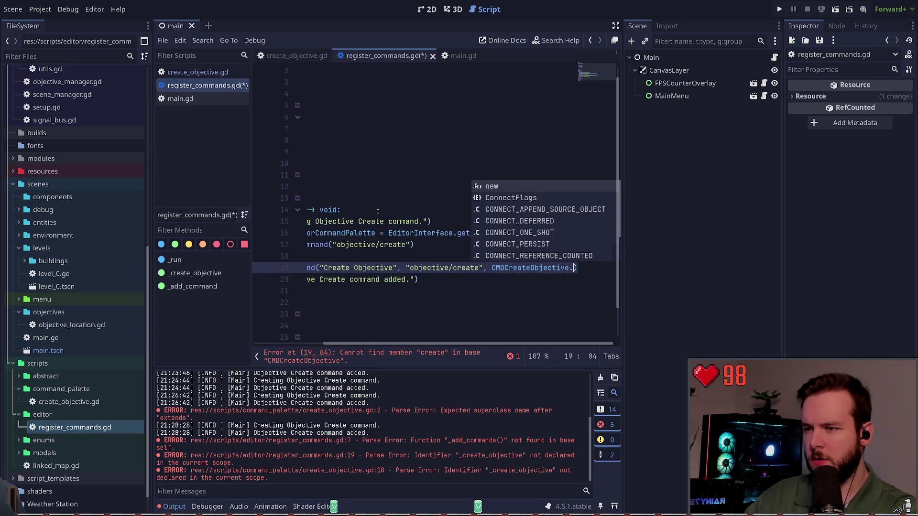
pyautogui.press('Escape')
# Step: In create_objective.gd, prefix the create_objective function with static and save
pyautogui.keyDown('ctrl'); pyautogui.click(531, 268); pyautogui.keyUp('ctrl')
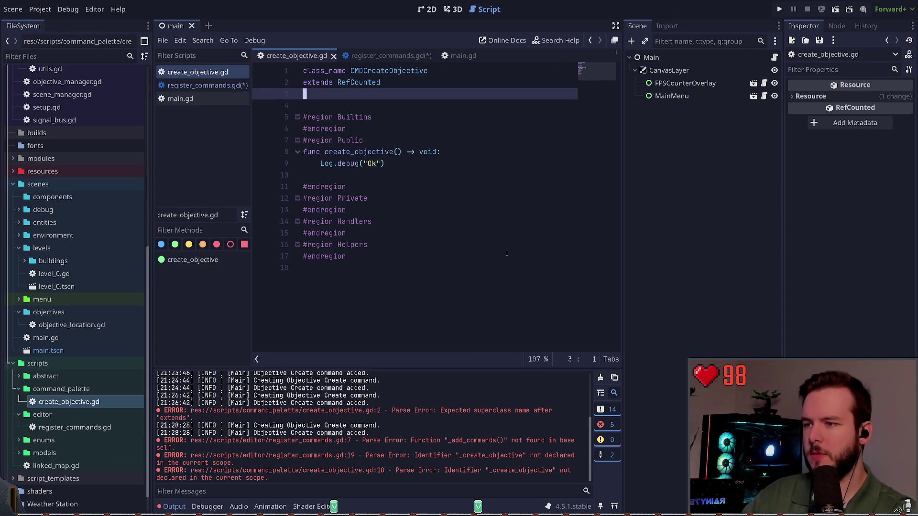
pyautogui.click(353, 101)
pyautogui.press('Up')
pyautogui.press('Up')
pyautogui.press('End')
pyautogui.hotkey('ctrl', 'BackSpace')
pyautogui.hotkey('ctrl', 'BackSpace')
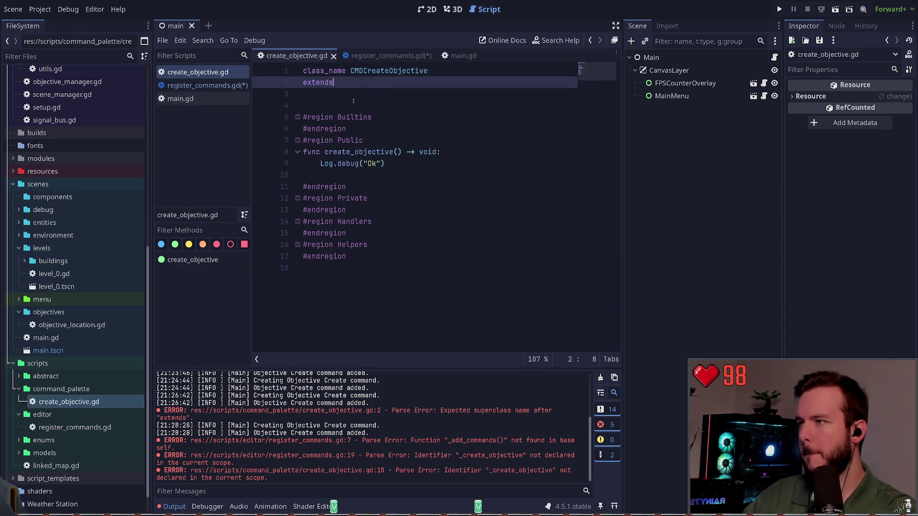
pyautogui.hotkey('ctrl', 'z')
pyautogui.press('Down')
pyautogui.press('Down')
pyautogui.press('Down')
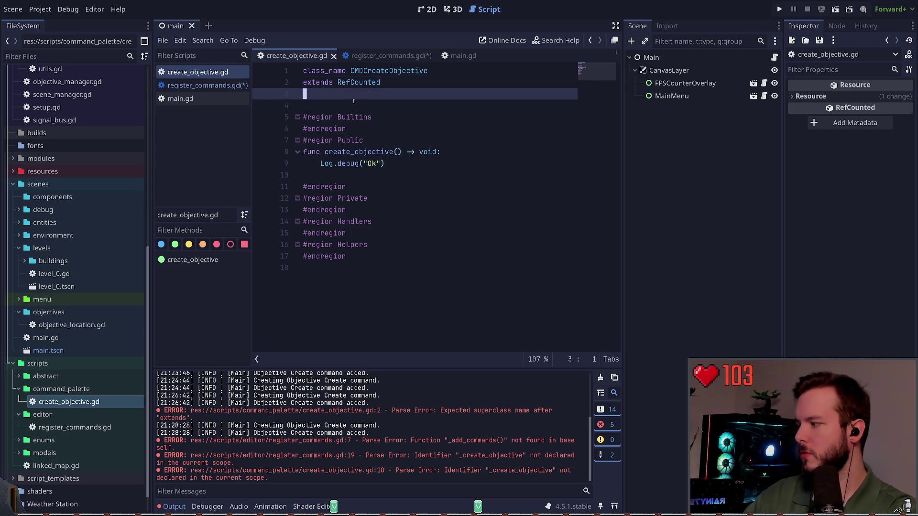
pyautogui.press('Home')
pyautogui.write('static')
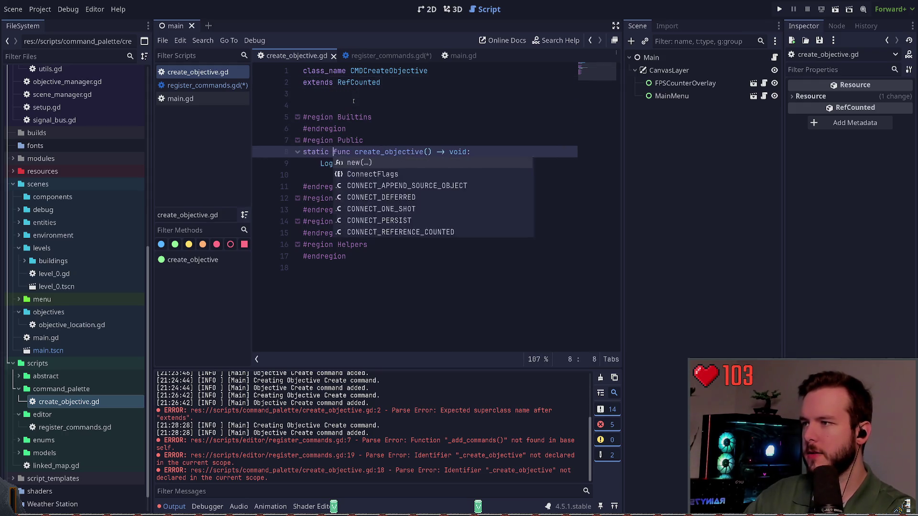
pyautogui.hotkey('ctrl', 's')
# Step: Complete line 19's handler as CMDCreateObjective.create_objective and save register_commands.gd
pyautogui.click(363, 56)
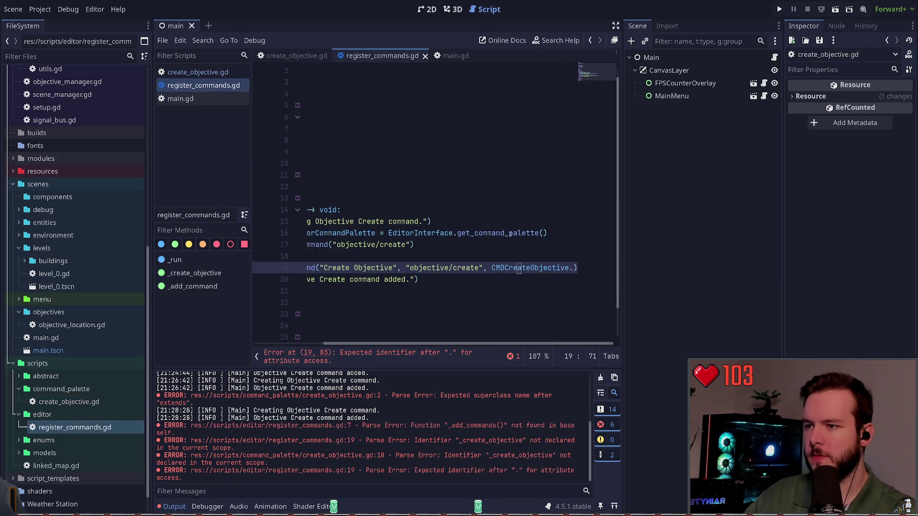
pyautogui.press('End')
pyautogui.press('Left')
pyautogui.press('BackSpace')
pyautogui.write('.')
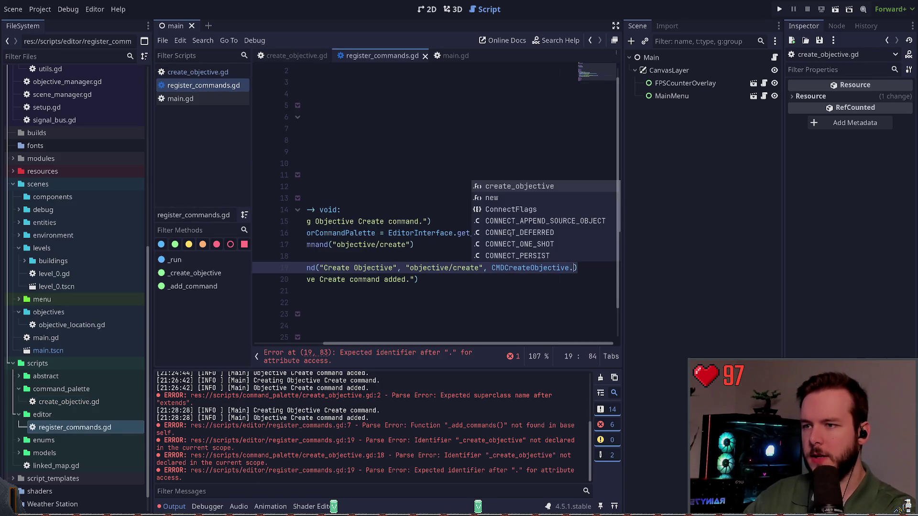
pyautogui.press('Return')
pyautogui.hotkey('ctrl', 's')
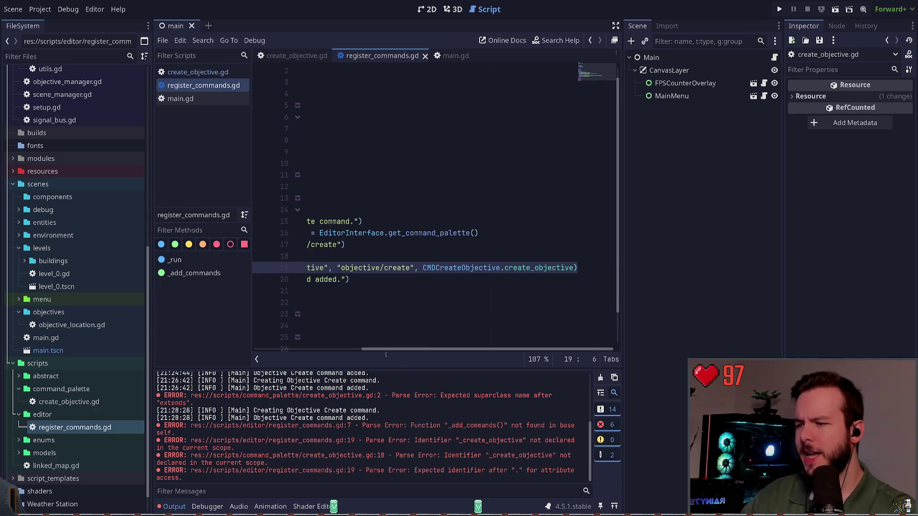
# Step: Run the registration script with Ctrl+Shift+X and return to create_objective.gd
pyautogui.press('Home')
pyautogui.press('Up')
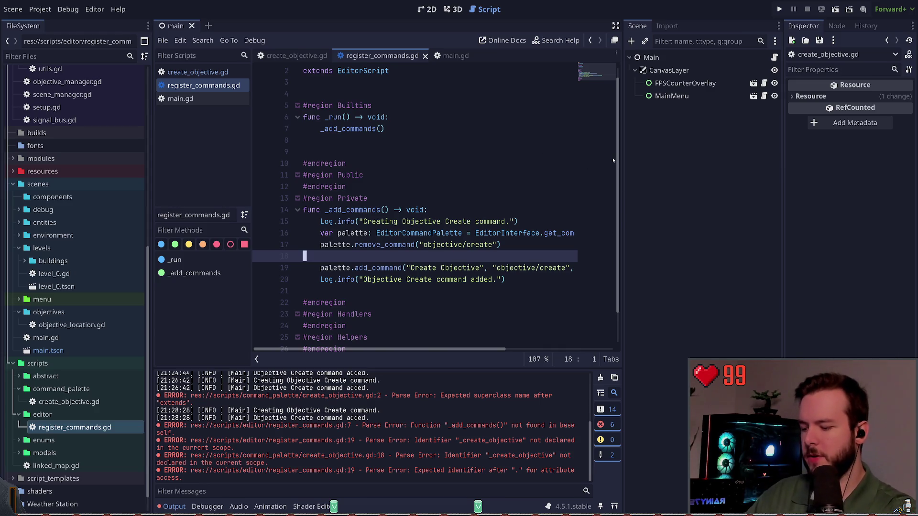
pyautogui.hotkey('ctrl', 'shift', 'x')
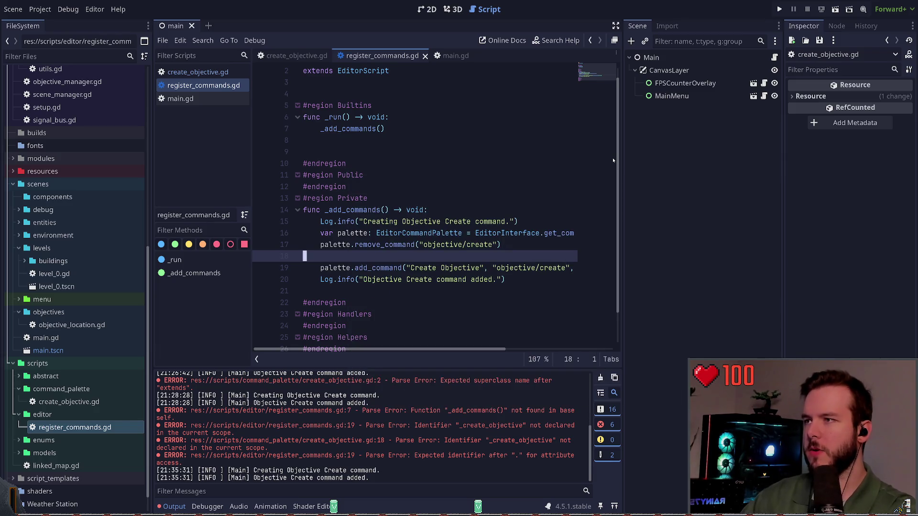
pyautogui.click(296, 56)
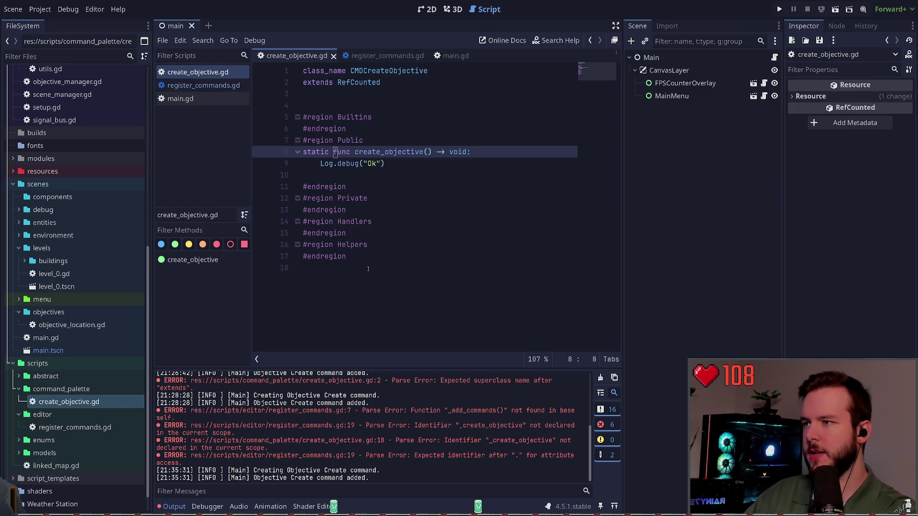
# Step: Replace the Log.debug line in create_objective with print("ok") and save
pyautogui.hotkey('ctrl', 'Return')
pyautogui.write('int("ok")')
pyautogui.press('Down')
pyautogui.hotkey('ctrl', 'shift', 'k')
pyautogui.hotkey('ctrl', 's')
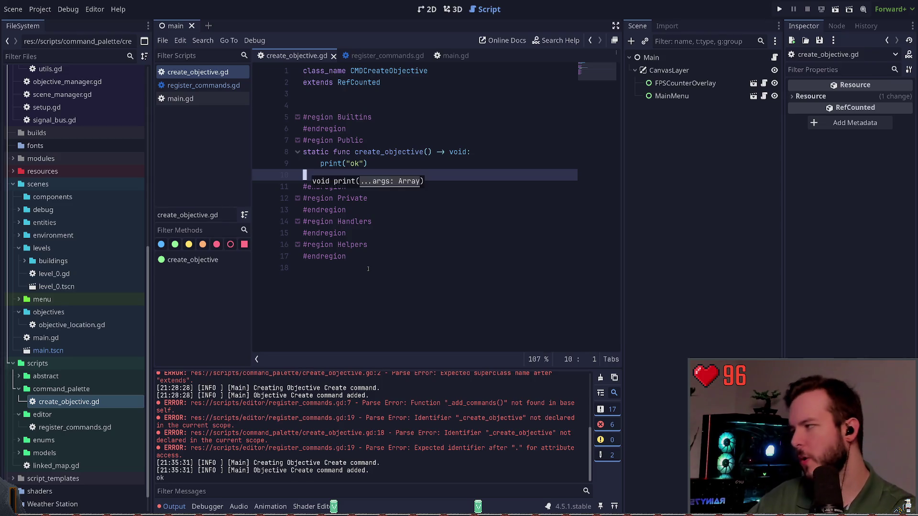
# Step: Clear the print("ok") statement from the create_objective body
pyautogui.press('Escape')
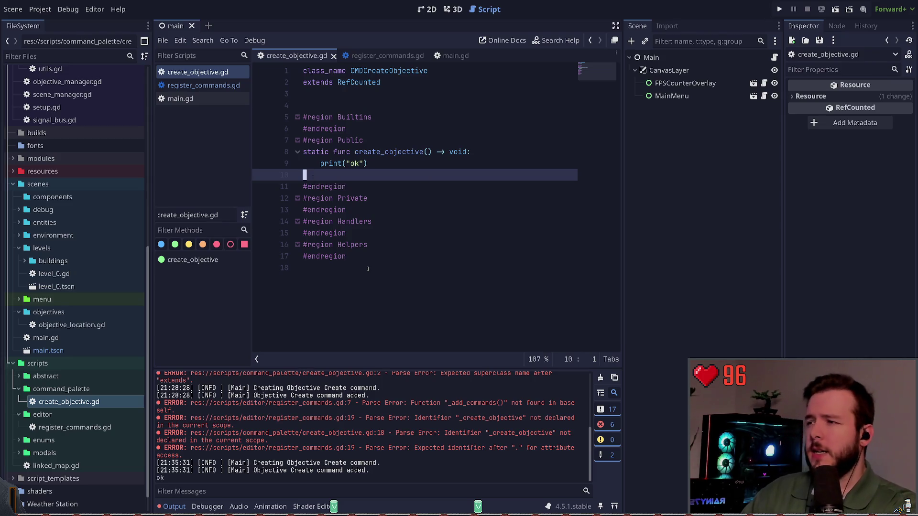
pyautogui.press('Up')
pyautogui.hotkey('ctrl', 'shift', 'k')
pyautogui.press('Up')
pyautogui.hotkey('ctrl', 'z')
pyautogui.hotkey('ctrl', 'z')
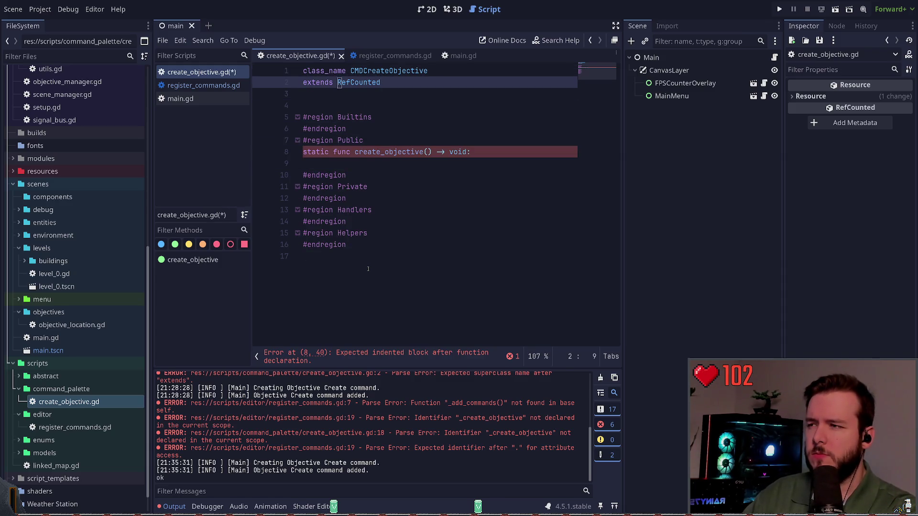
pyautogui.hotkey('ctrl', 'z')
pyautogui.hotkey('ctrl', 's')
pyautogui.hotkey('shift', 'End')
pyautogui.press('BackSpace')
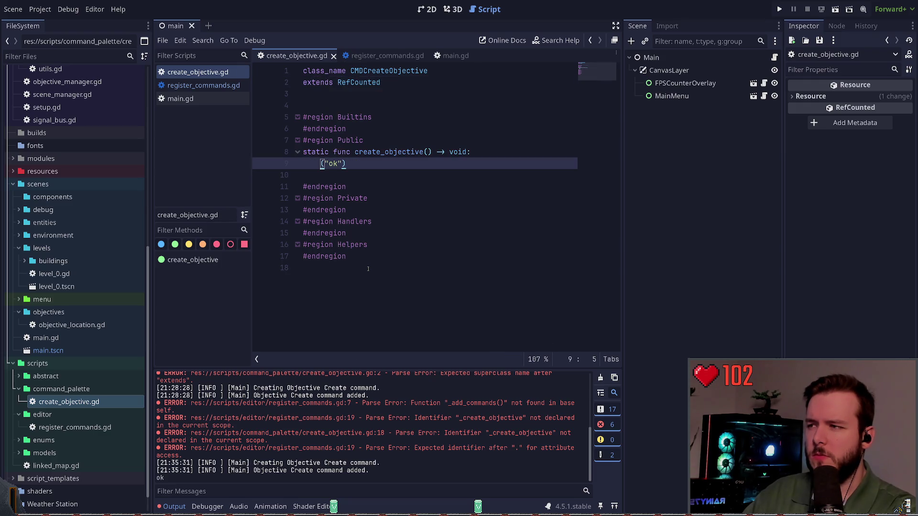
# Step: Start a 'var editor = Engine.get_ed…' lookup line, checking register_commands.gd, then erase it
pyautogui.write('var e')
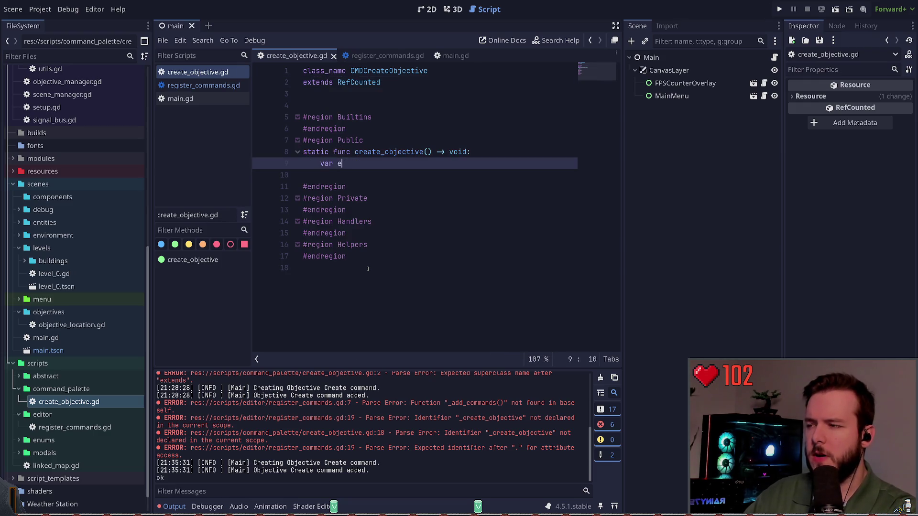
pyautogui.press('BackSpace')
pyautogui.hotkey('ctrl', 'shift', '.')
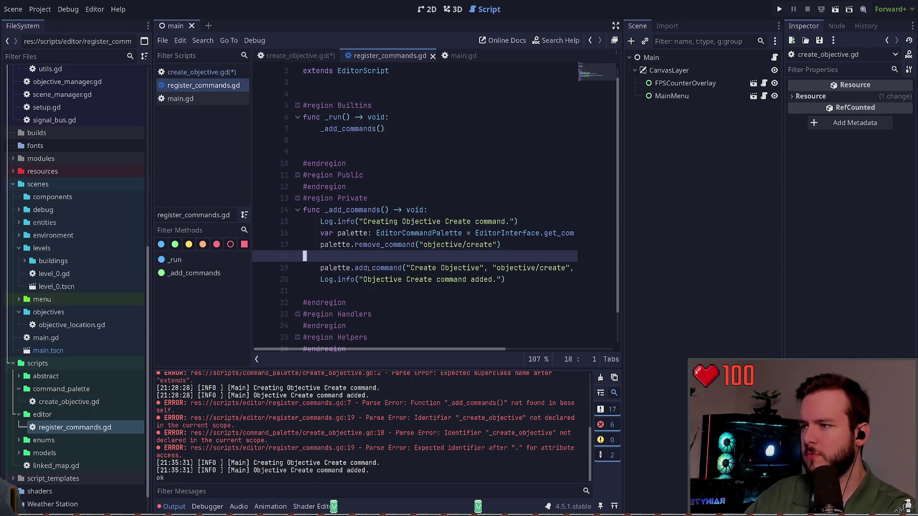
pyautogui.press('Up')
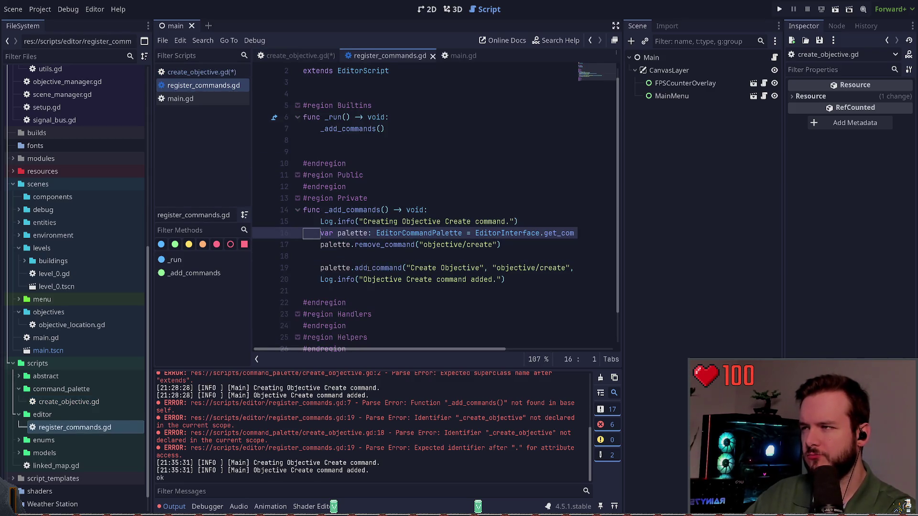
pyautogui.hotkey('ctrl', 'shift', ',')
pyautogui.write('editor = ')
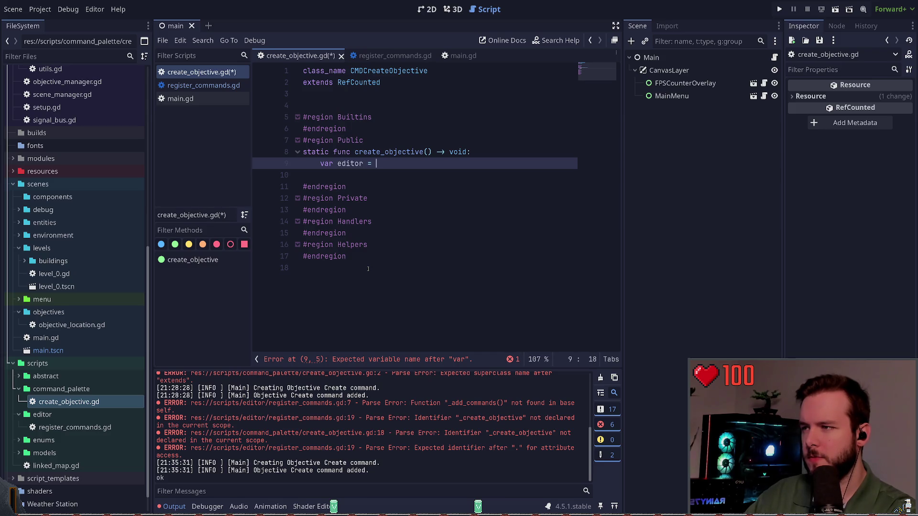
pyautogui.write('Edi')
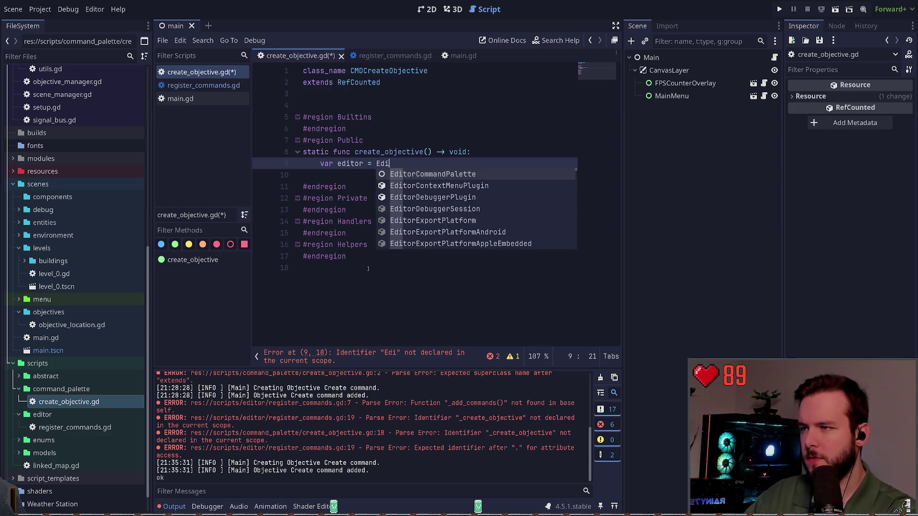
pyautogui.press('BackSpace')
pyautogui.press('BackSpace')
pyautogui.press('BackSpace')
pyautogui.write('Engine.get_ed')
pyautogui.press('BackSpace')
pyautogui.press('BackSpace')
pyautogui.press('BackSpace')
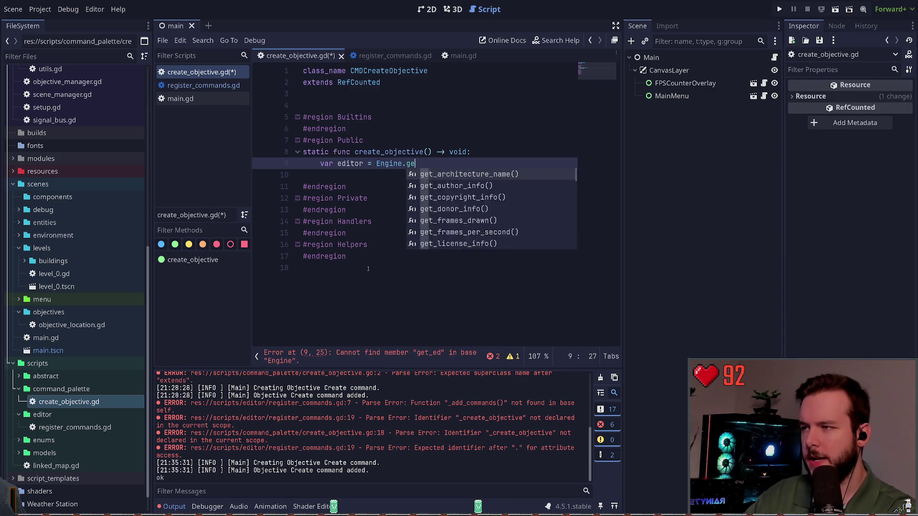
pyautogui.press('BackSpace')
pyautogui.press('BackSpace')
pyautogui.press('BackSpace')
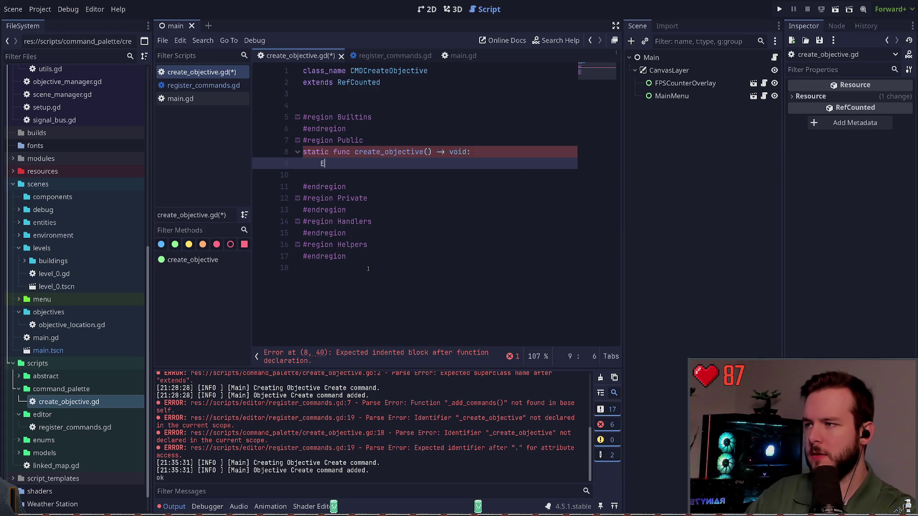
# Step: Try an EditorContextMenuPlugin.create line, then delete the unfinished line
pyautogui.write('ditor')
pyautogui.press('Down')
pyautogui.press('Return')
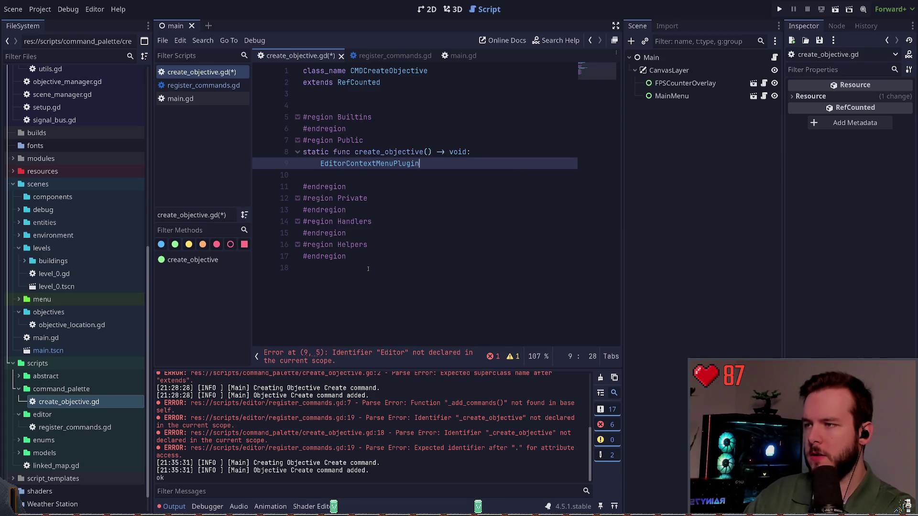
pyautogui.write('.create')
pyautogui.press('BackSpace')
pyautogui.press('BackSpace')
pyautogui.press('BackSpace')
pyautogui.hotkey('ctrl', 'shift', 'k')
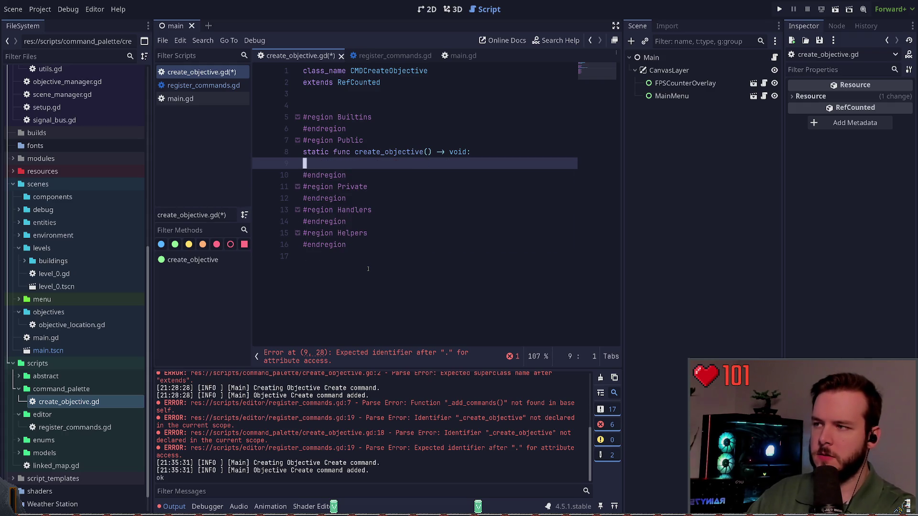
# Step: Give create_objective a 'pass' body and save create_objective.gd
pyautogui.press('Tab')
pyautogui.write('pass')
pyautogui.press('Return')
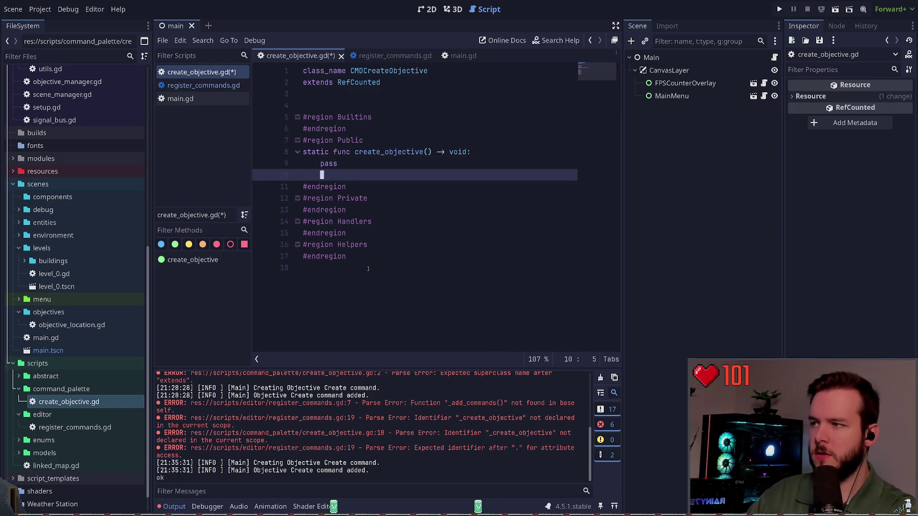
pyautogui.hotkey('ctrl', 's')
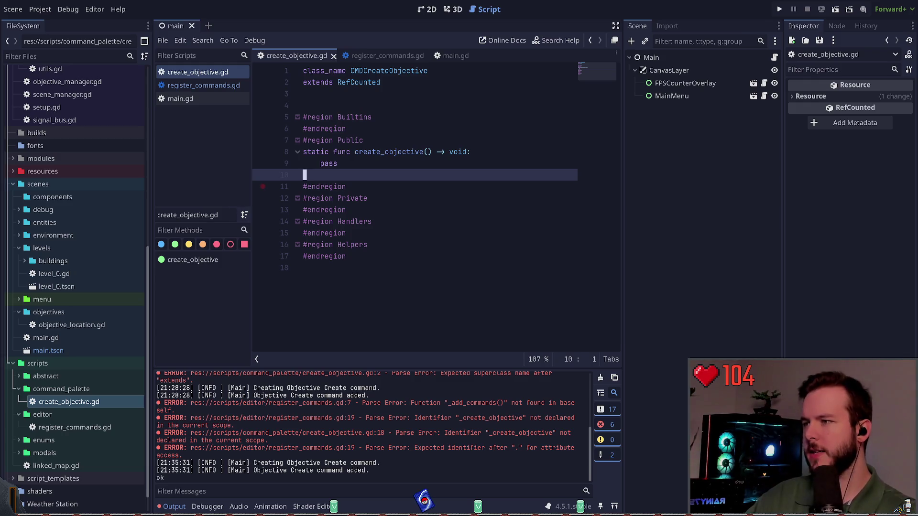
# Step: Add an AcceptDialog line above pass in create_objective, then open the Window class reference
pyautogui.press('Up')
pyautogui.press('Up')
pyautogui.press('End')
pyautogui.press('Return')
pyautogui.write('Dialog')
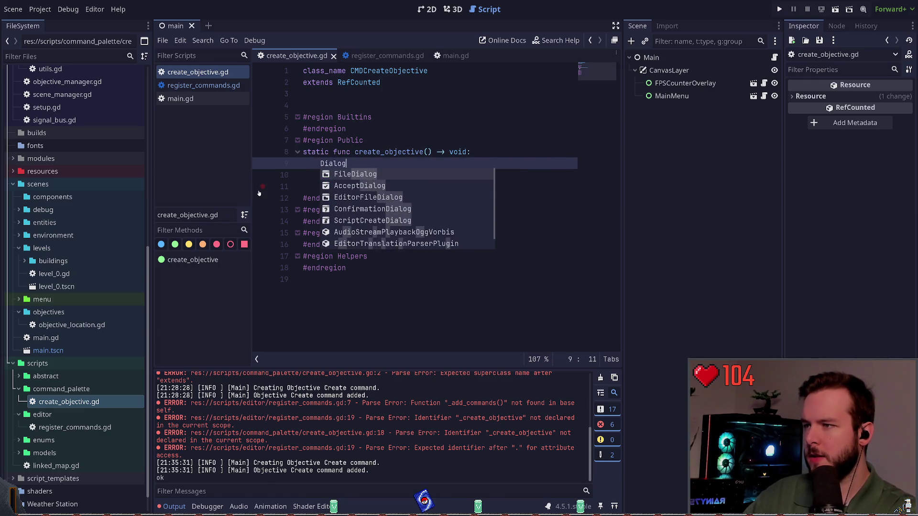
pyautogui.press('Down')
pyautogui.press('Down')
pyautogui.press('Down')
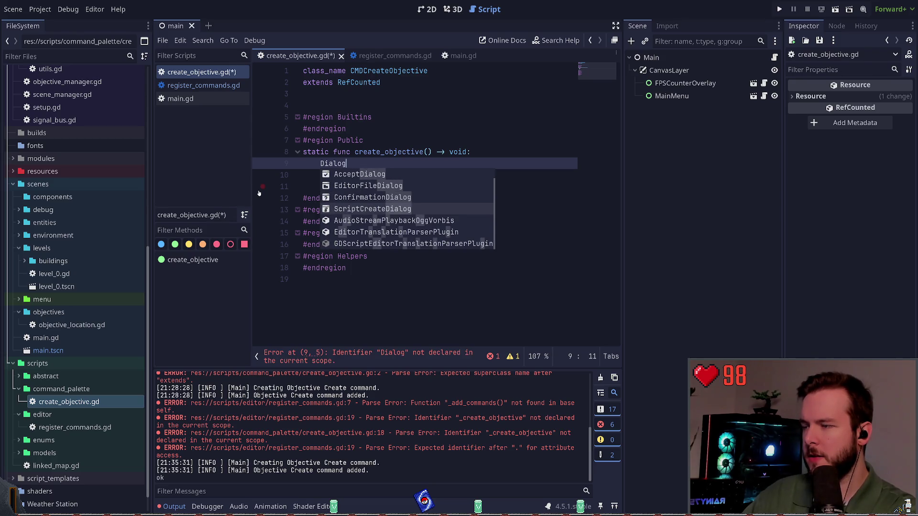
pyautogui.press('Up')
pyautogui.press('Up')
pyautogui.press('Down')
pyautogui.press('Down')
pyautogui.press('Up')
pyautogui.press('Up')
pyautogui.press('Up')
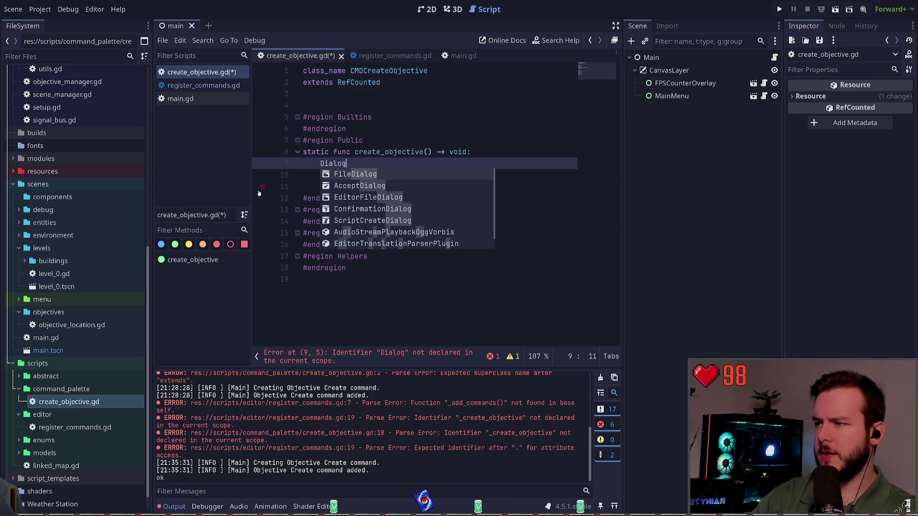
pyautogui.press('Down')
pyautogui.press('Return')
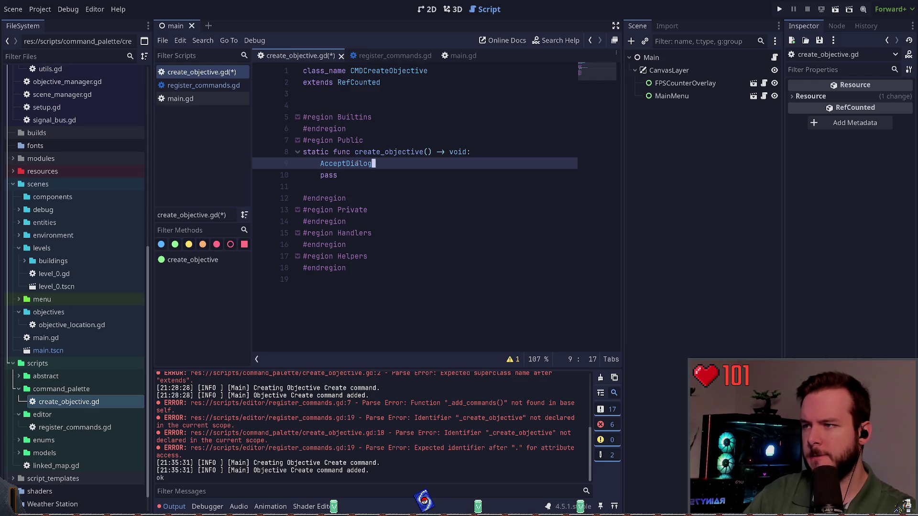
pyautogui.hotkey('alt', 'F1')
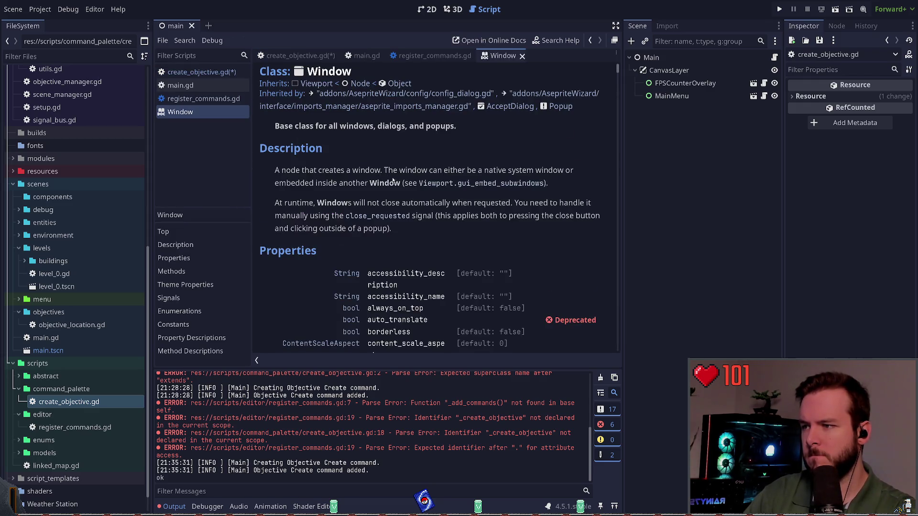
# Step: Browse the Window class docs, then view and close the config_dialog.gd help page
pyautogui.scroll(-6, 393, 181)
pyautogui.scroll(2, 460, 235)
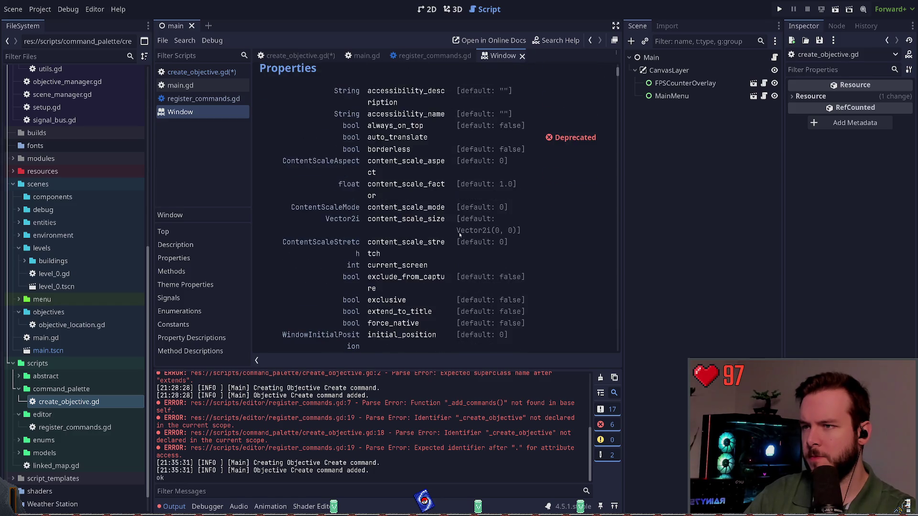
pyautogui.scroll(3, 460, 235)
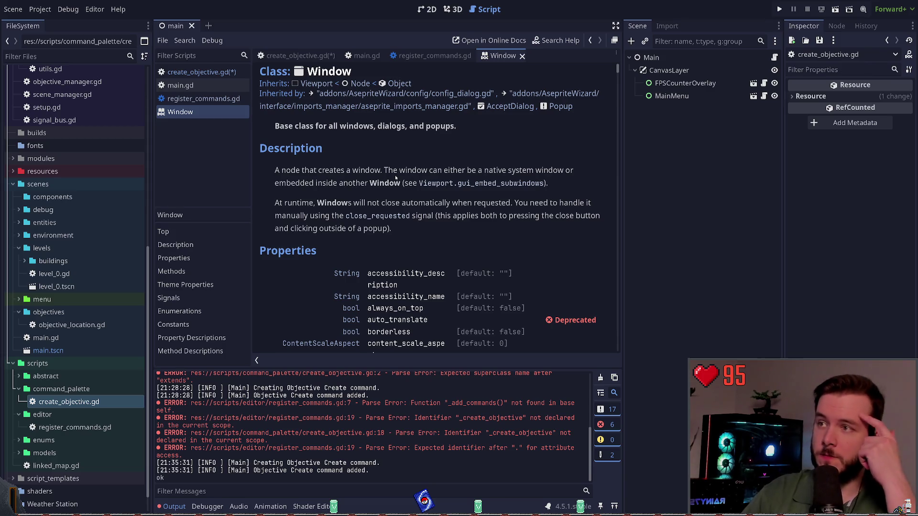
pyautogui.click(393, 93)
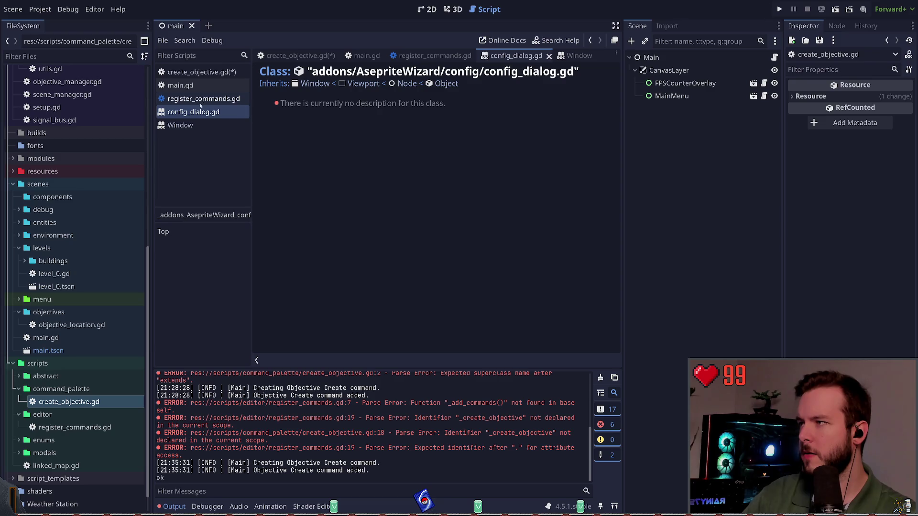
pyautogui.click(173, 232)
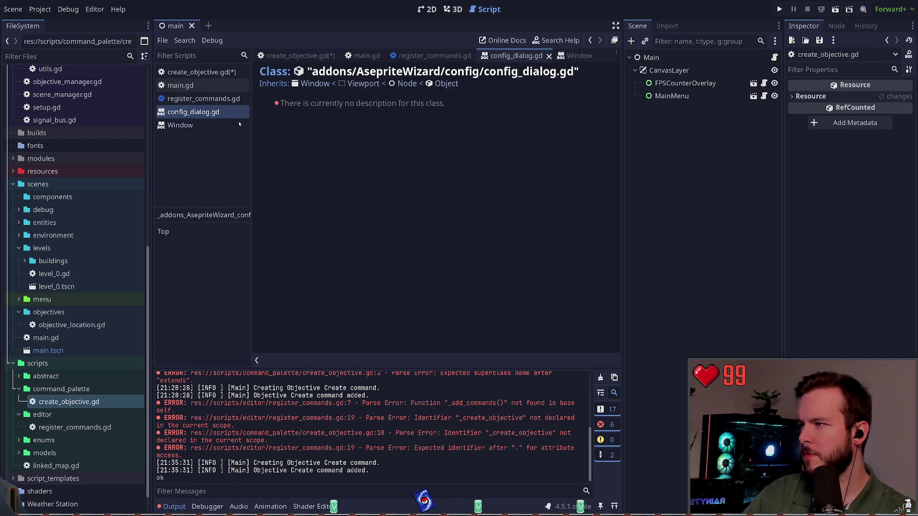
pyautogui.hotkey('ctrl', 'w')
# Step: Expand addons/AsepriteWizard/config in the FileSystem dock to show config_dialog.gd
pyautogui.scroll(10, 87, 316)
pyautogui.click(19, 175)
pyautogui.click(19, 111)
pyautogui.click(25, 137)
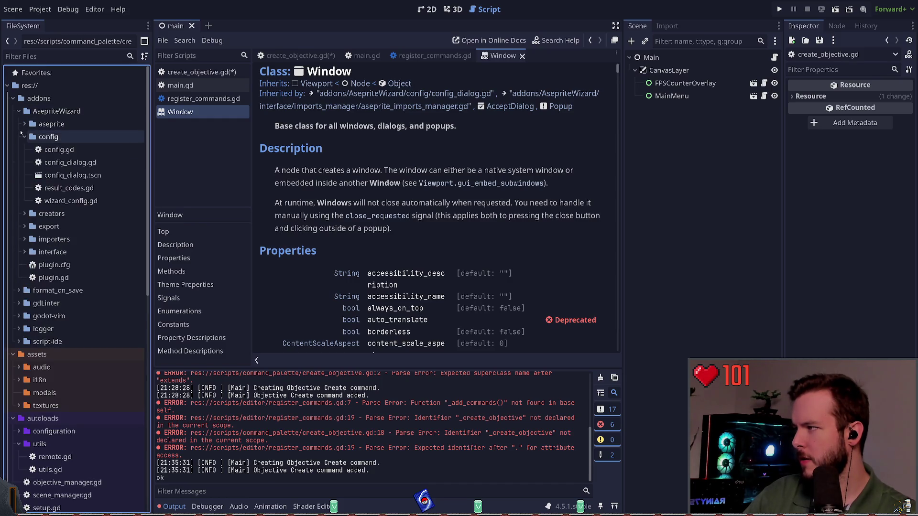
# Step: Open config_dialog.gd and config_dialog.tscn in 2D view and select the config_dialog root node
pyautogui.doubleClick(70, 162)
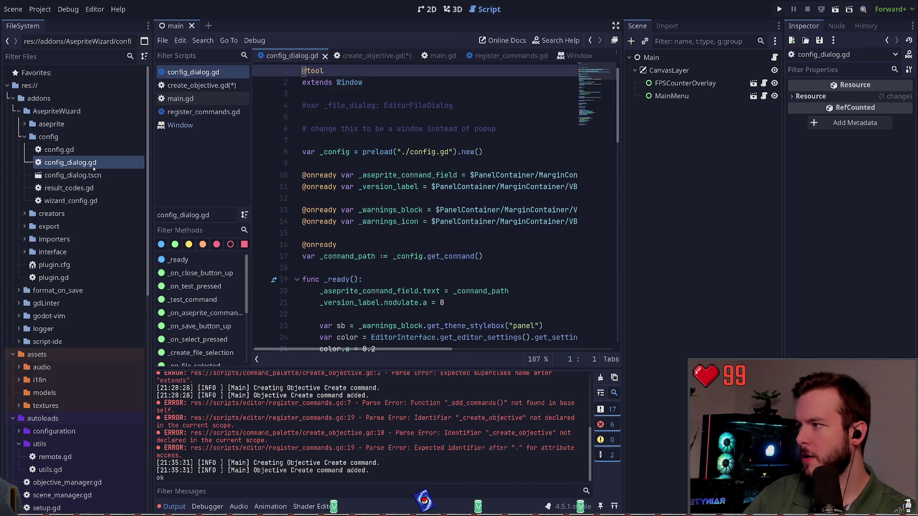
pyautogui.doubleClick(73, 176)
pyautogui.click(436, 6)
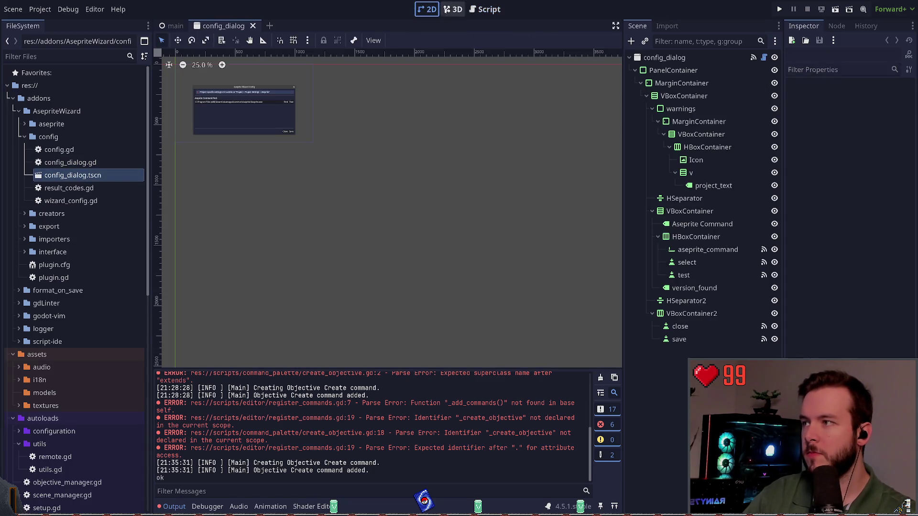
pyautogui.scroll(-1, 385, 136)
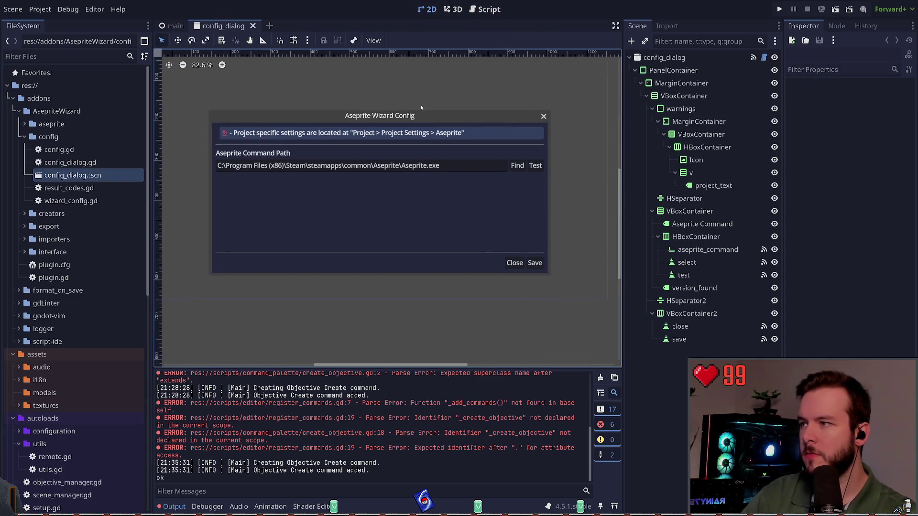
pyautogui.moveTo(460, 73); pyautogui.dragTo(467, 123)
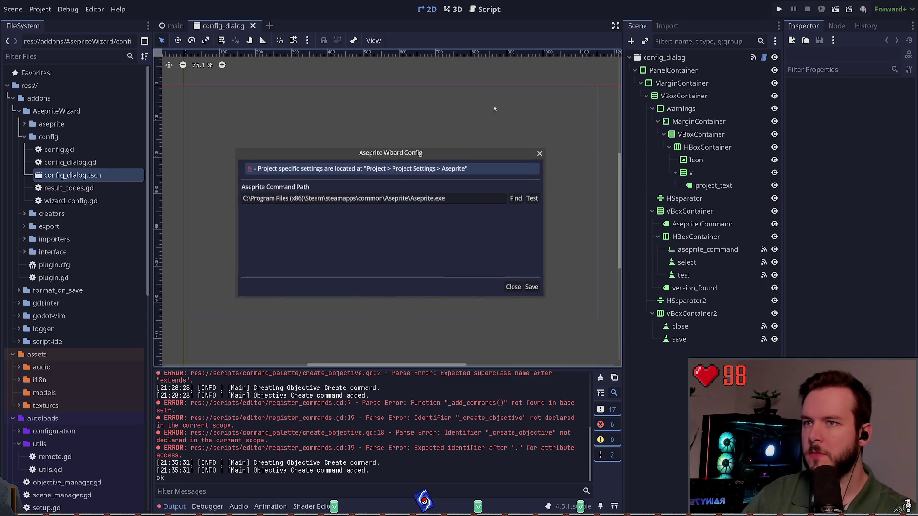
pyautogui.click(746, 57)
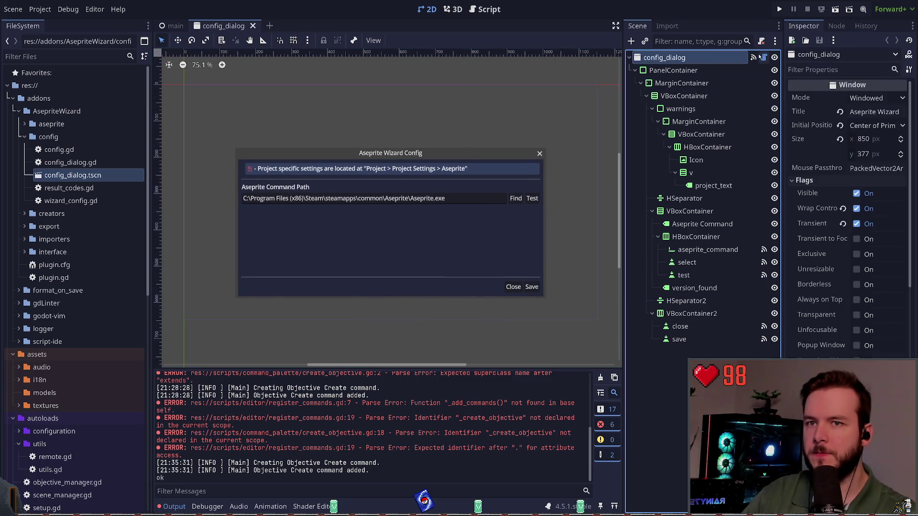
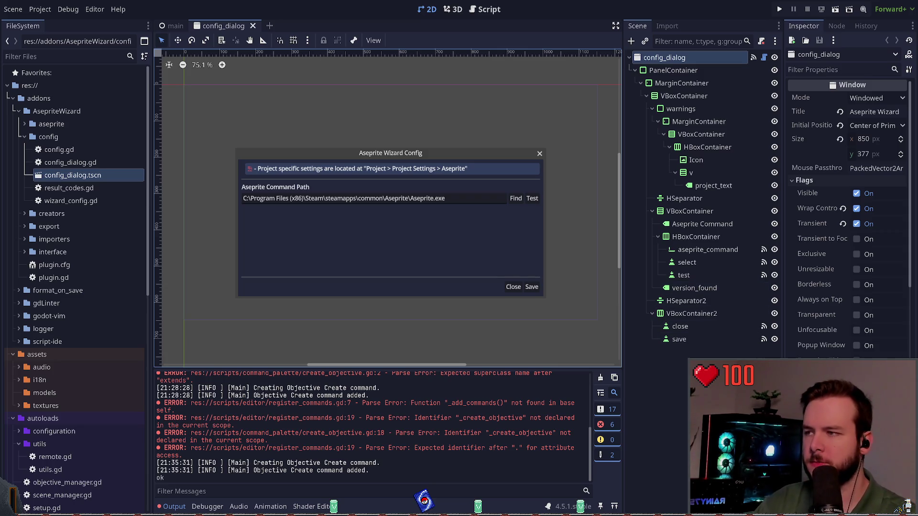
# Step: Open config_dialog.gd from the Scene dock and scroll through its code
pyautogui.click(764, 57)
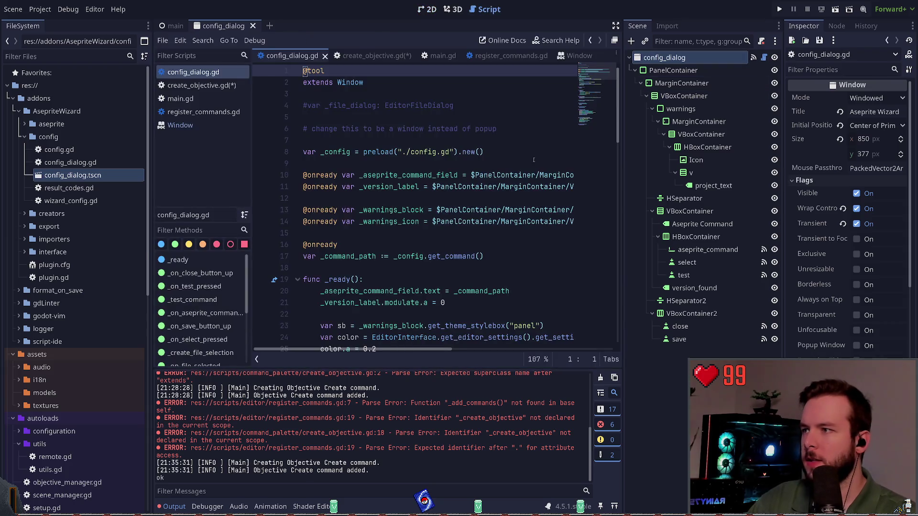
pyautogui.scroll(-15, 457, 205)
pyautogui.scroll(5, 471, 211)
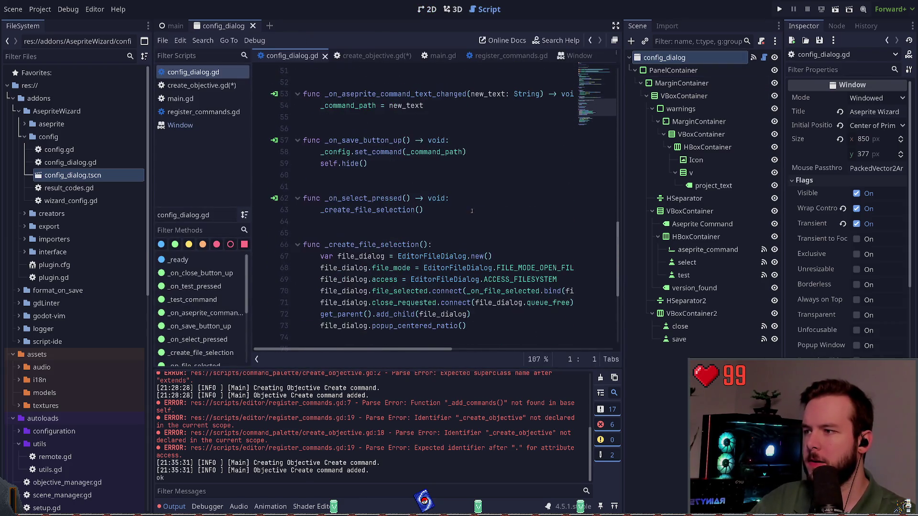
pyautogui.scroll(15, 466, 201)
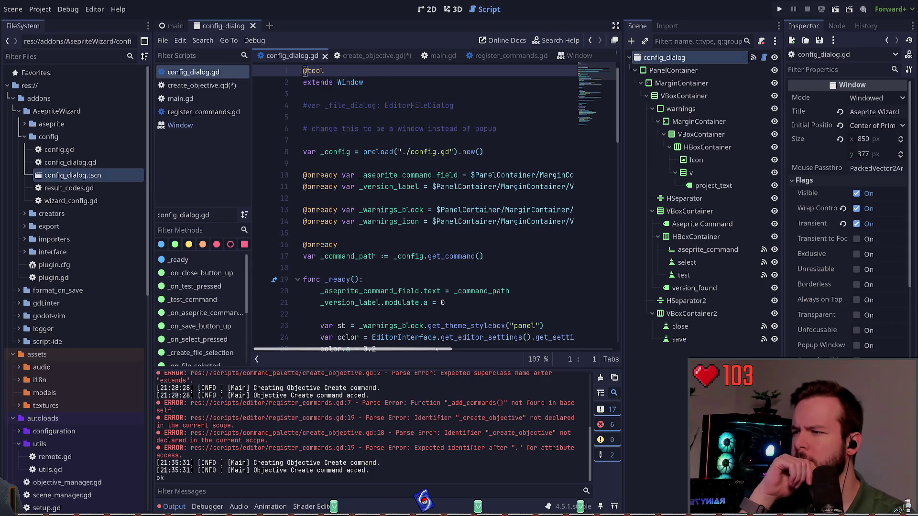
pyautogui.scroll(-2, 439, 307)
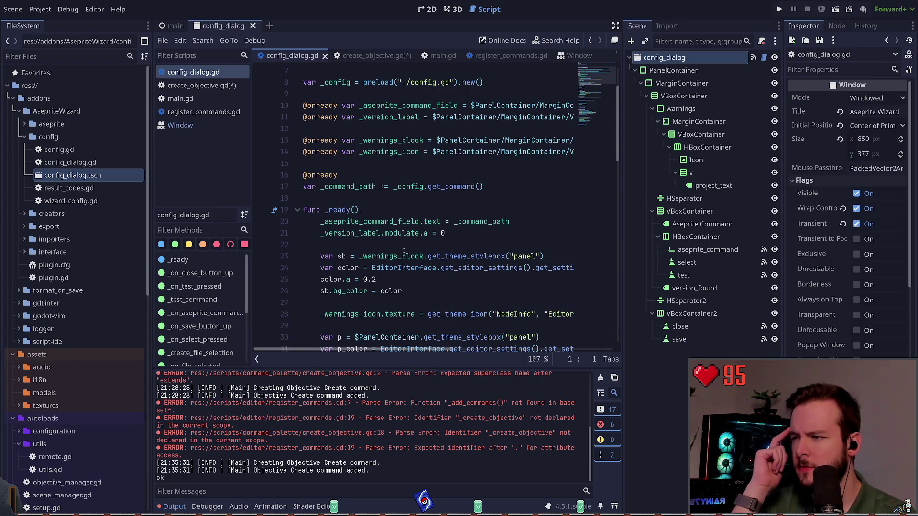
pyautogui.moveTo(414, 354)
pyautogui.mouseDown()
pyautogui.moveTo(495, 351)
pyautogui.moveTo(378, 346)
pyautogui.mouseUp()
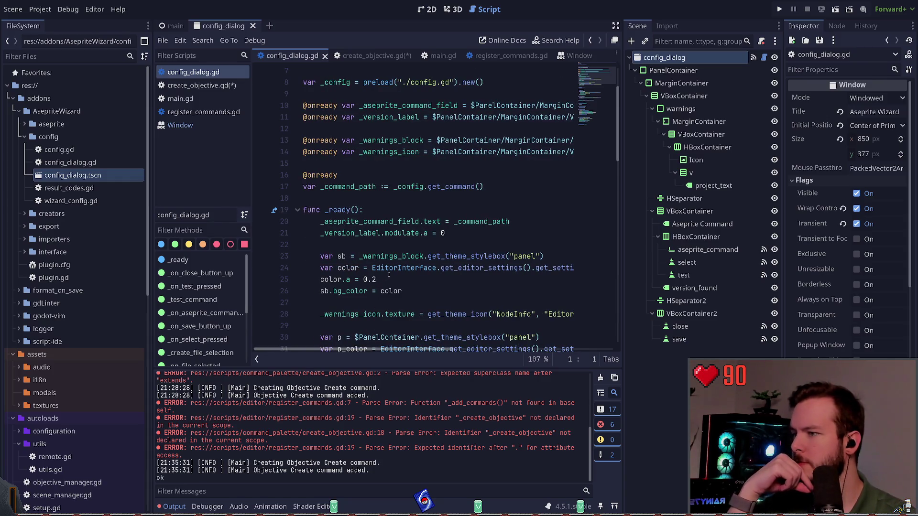
pyautogui.scroll(-2, 388, 275)
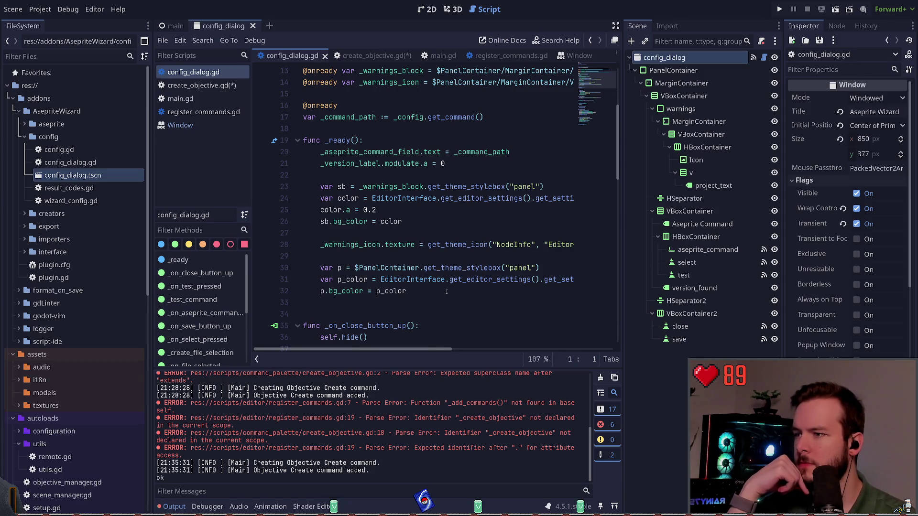
pyautogui.scroll(-1, 445, 289)
# Step: Select the entire config_dialog.gd script text, then deselect it
pyautogui.click(429, 277)
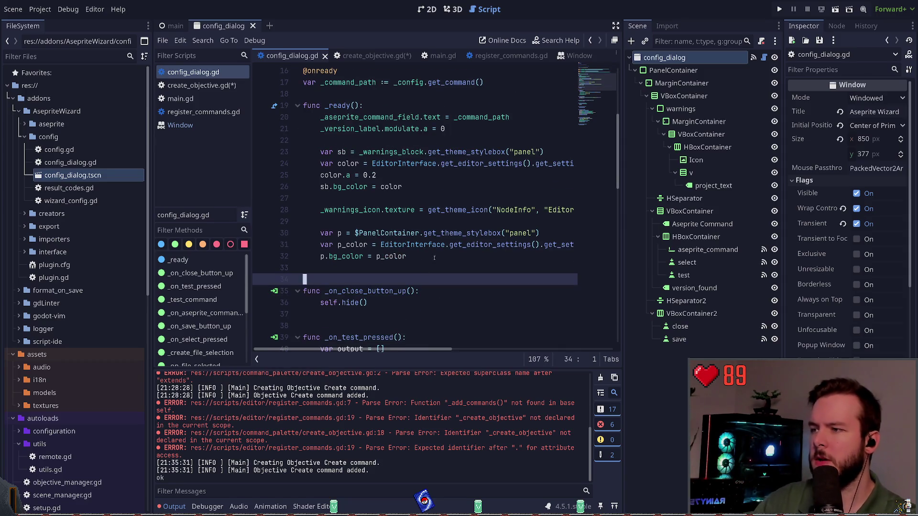
pyautogui.hotkey('ctrl', 'a')
pyautogui.click(528, 117)
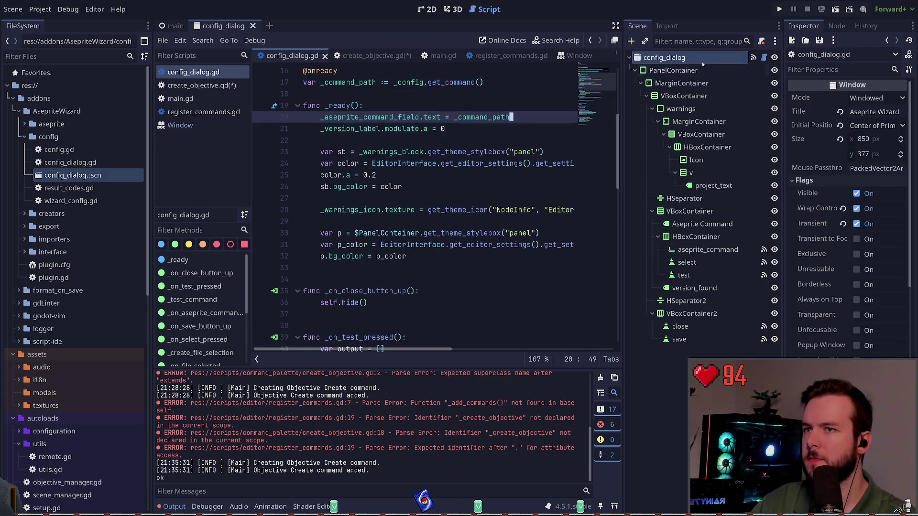
# Step: Inspect wizard_config.gd in the addon's config folder, then close it
pyautogui.click(70, 163)
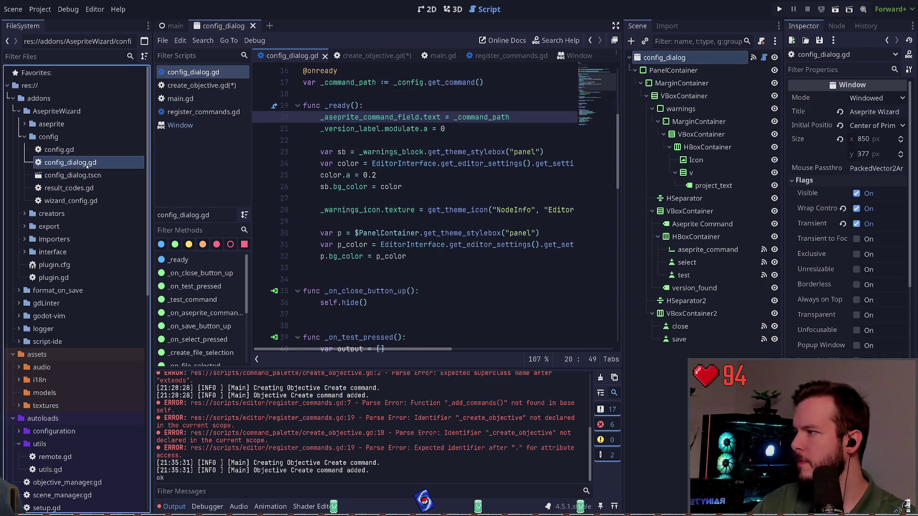
pyautogui.doubleClick(72, 201)
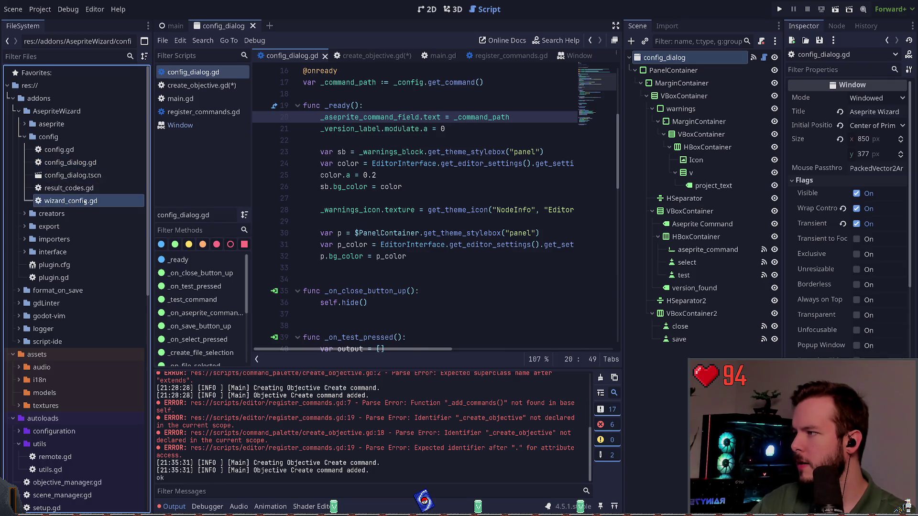
pyautogui.scroll(-6, 505, 258)
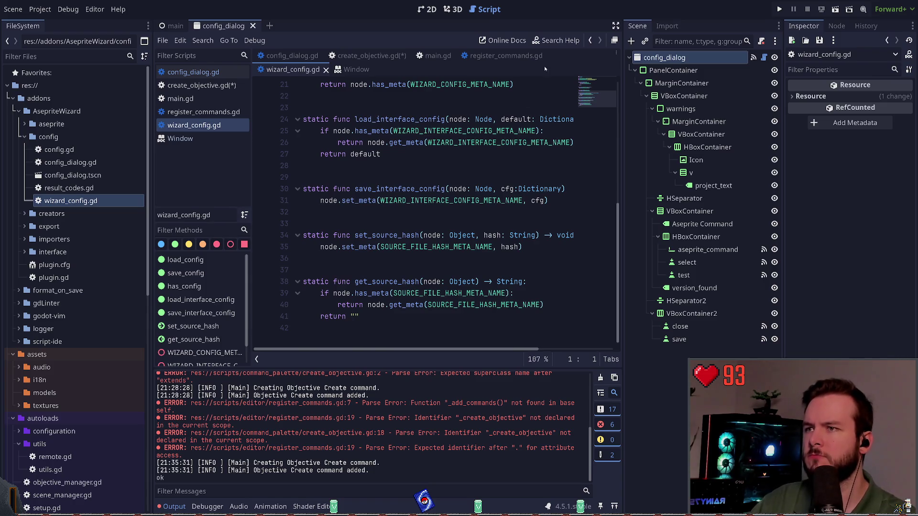
pyautogui.click(325, 69)
pyautogui.click(71, 163)
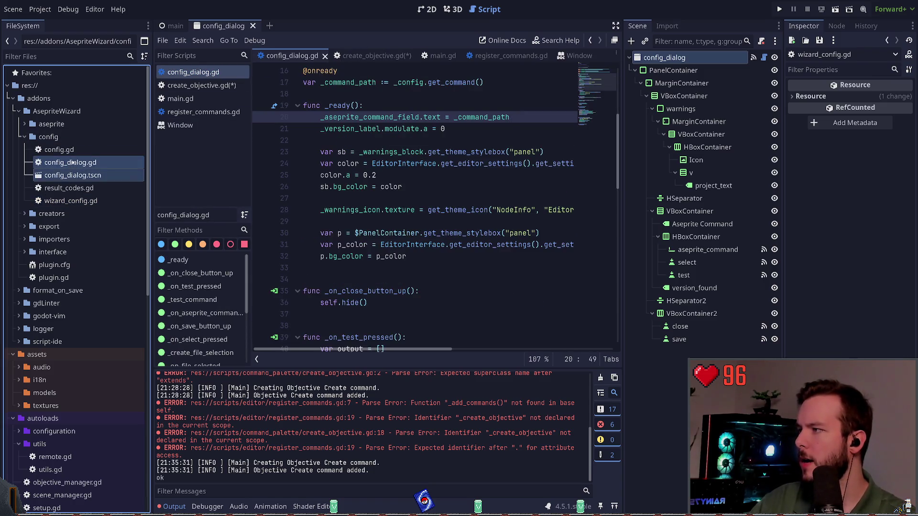
pyautogui.scroll(-5, 106, 294)
pyautogui.scroll(5, 110, 311)
pyautogui.scroll(-6, 57, 306)
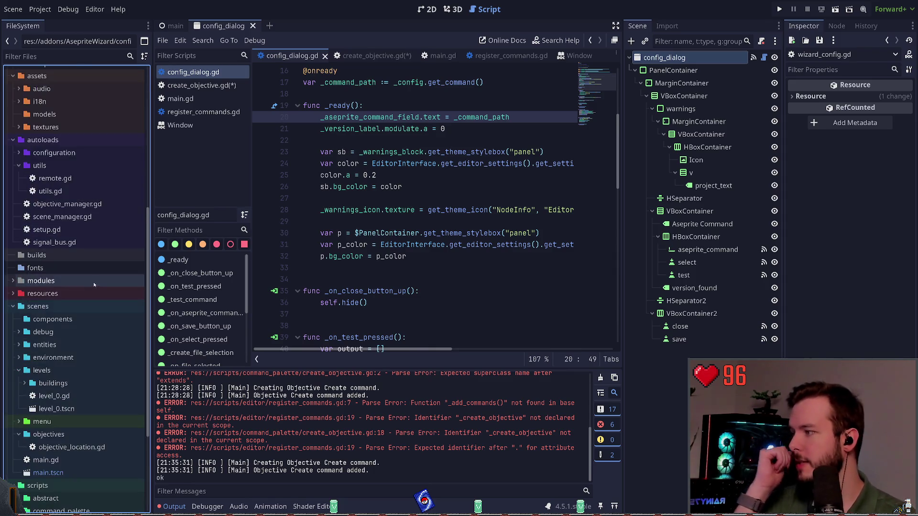
# Step: Create an 'editor' folder under scenes and copy config_dialog.gd and config_dialog.tscn into it
pyautogui.click(47, 309)
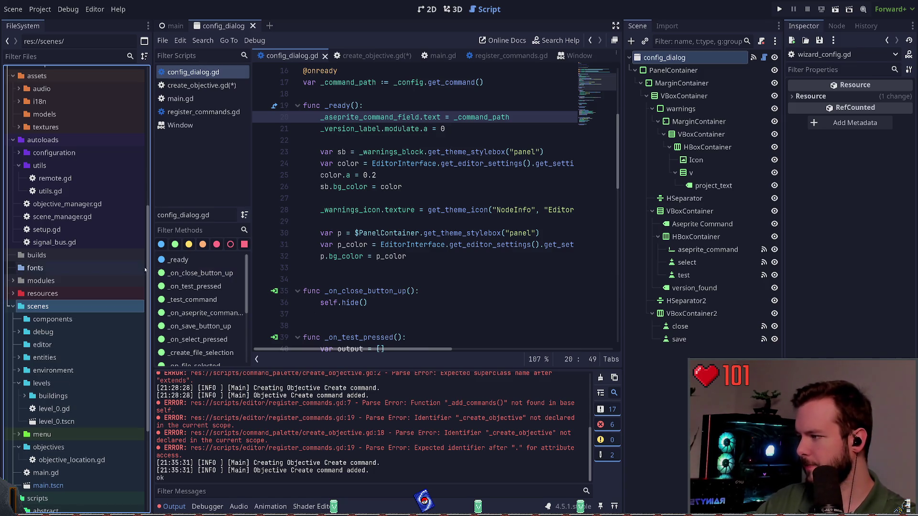
pyautogui.click(49, 346)
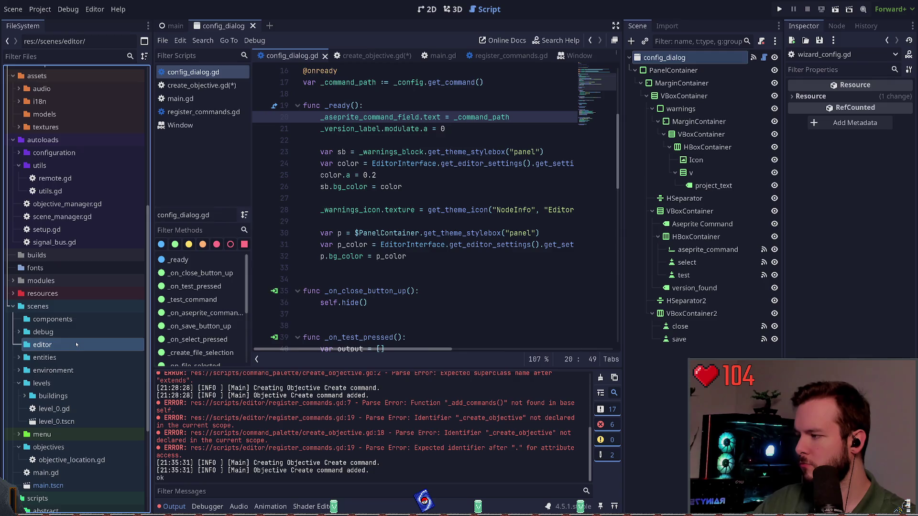
pyautogui.scroll(10, 124, 208)
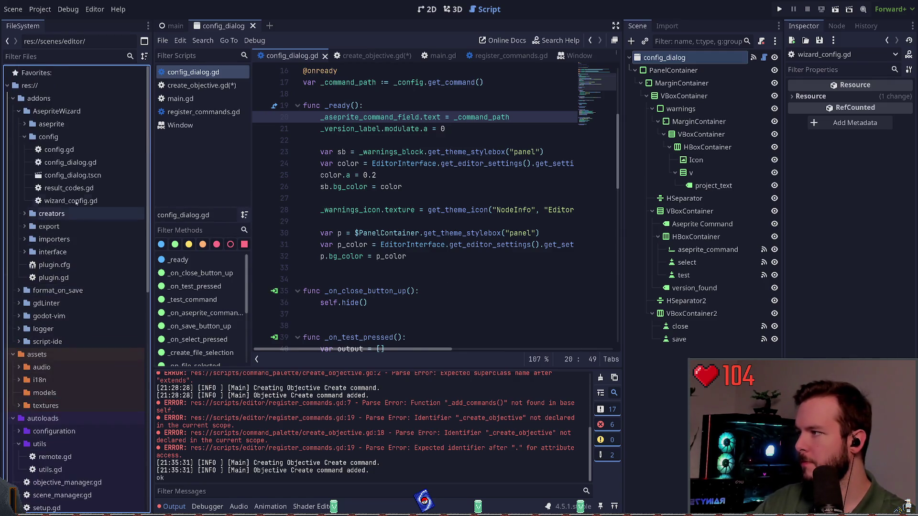
pyautogui.click(72, 163)
pyautogui.scroll(-10, 72, 166)
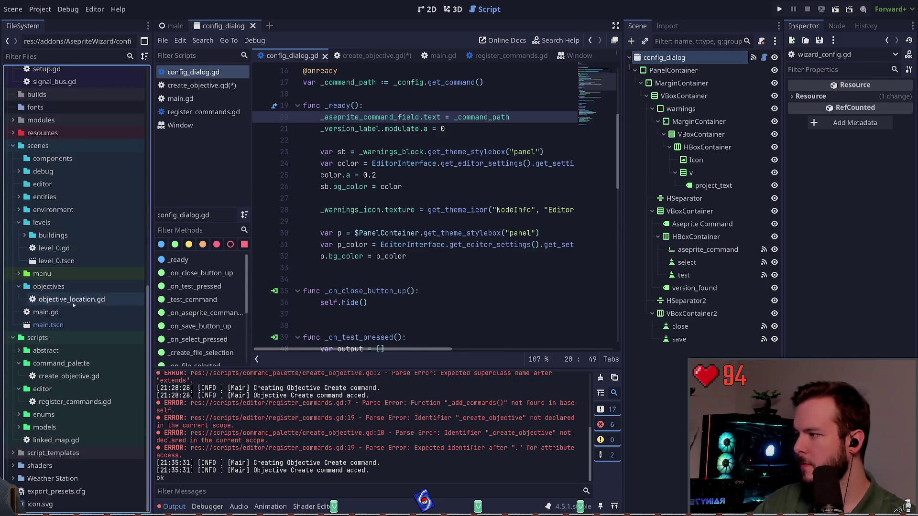
pyautogui.click(51, 185)
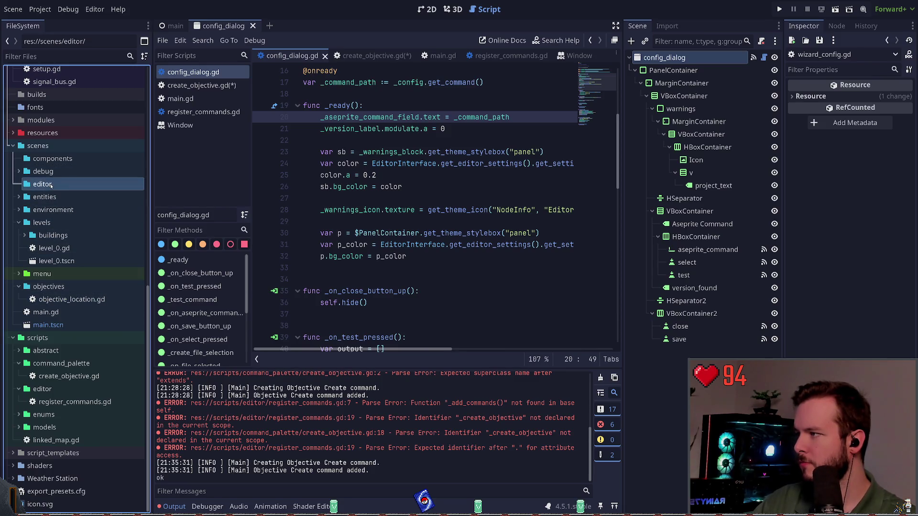
pyautogui.scroll(10, 117, 237)
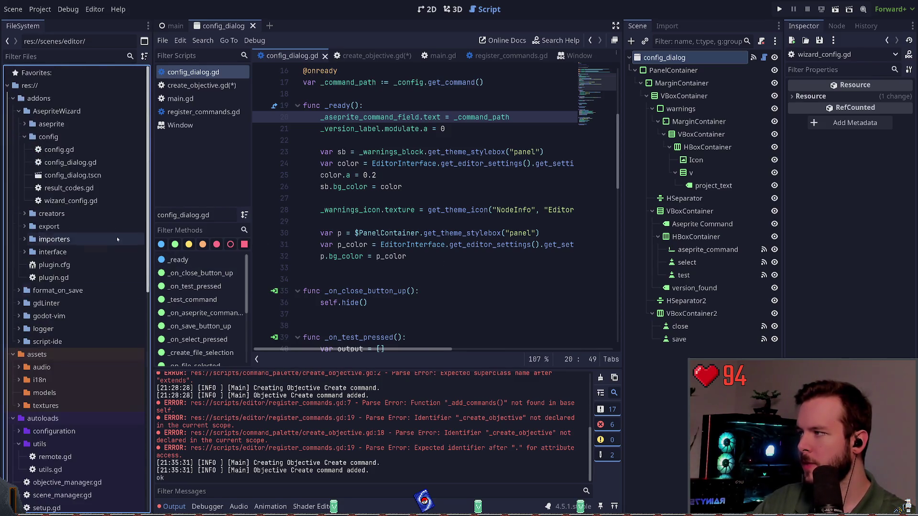
pyautogui.click(80, 175)
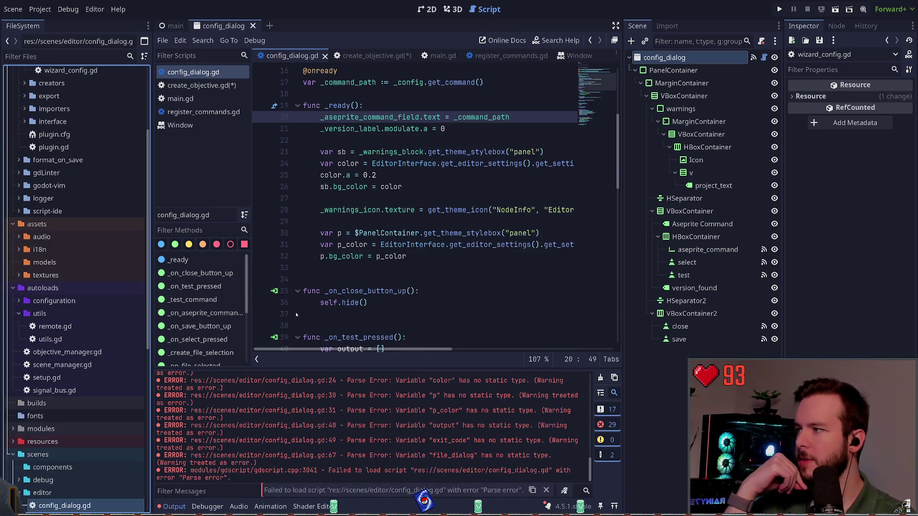
# Step: Open the objective_dialog scene from scenes/editor
pyautogui.scroll(-5, 102, 330)
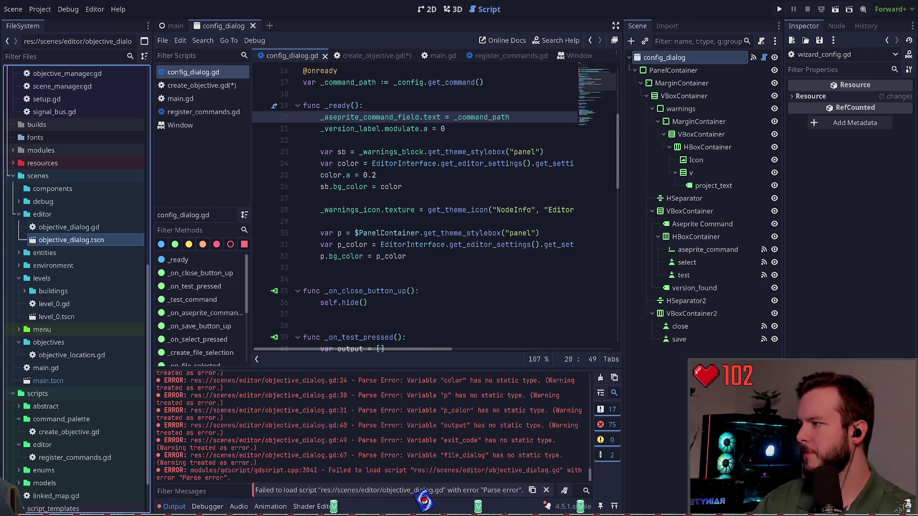
pyautogui.doubleClick(71, 241)
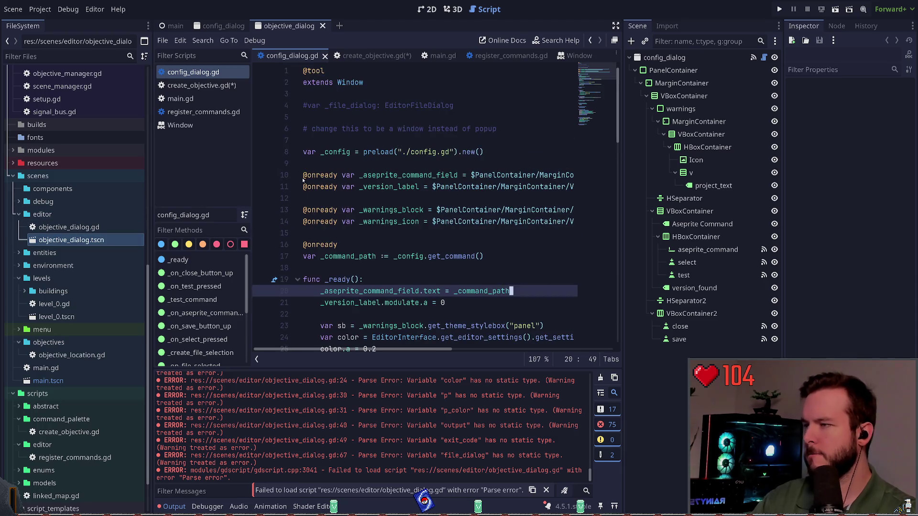
pyautogui.click(63, 216)
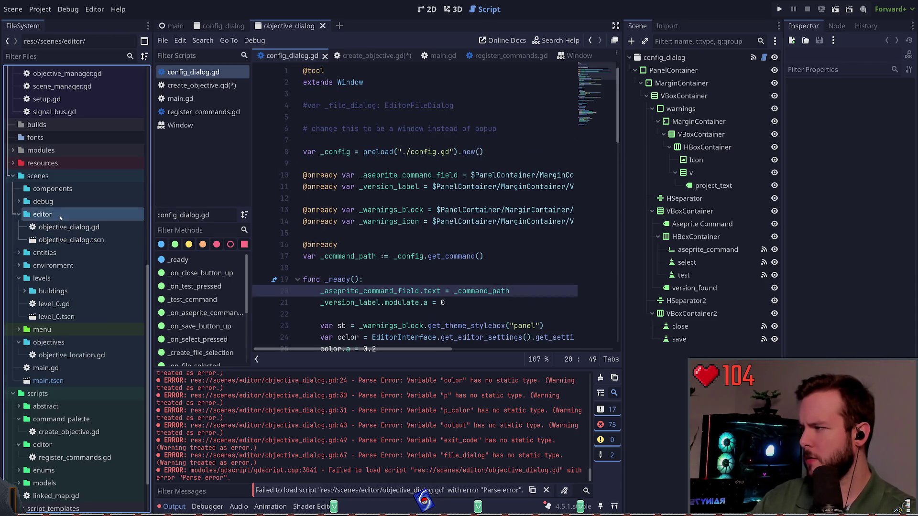
pyautogui.scroll(-3, 72, 234)
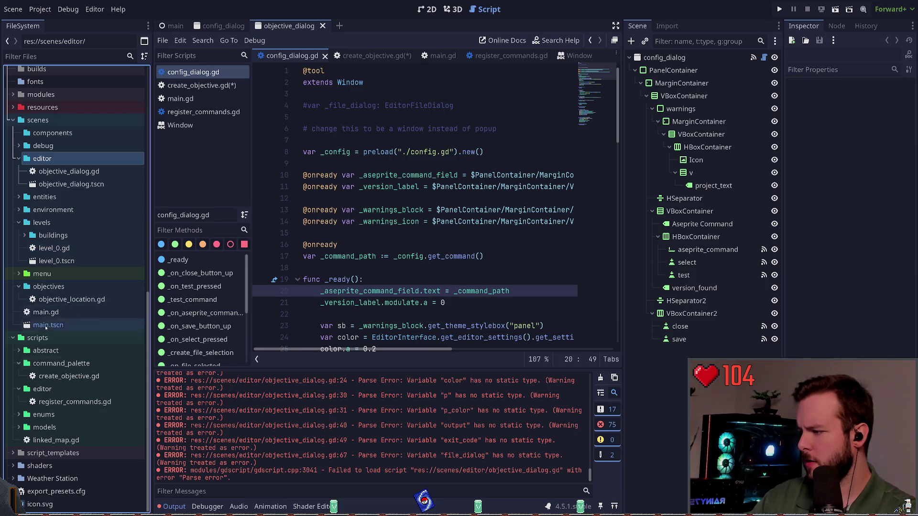
# Step: Open create_objective.gd and review its create_objective function lines
pyautogui.doubleClick(62, 376)
pyautogui.click(341, 187)
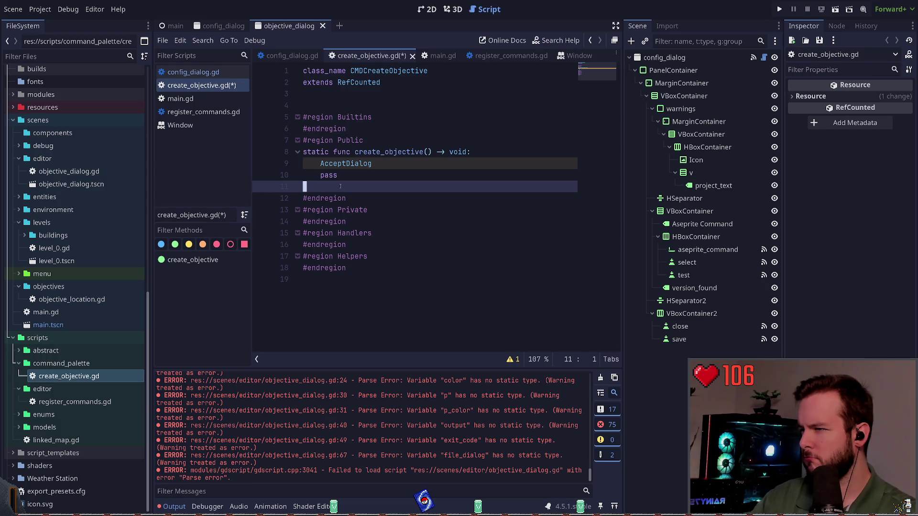
pyautogui.click(348, 180)
pyautogui.moveTo(348, 180); pyautogui.dragTo(303, 152)
pyautogui.click(303, 153)
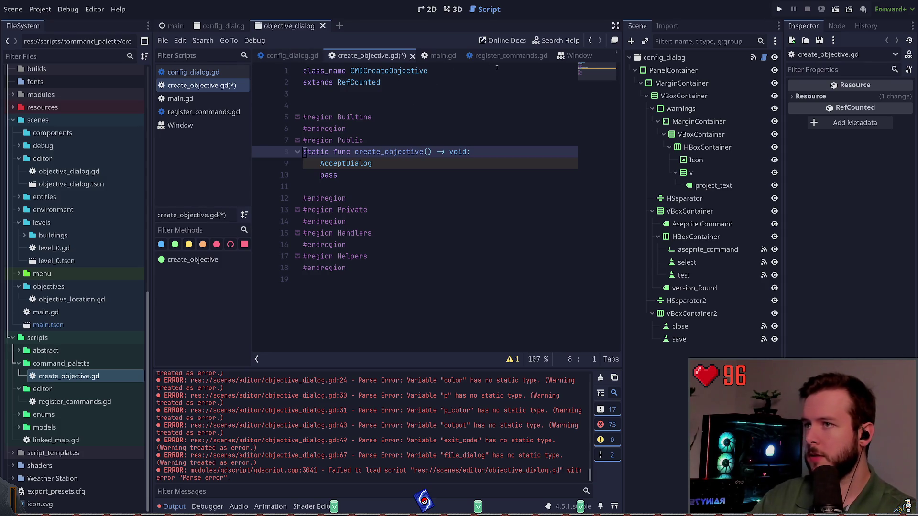
pyautogui.scroll(5, 91, 268)
# Step: Open objective_dialog.gd from the editor folder in the script editor
pyautogui.click(87, 338)
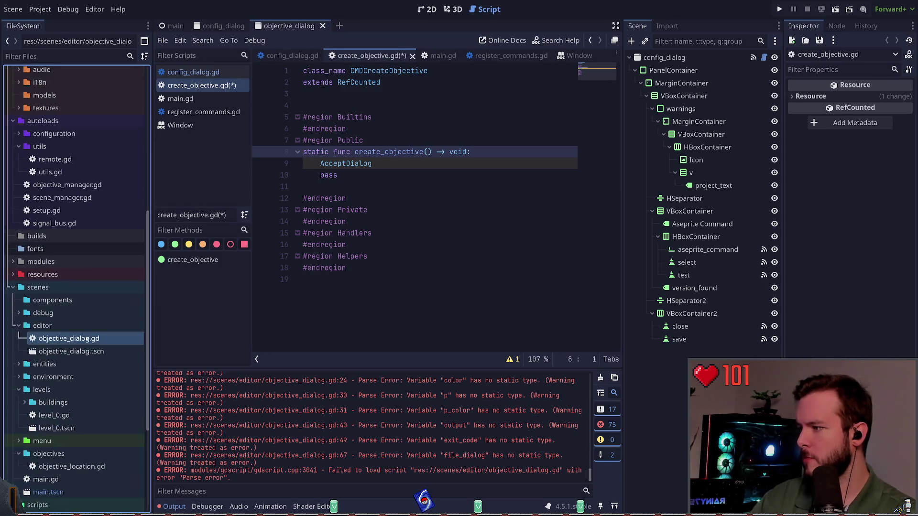
pyautogui.click(86, 351)
pyautogui.click(429, 210)
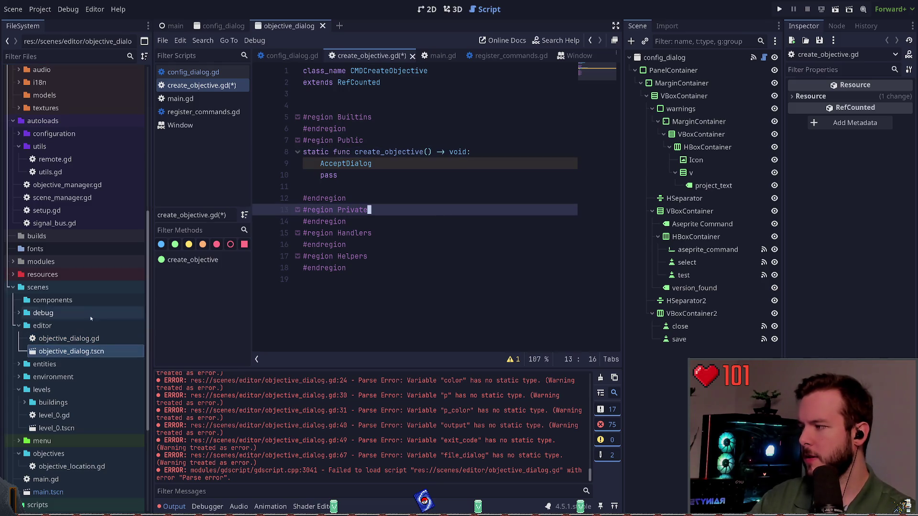
pyautogui.doubleClick(69, 338)
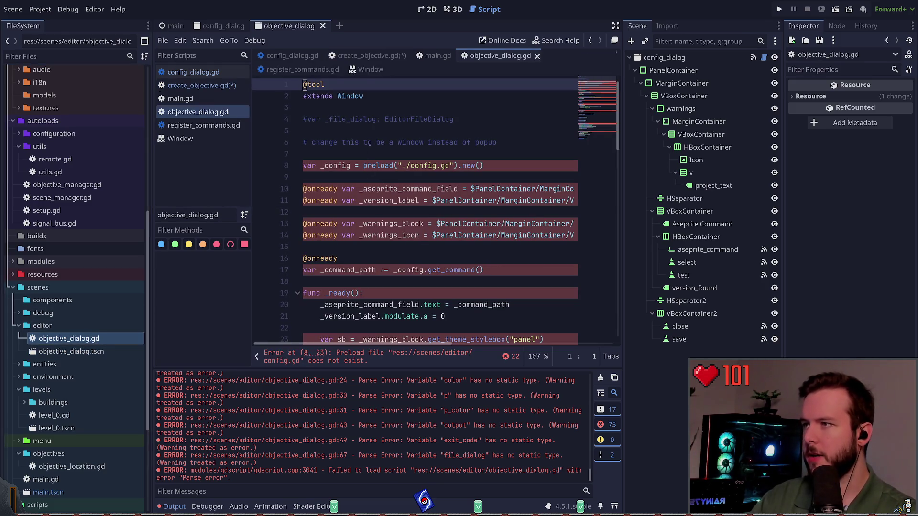
# Step: Delete the _config preload line from objective_dialog.gd, collapse the script list, and switch to 3D
pyautogui.click(327, 84)
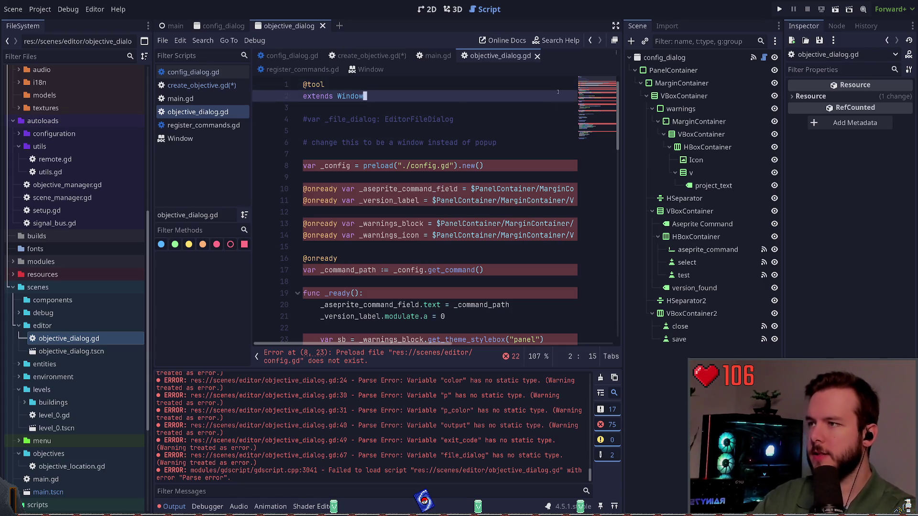
pyautogui.click(365, 119)
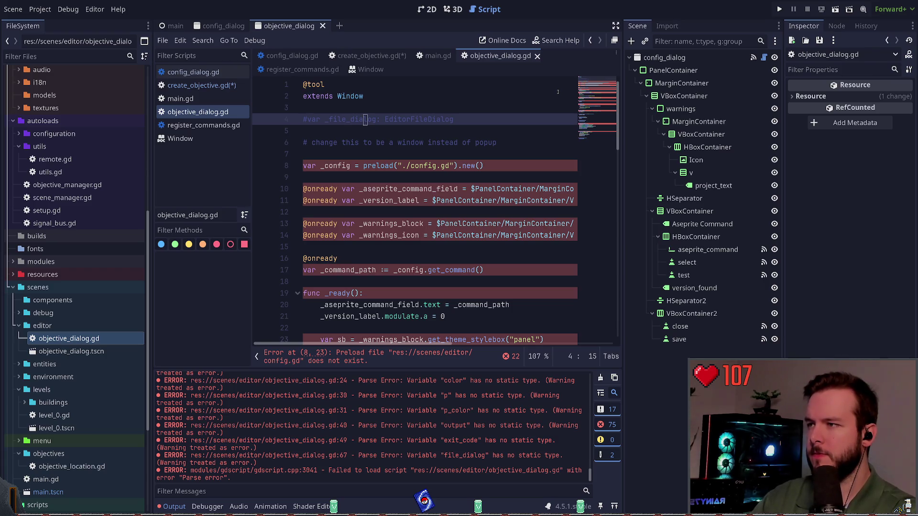
pyautogui.press('Down')
pyautogui.press('Down')
pyautogui.press('Down')
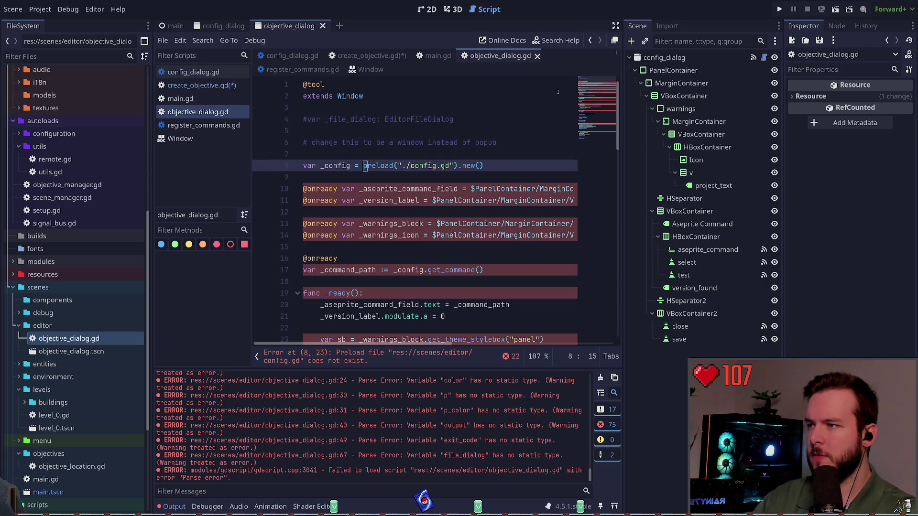
pyautogui.hotkey('ctrl', 'shift', 'k')
pyautogui.hotkey('ctrl', 'shift', 'k')
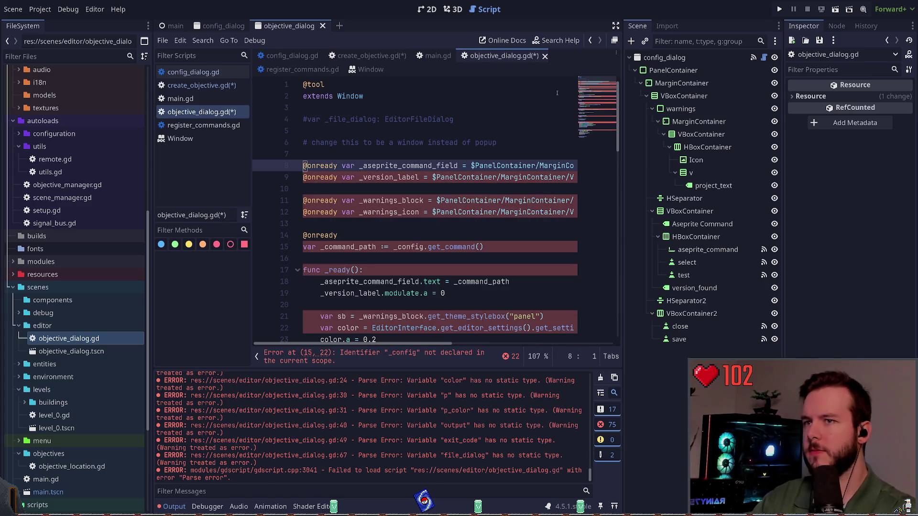
pyautogui.click(256, 357)
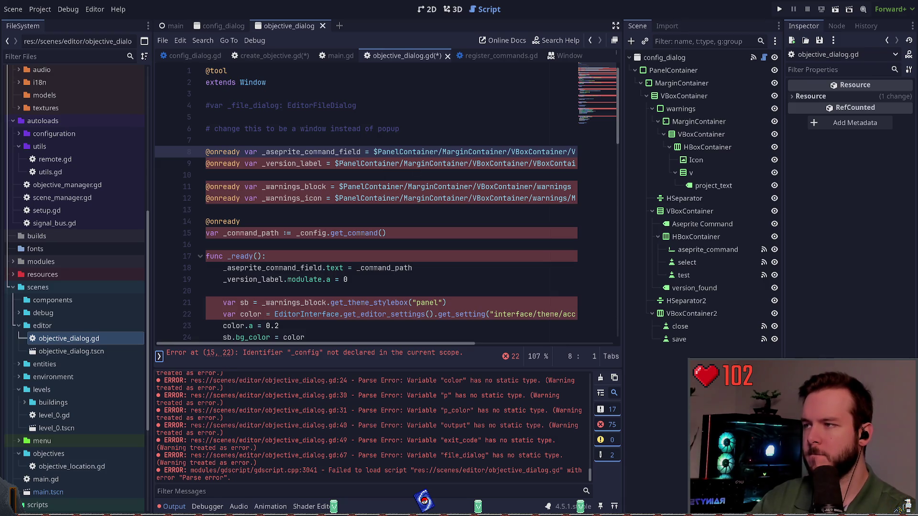
pyautogui.hotkey('ctrl', 'F2')
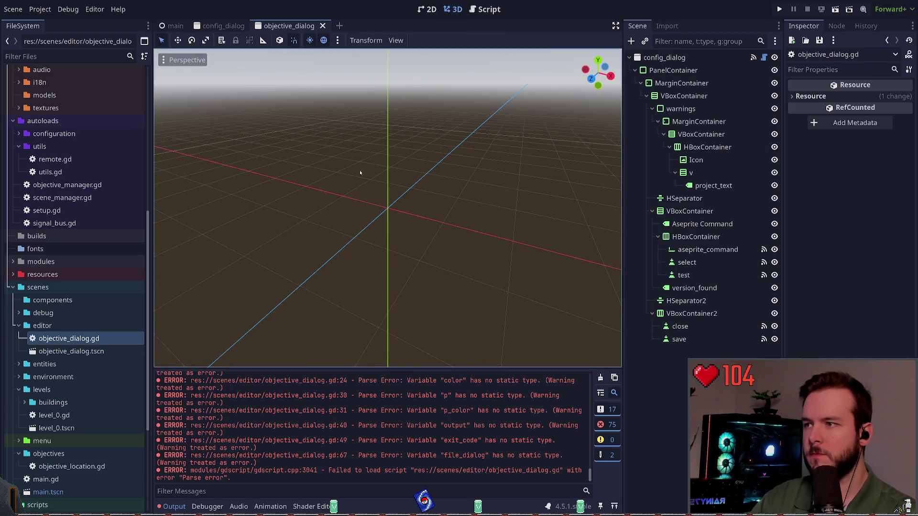
# Step: Switch to the 2D view and inspect the warnings block's nodes in the Scene dock
pyautogui.click(427, 9)
pyautogui.scroll(5, 451, 213)
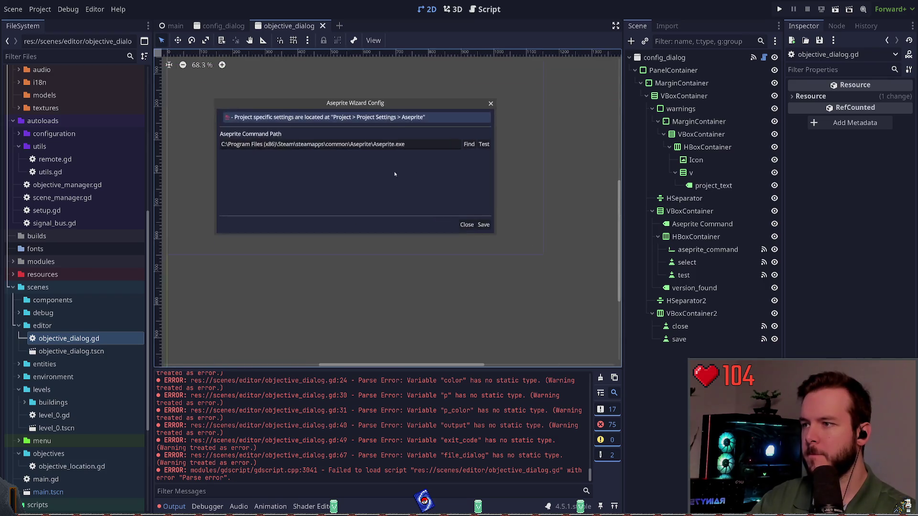
pyautogui.scroll(-2, 460, 213)
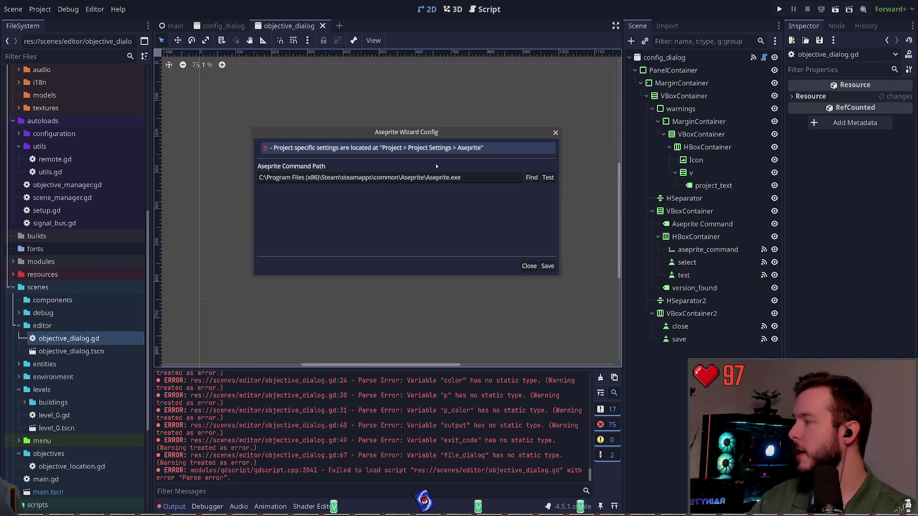
pyautogui.click(701, 85)
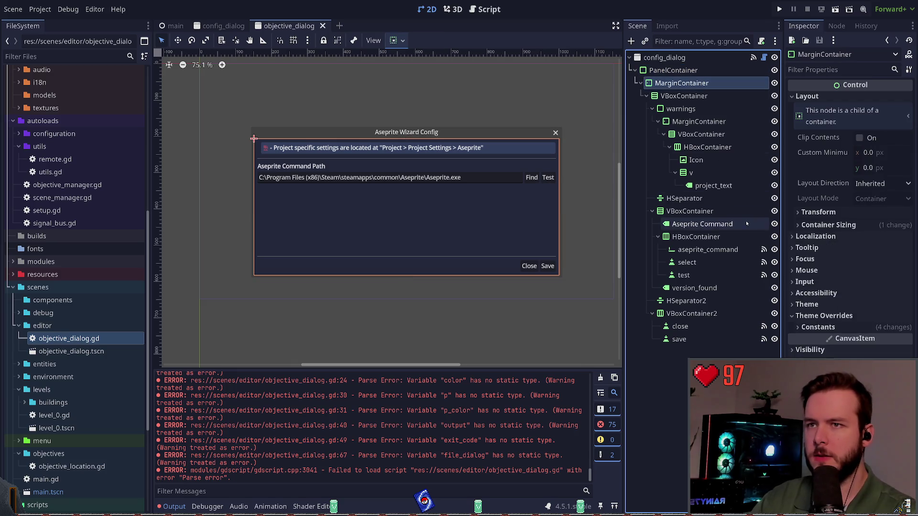
pyautogui.click(713, 148)
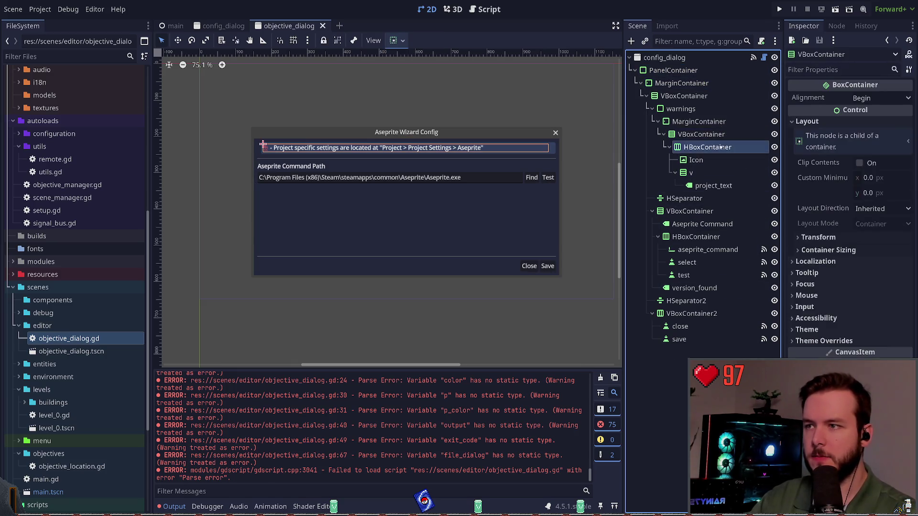
pyautogui.press('Up')
pyautogui.press('Up')
pyautogui.press('Up')
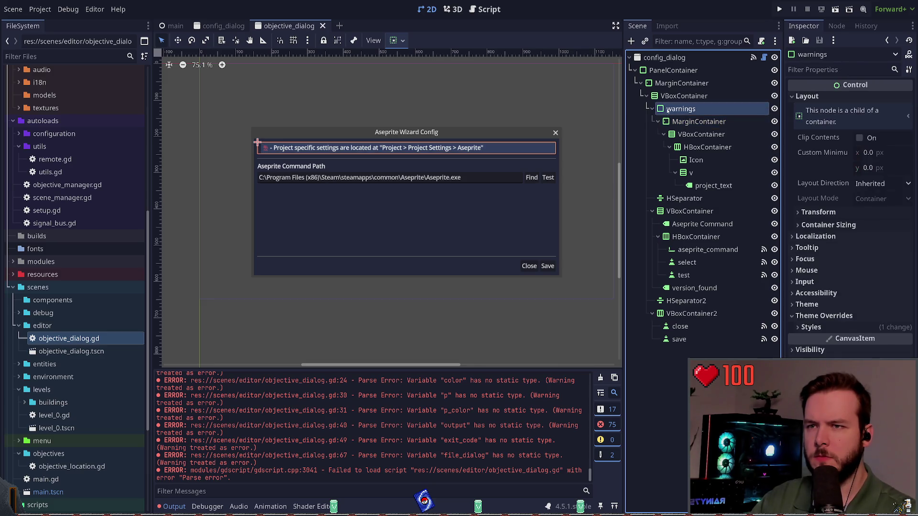
pyautogui.click(823, 315)
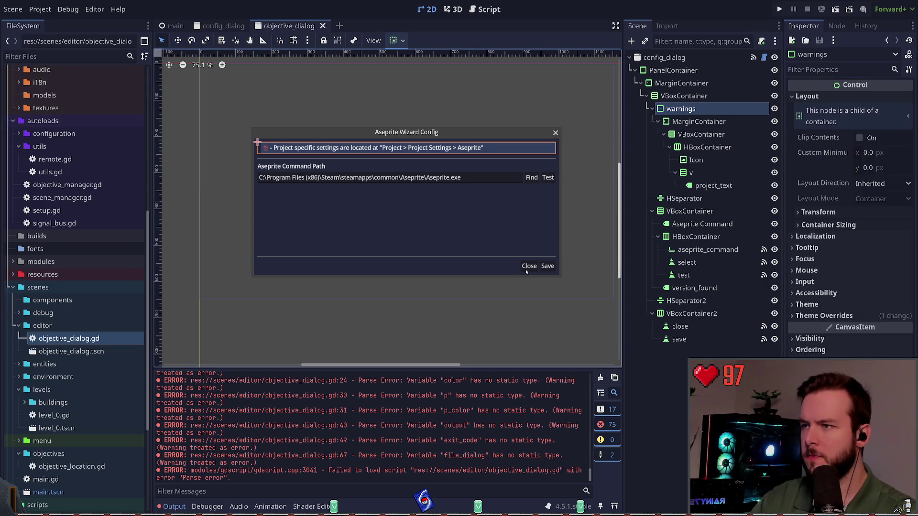
pyautogui.press('Escape')
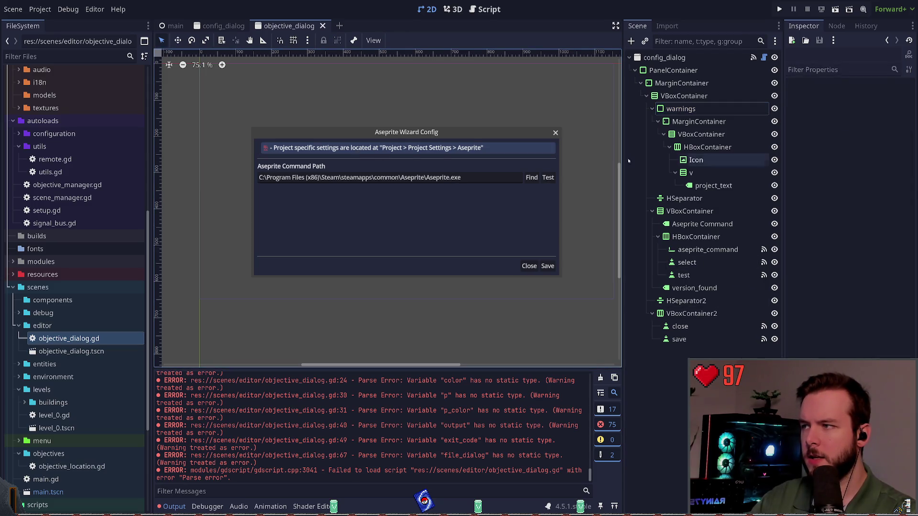
pyautogui.click(701, 134)
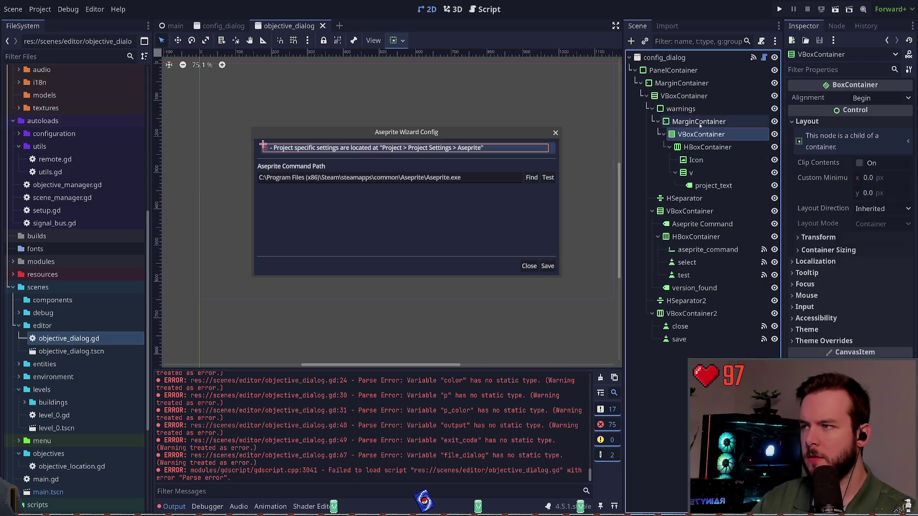
pyautogui.click(714, 186)
pyautogui.press('Escape')
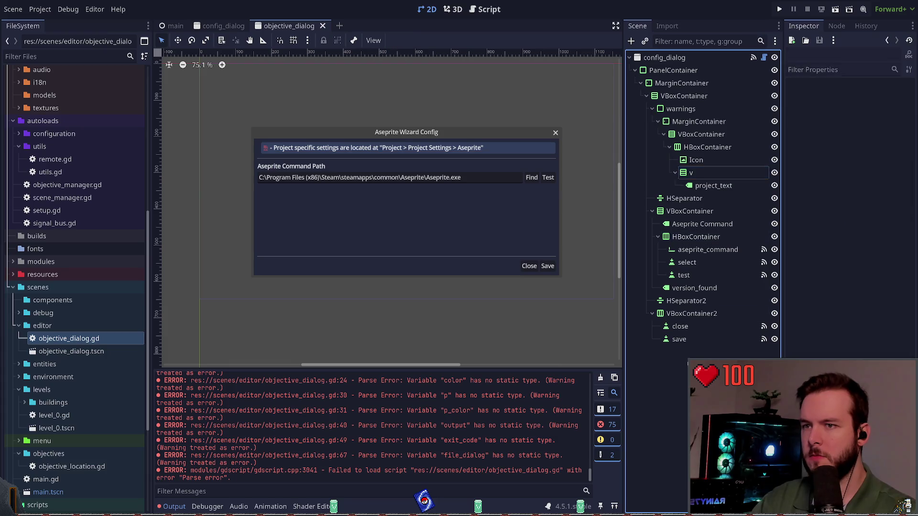
# Step: Delete the warnings node together with its children
pyautogui.click(698, 122)
pyautogui.click(686, 108)
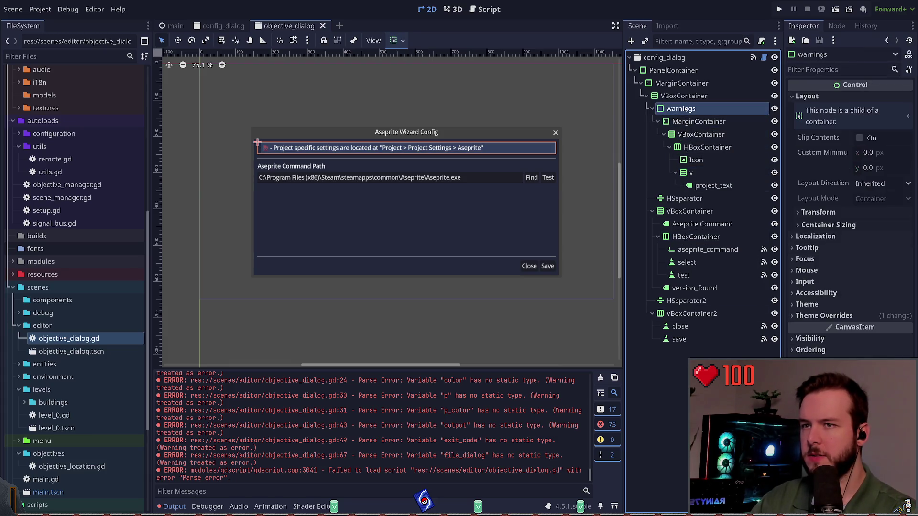
pyautogui.press('Delete')
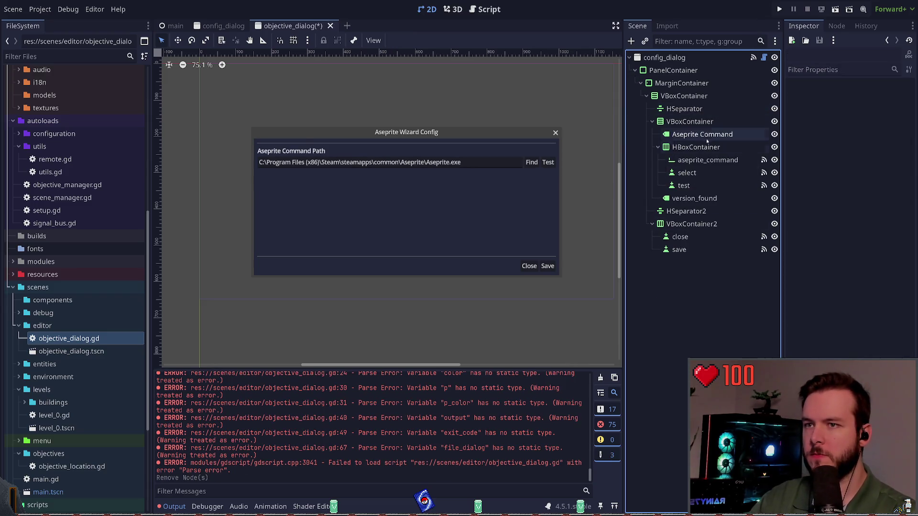
pyautogui.click(690, 121)
pyautogui.click(684, 108)
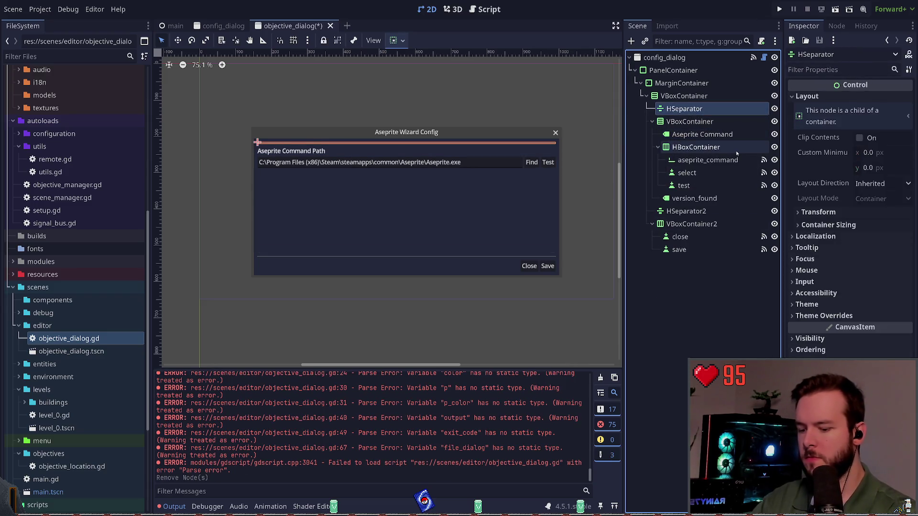
# Step: Add a Label child to the outer VBoxContainer and move it to the top
pyautogui.press('Delete')
pyautogui.hotkey('ctrl', 'z')
pyautogui.click(684, 109)
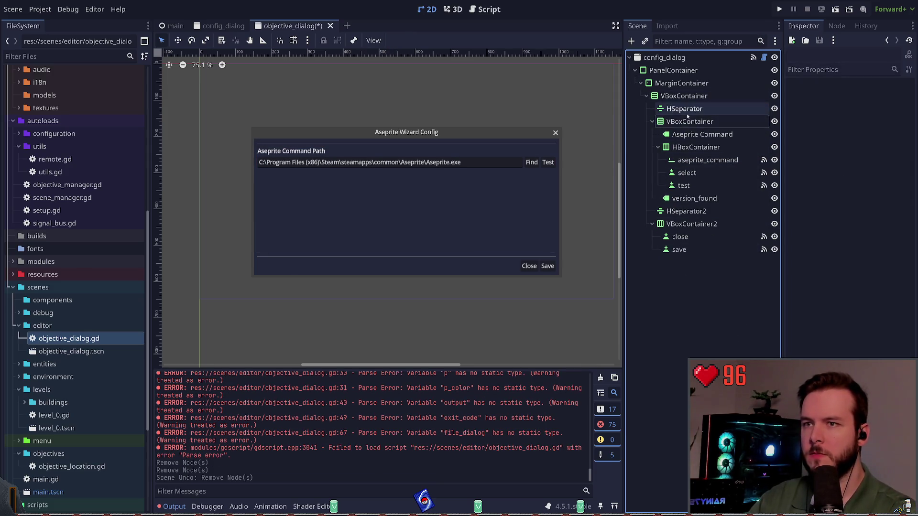
pyautogui.click(675, 97)
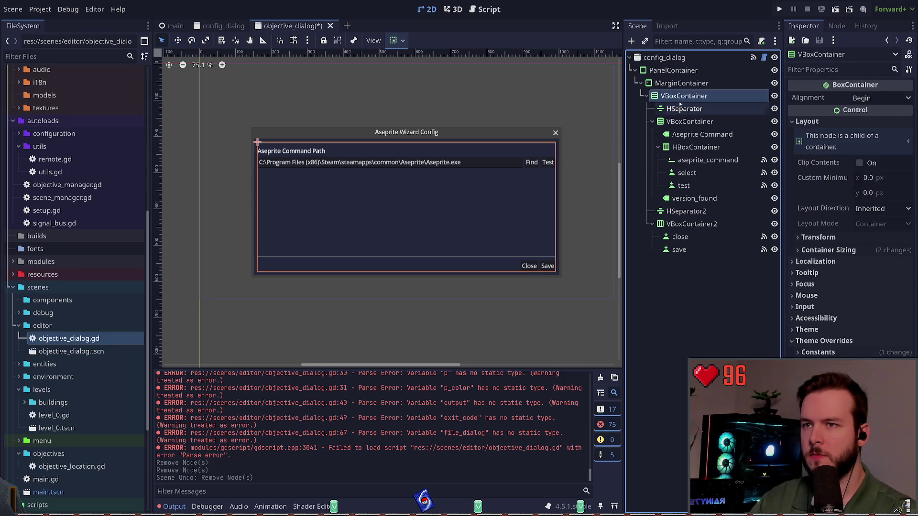
pyautogui.hotkey('ctrl', 'a')
pyautogui.write('label')
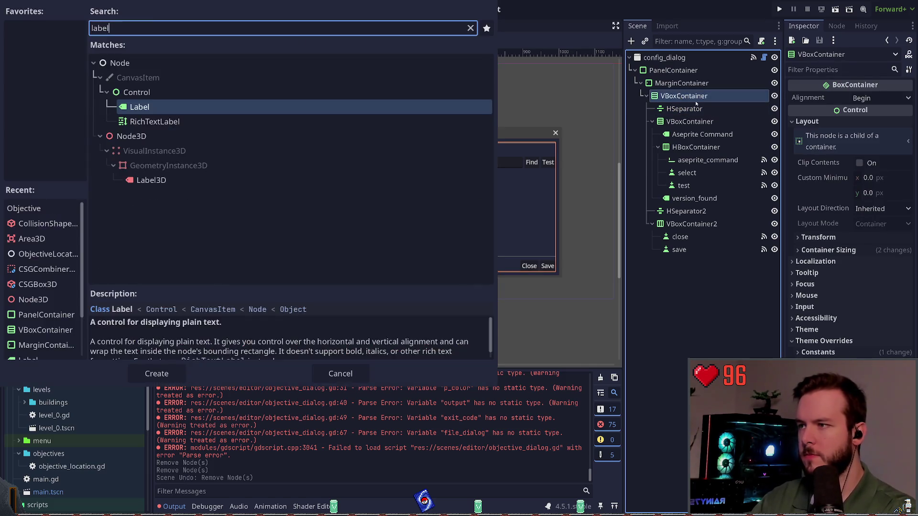
pyautogui.press('Return')
pyautogui.moveTo(675, 262); pyautogui.dragTo(688, 104)
# Step: Set the Label text to 'Create Objective', centre it horizontally, and save the scene
pyautogui.click(856, 117)
pyautogui.write('Cre')
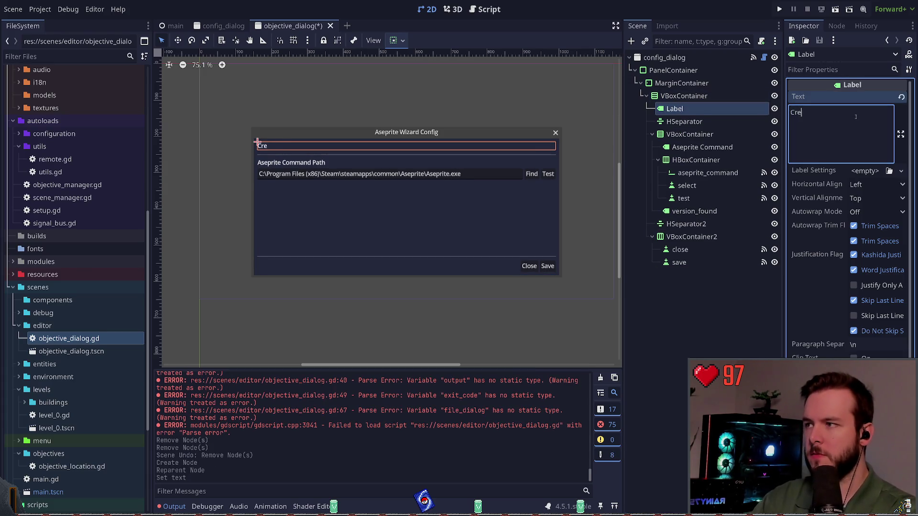
pyautogui.write('ate Objective')
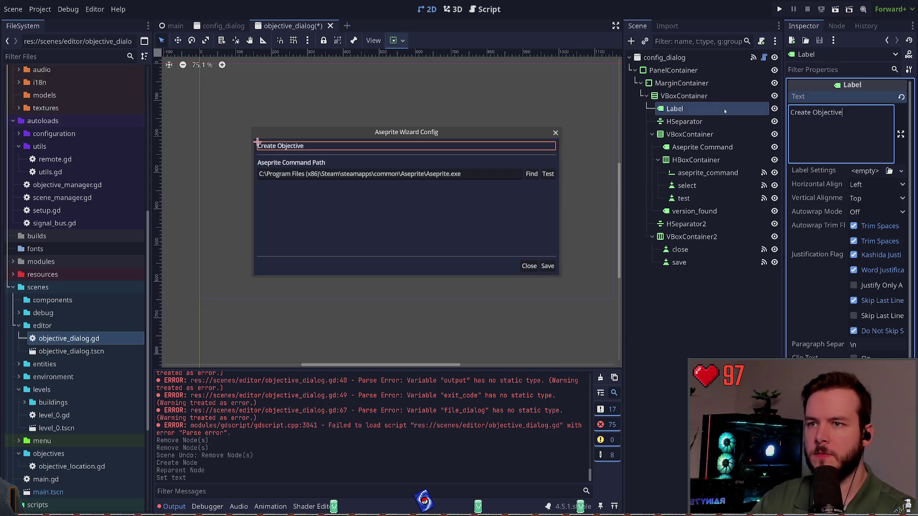
pyautogui.click(901, 184)
pyautogui.click(866, 209)
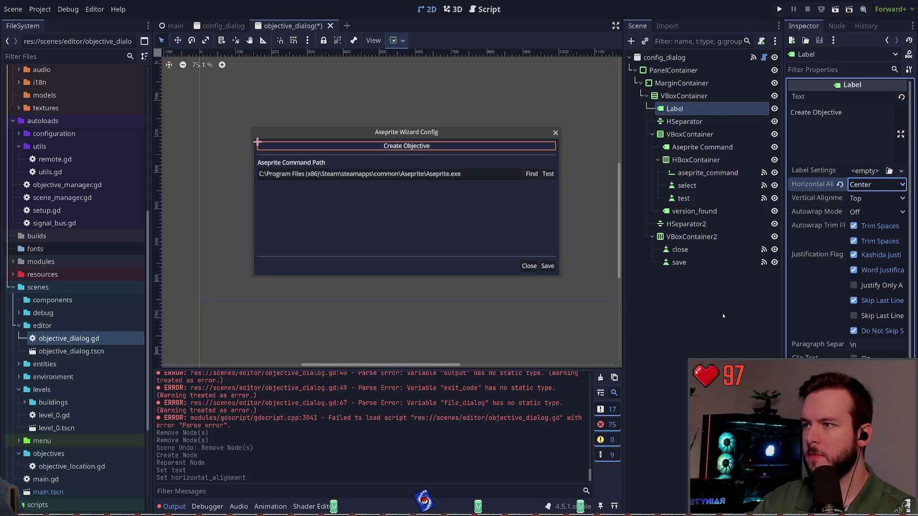
pyautogui.click(722, 313)
pyautogui.hotkey('ctrl', 's')
# Step: Check the order of the new title Label and the HSeparator in the Scene dock
pyautogui.click(700, 113)
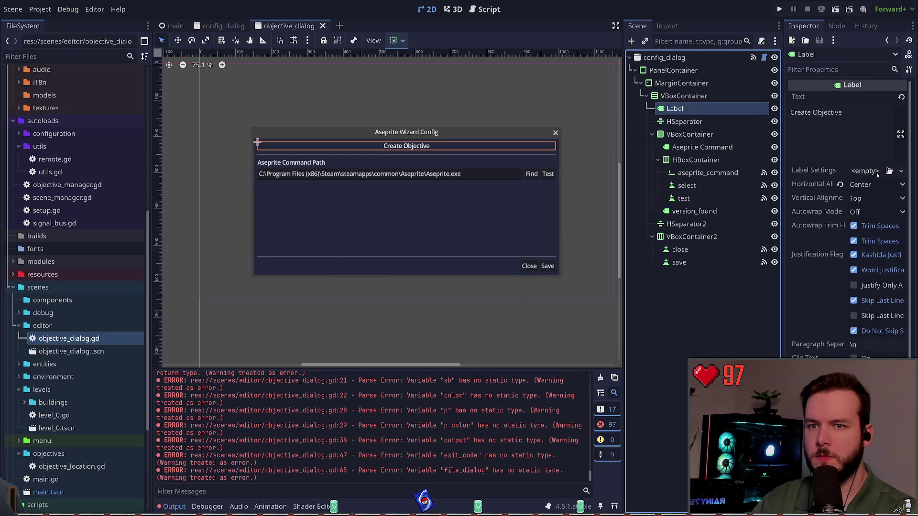
pyautogui.click(689, 122)
pyautogui.click(689, 134)
pyautogui.click(695, 122)
pyautogui.click(697, 110)
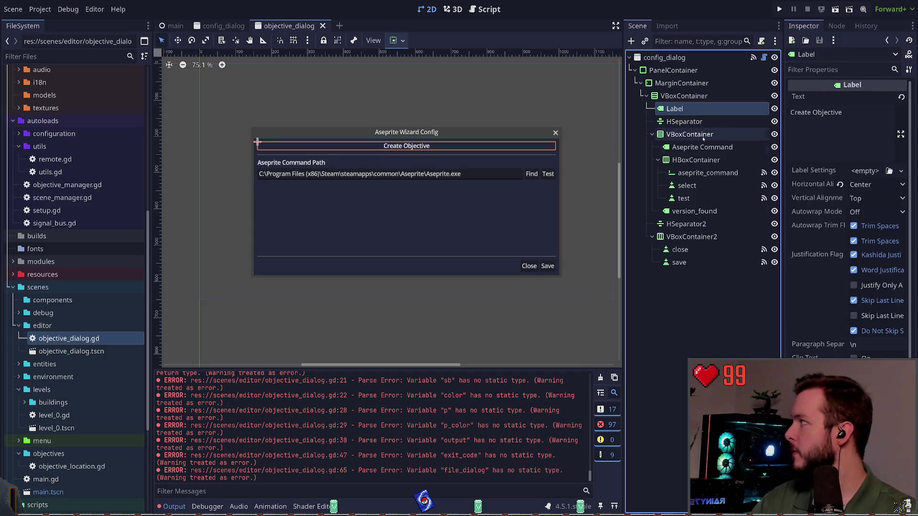
pyautogui.click(695, 121)
pyautogui.click(682, 109)
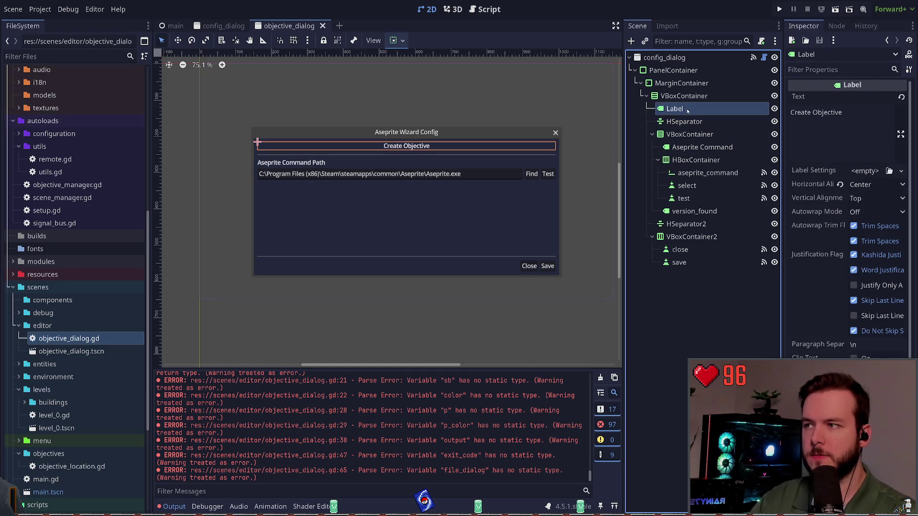
pyautogui.click(675, 123)
# Step: Select the Aseprite Command label in the Scene dock
pyautogui.click(689, 134)
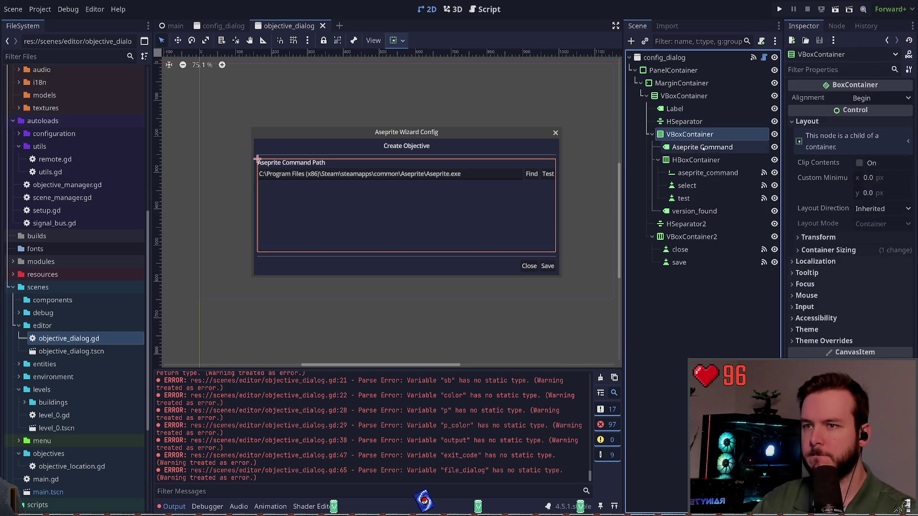
pyautogui.click(703, 149)
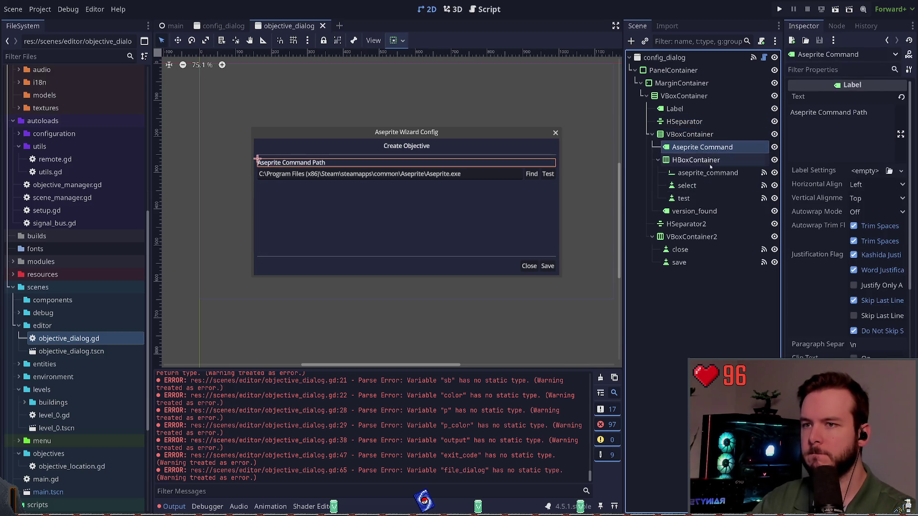
pyautogui.click(683, 110)
pyautogui.click(701, 148)
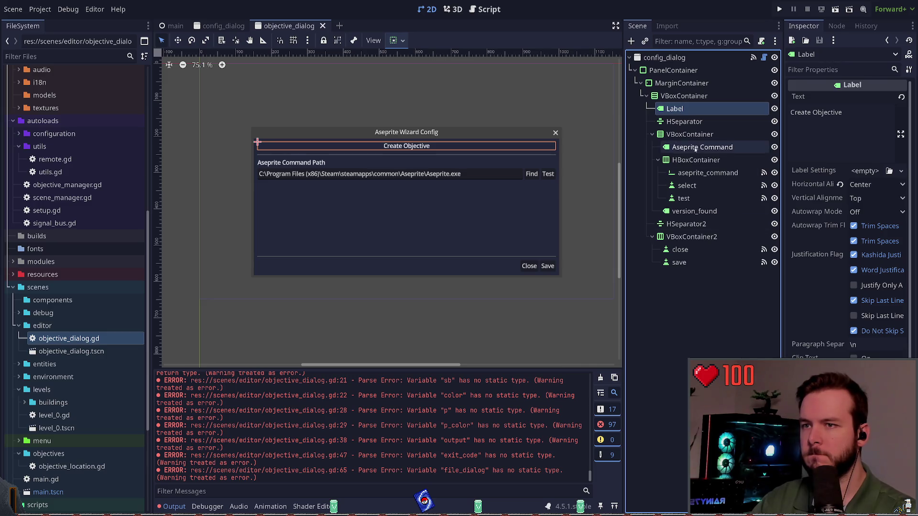
pyautogui.click(691, 160)
pyautogui.click(688, 148)
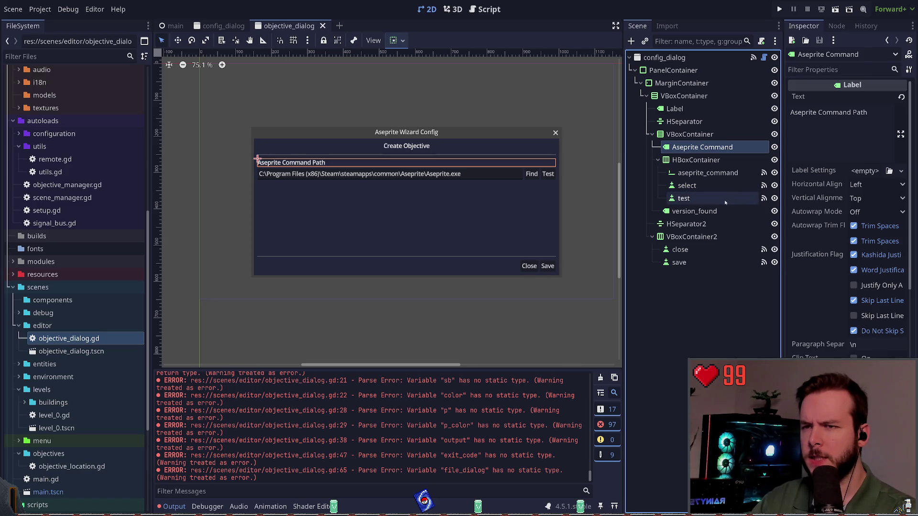
# Step: Rewrite the label's text, trying 'Objective Name' before settling on 'Name:'
pyautogui.click(832, 123)
pyautogui.hotkey('ctrl', 'a')
pyautogui.write('Command')
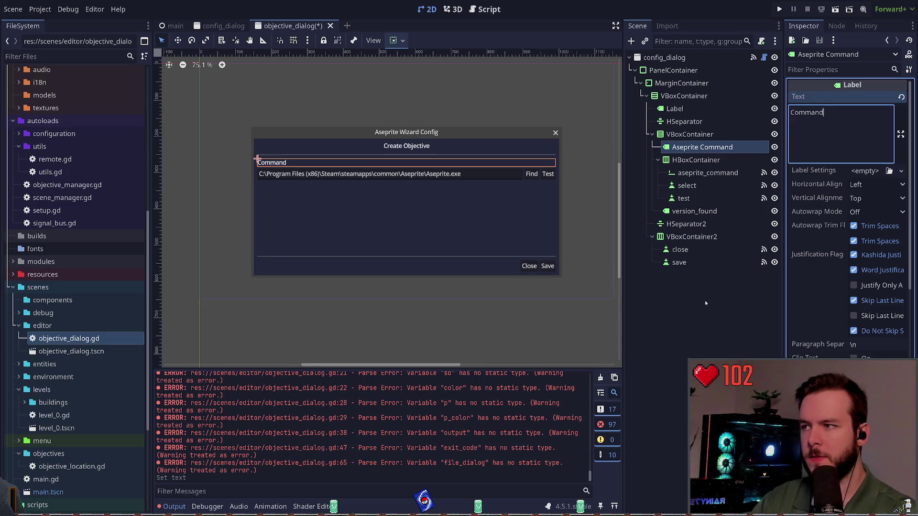
pyautogui.write(' Name')
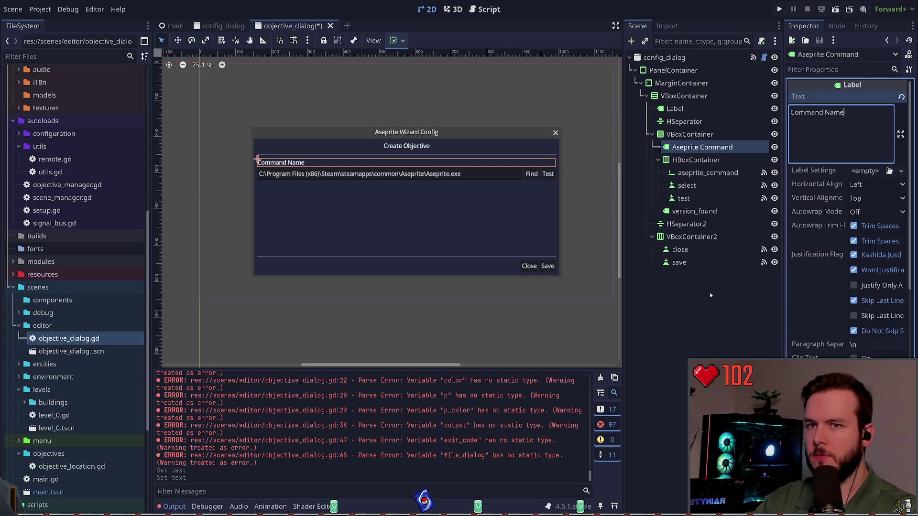
pyautogui.hotkey('ctrl', 'a')
pyautogui.write('Objec')
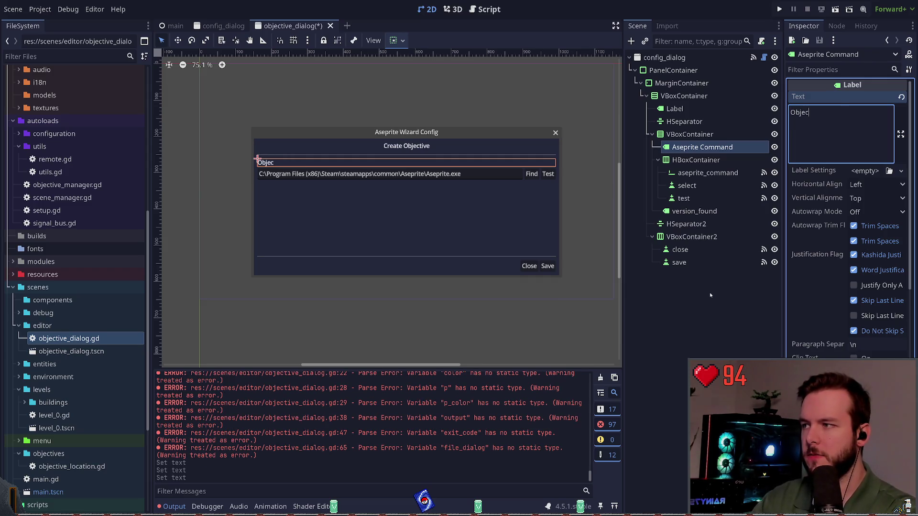
pyautogui.press('BackSpace')
pyautogui.write('ve Name')
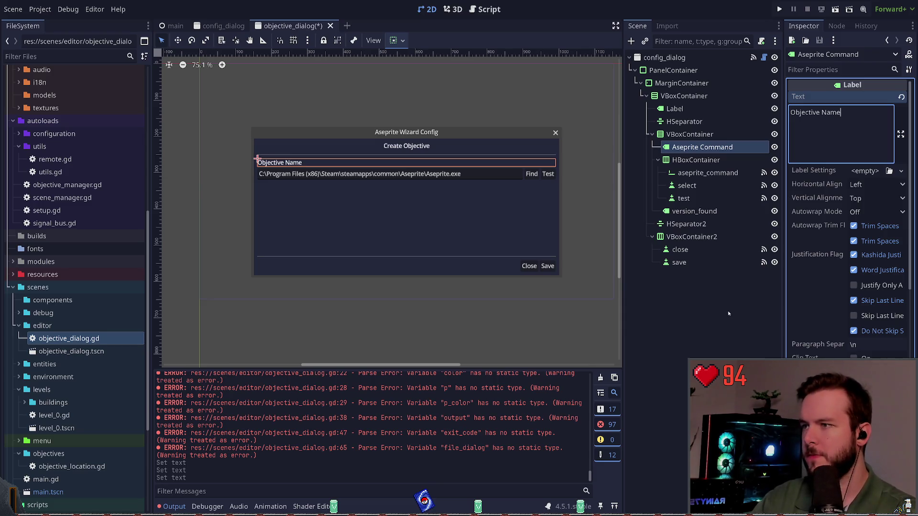
pyautogui.hotkey('ctrl', 'a')
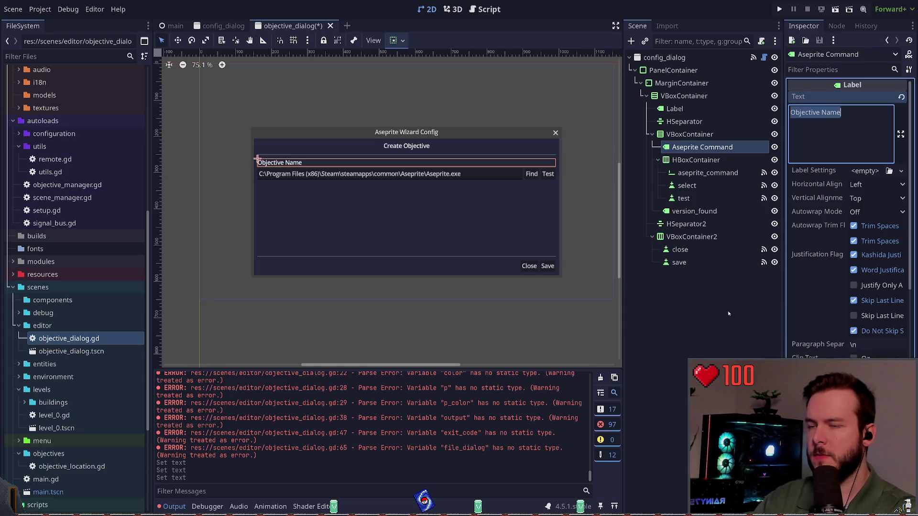
pyautogui.write('Name:')
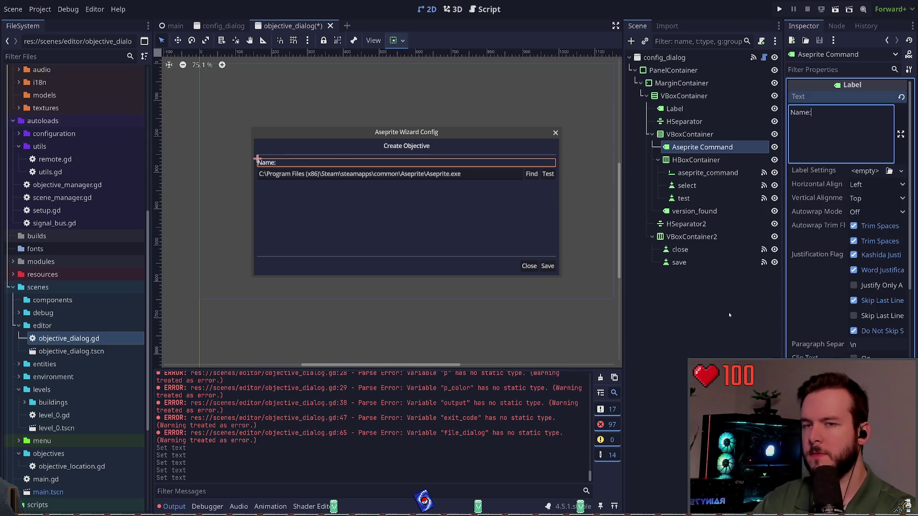
pyautogui.click(727, 314)
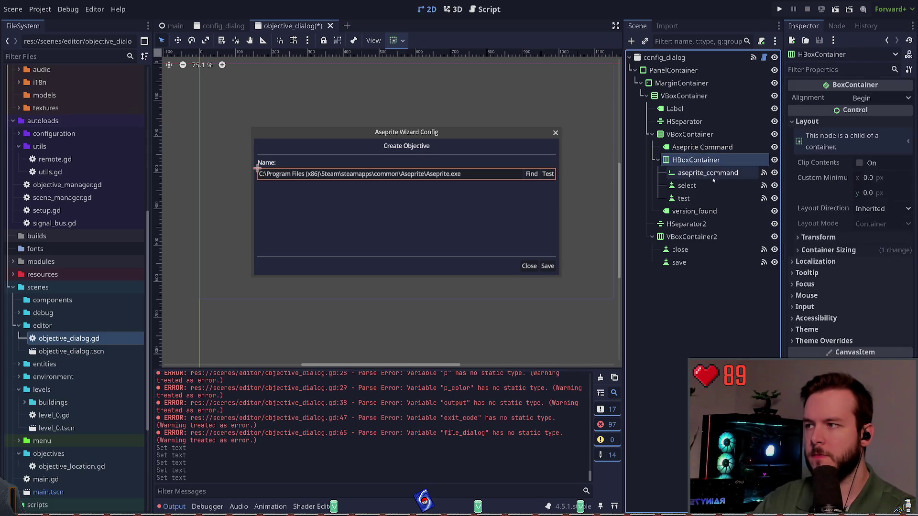
# Step: Move the Name: label into the HBoxContainer row beside the path field
pyautogui.click(690, 173)
pyautogui.click(687, 186)
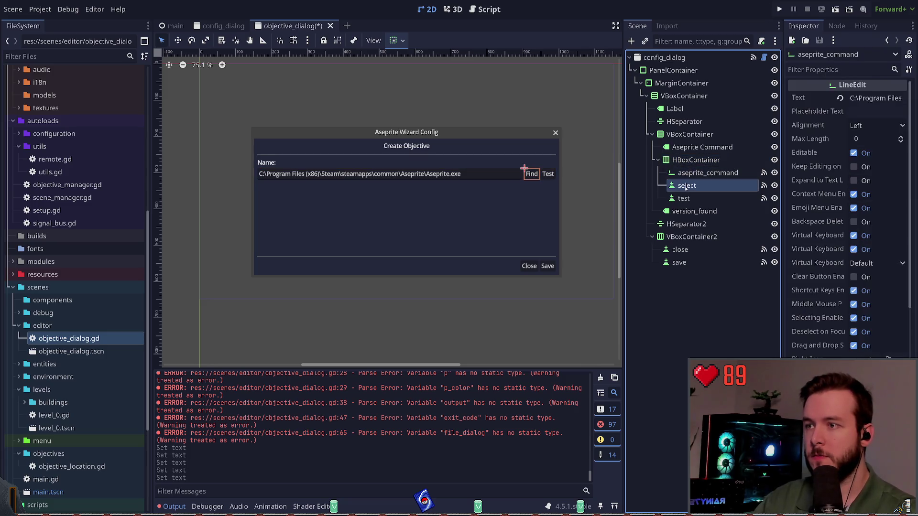
pyautogui.click(685, 199)
pyautogui.moveTo(702, 147); pyautogui.dragTo(708, 168)
pyautogui.click(689, 278)
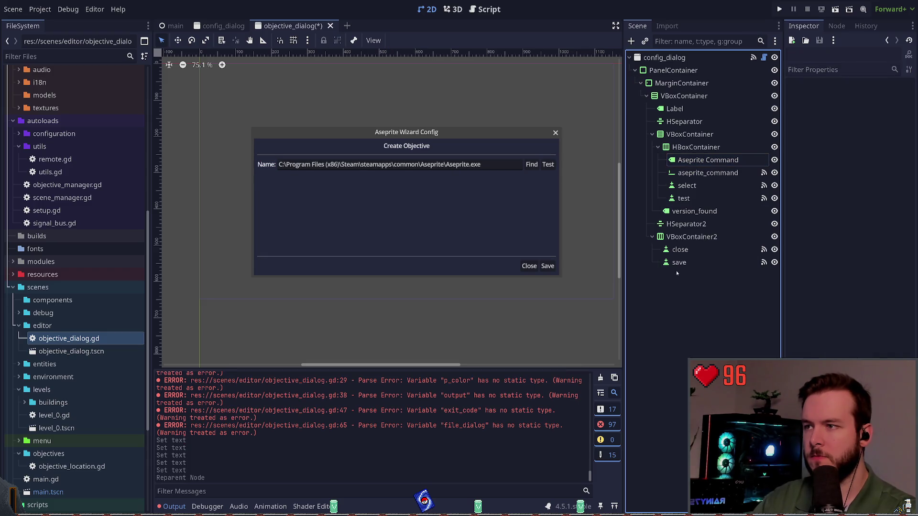
pyautogui.hotkey('ctrl', 'z')
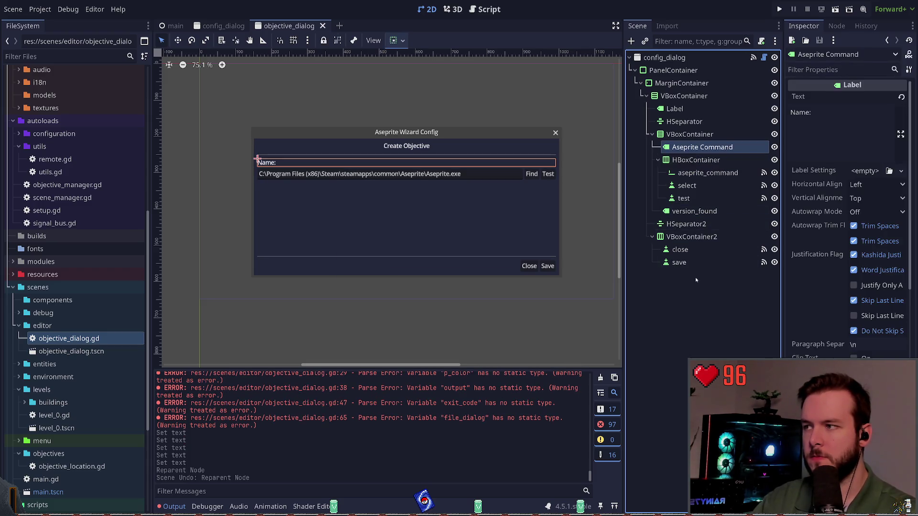
pyautogui.click(697, 280)
pyautogui.moveTo(682, 148); pyautogui.dragTo(681, 163)
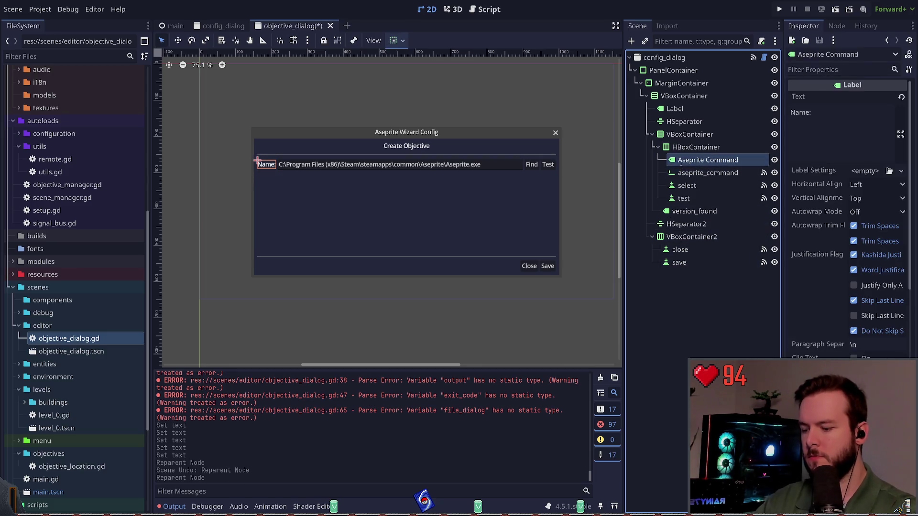
# Step: Rename the label to NameLabel and the aseprite_command field to NameField
pyautogui.click(714, 174)
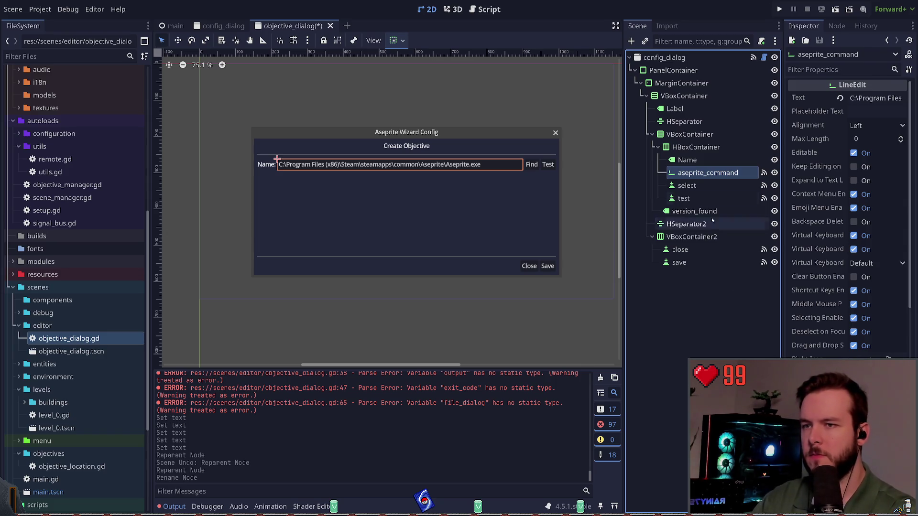
pyautogui.click(712, 161)
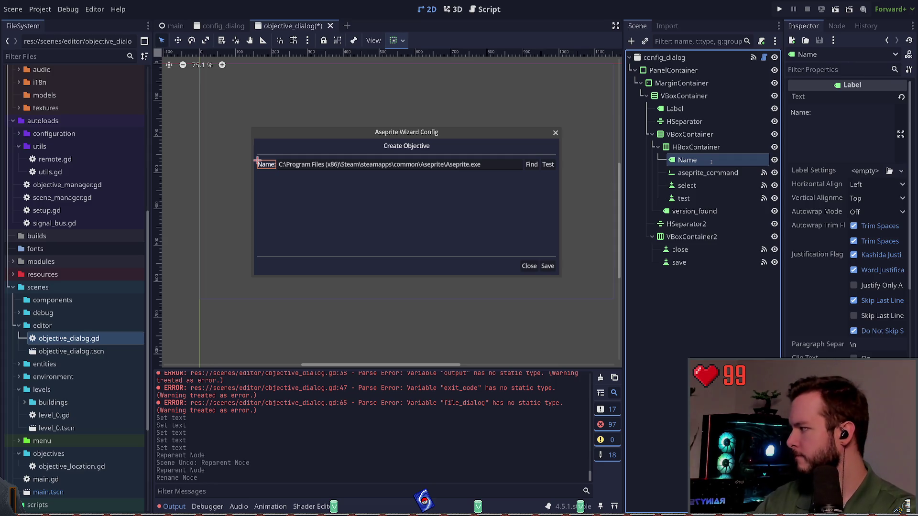
pyautogui.write('Label')
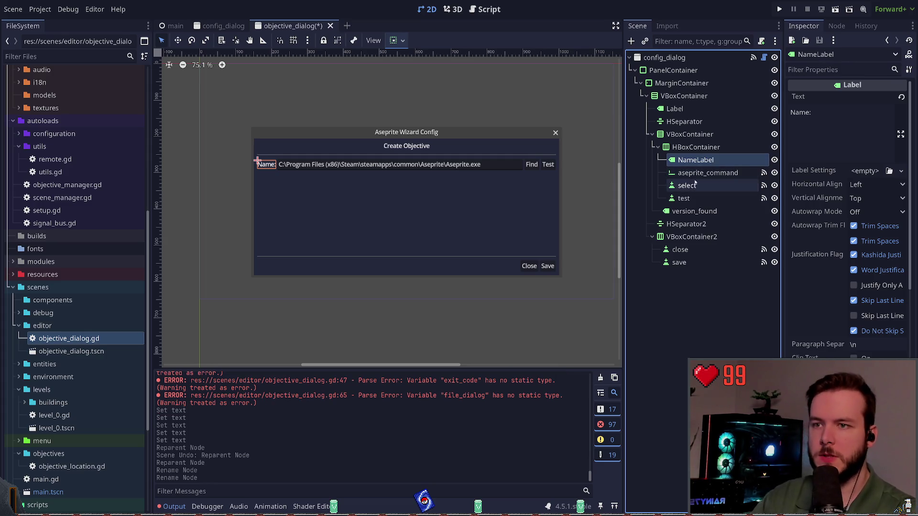
pyautogui.press('Return')
pyautogui.press('Down')
pyautogui.press('F2')
pyautogui.write('NameField')
pyautogui.press('Return')
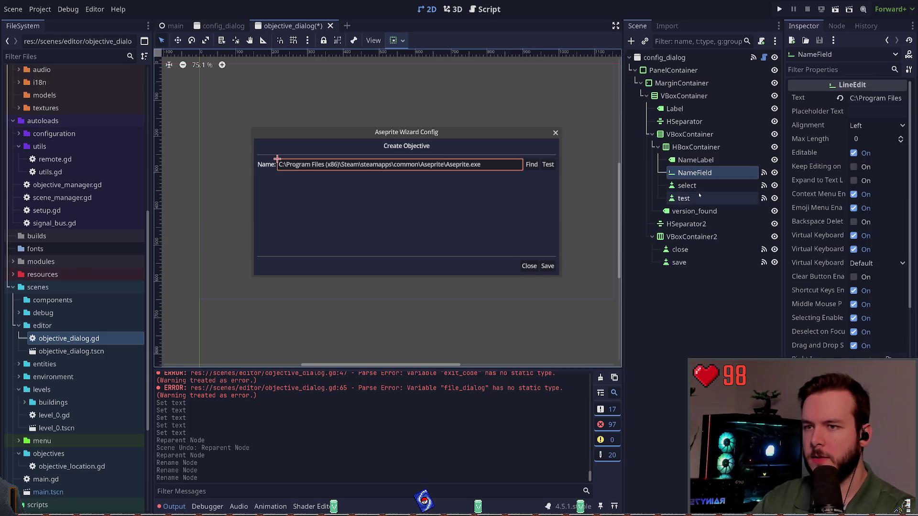
# Step: Delete the Find and Test buttons from the row
pyautogui.click(701, 187)
pyautogui.keyDown('shift'); pyautogui.click(701, 197); pyautogui.keyUp('shift')
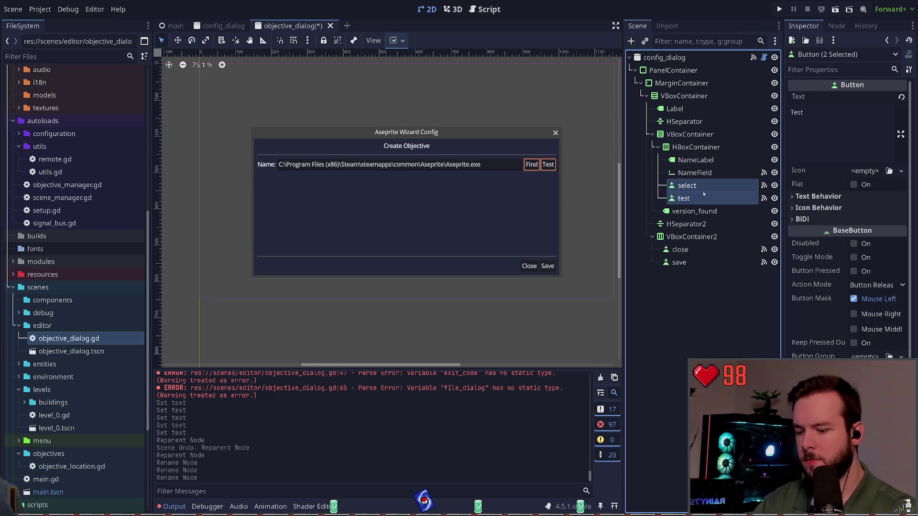
pyautogui.press('Delete')
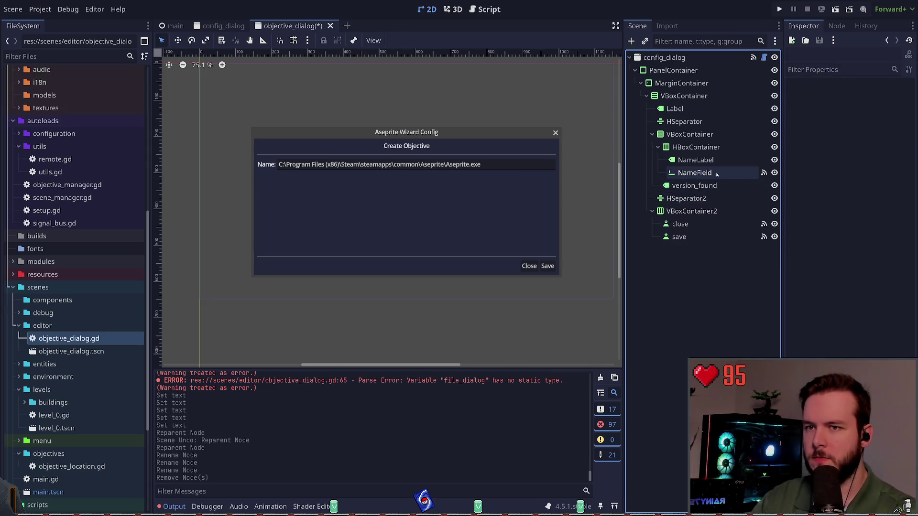
pyautogui.click(763, 175)
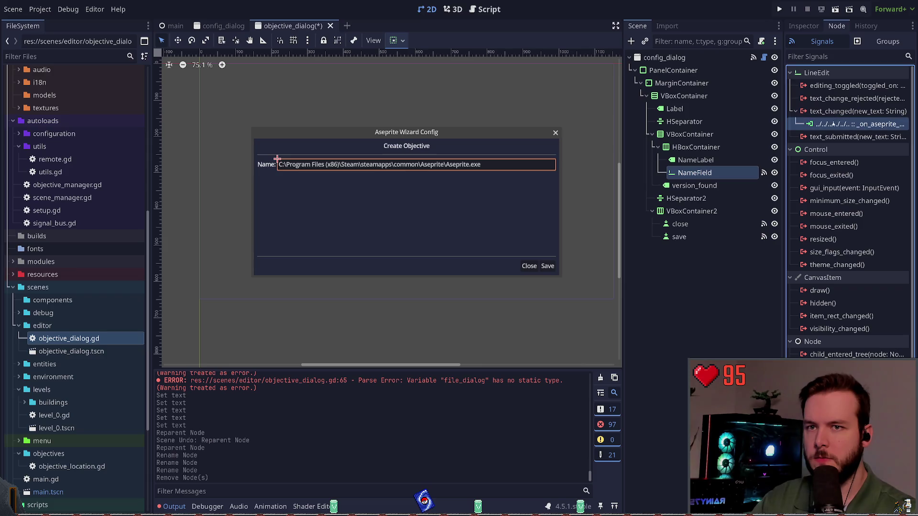
# Step: Disconnect NameField's text_changed handler and delete the version_found node
pyautogui.press('Delete')
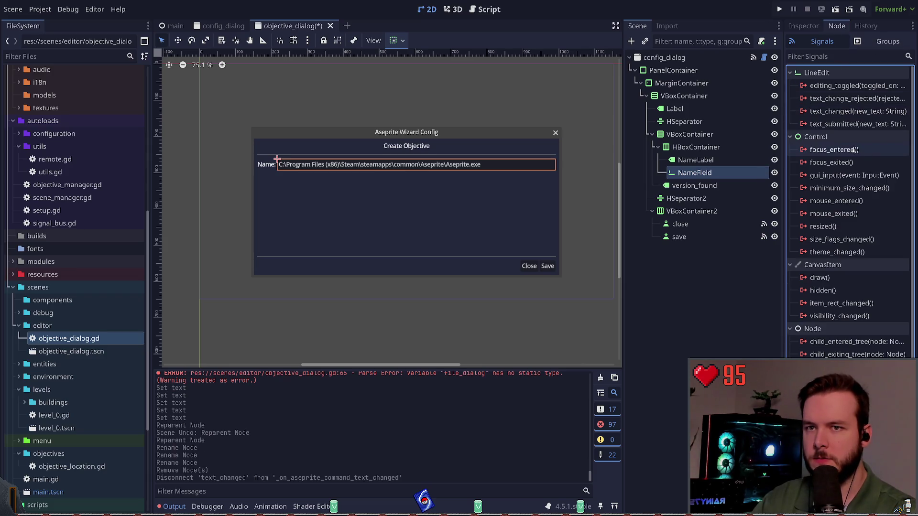
pyautogui.scroll(-1, 844, 280)
pyautogui.click(707, 184)
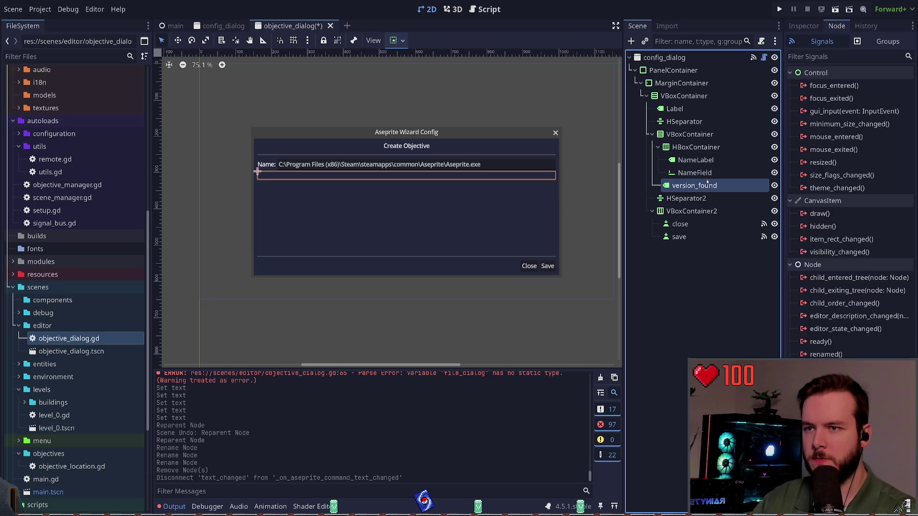
pyautogui.moveTo(709, 188)
pyautogui.mouseDown()
pyautogui.moveTo(652, 213)
pyautogui.moveTo(575, 208)
pyautogui.moveTo(688, 189)
pyautogui.mouseUp()
pyautogui.click(692, 187)
pyautogui.press('Delete')
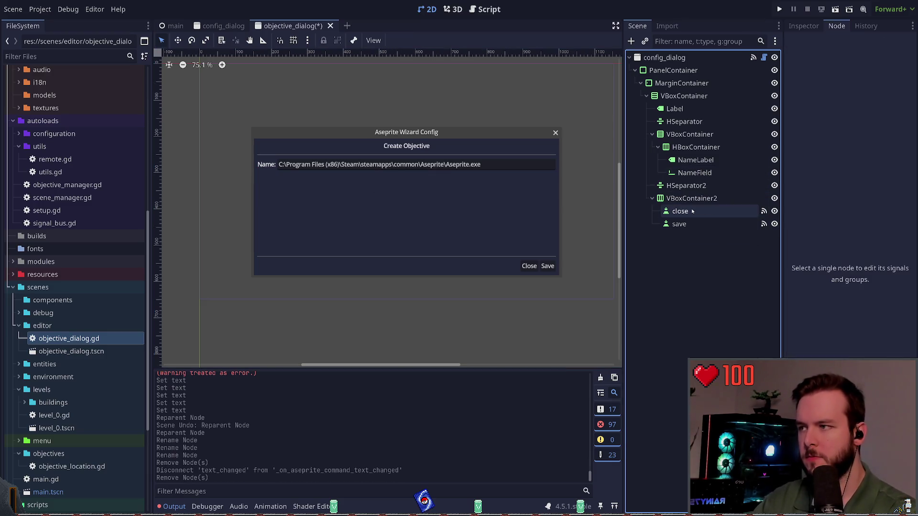
pyautogui.click(704, 185)
pyautogui.click(686, 293)
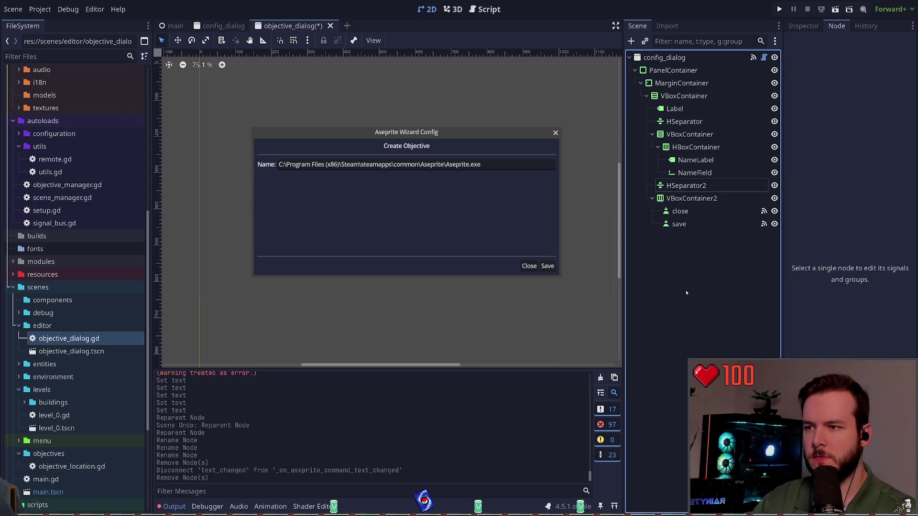
# Step: Save the objective_dialog scene and review the close and save button row
pyautogui.hotkey('ctrl', 's')
pyautogui.press('Down')
pyautogui.press('Down')
pyautogui.press('Down')
pyautogui.click(697, 268)
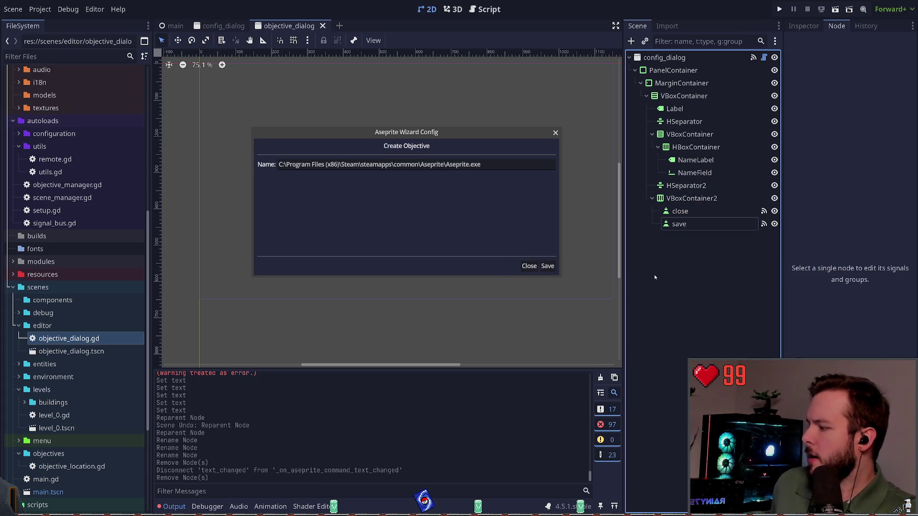
pyautogui.click(715, 198)
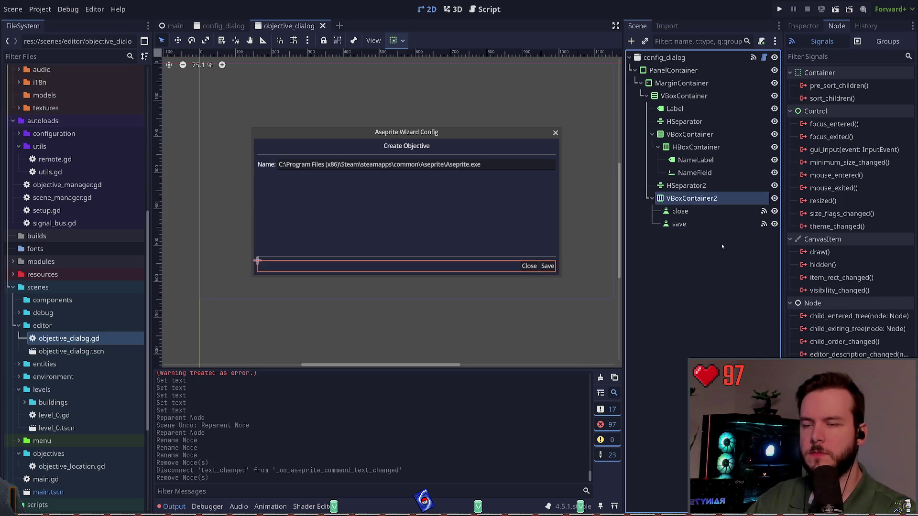
pyautogui.click(721, 209)
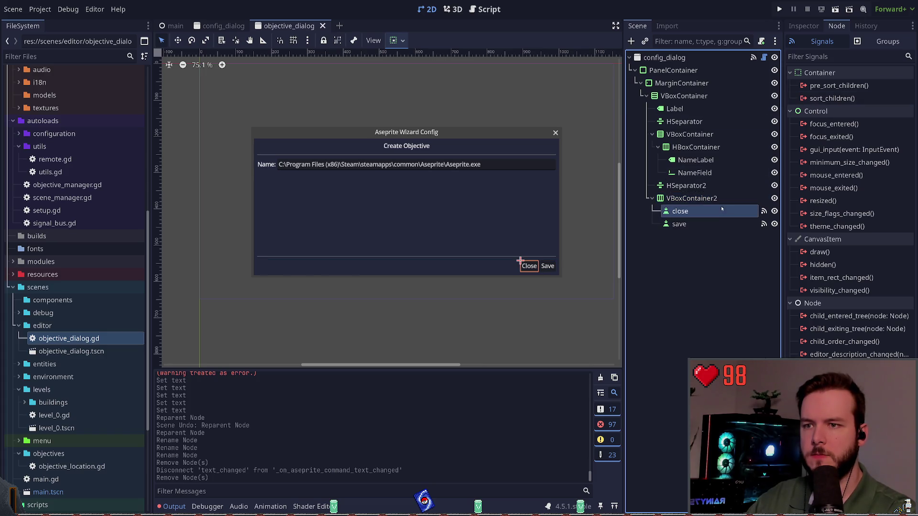
# Step: Rename the two dialog button nodes to Close and Create
pyautogui.click(710, 223)
pyautogui.click(702, 211)
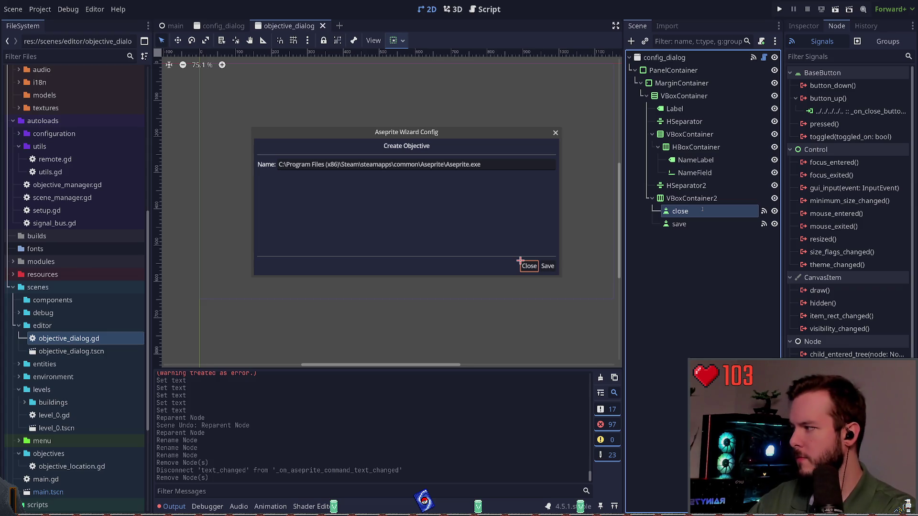
pyautogui.write('Close')
pyautogui.press('Return')
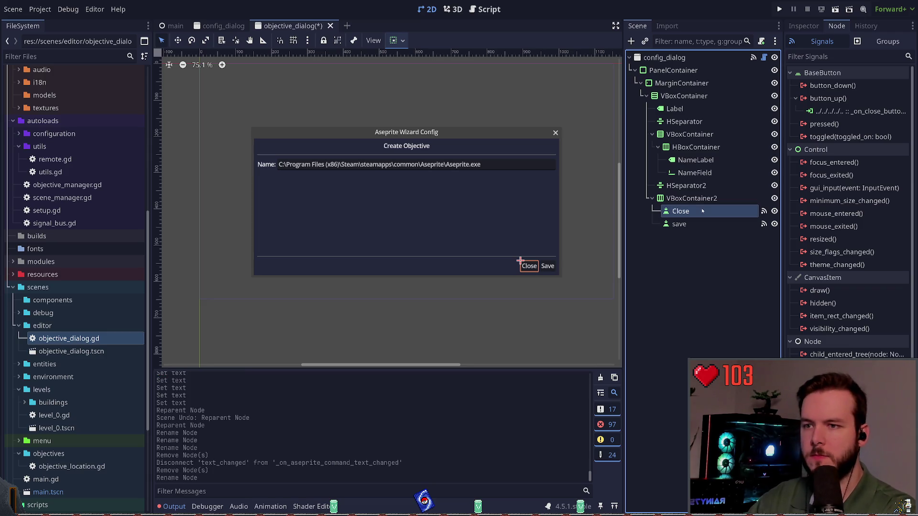
pyautogui.doubleClick(679, 224)
pyautogui.write('Create')
pyautogui.press('Return')
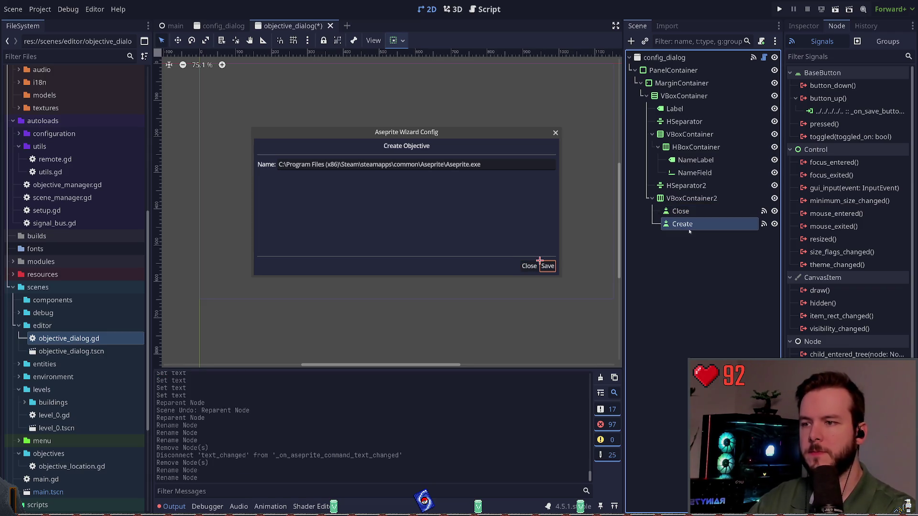
# Step: Disconnect the old button_up handlers from both the Close and Create buttons
pyautogui.click(707, 211)
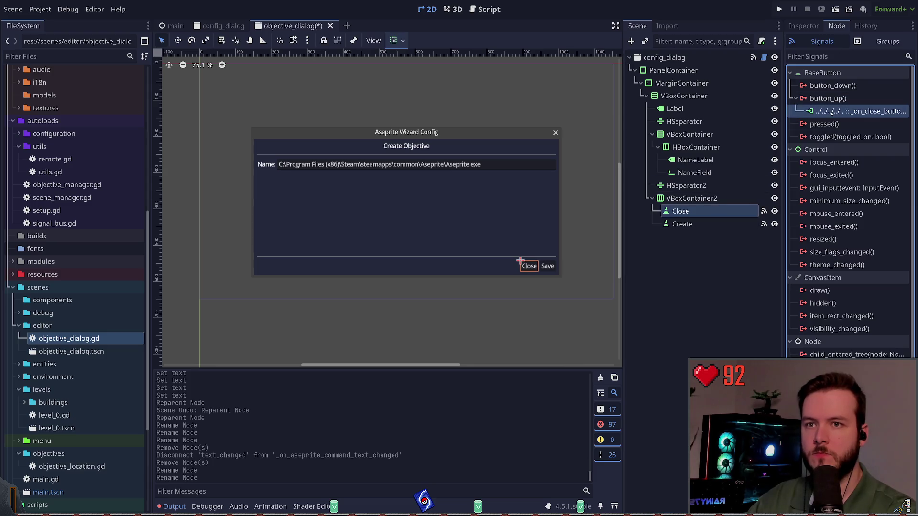
pyautogui.press('Delete')
pyautogui.click(683, 224)
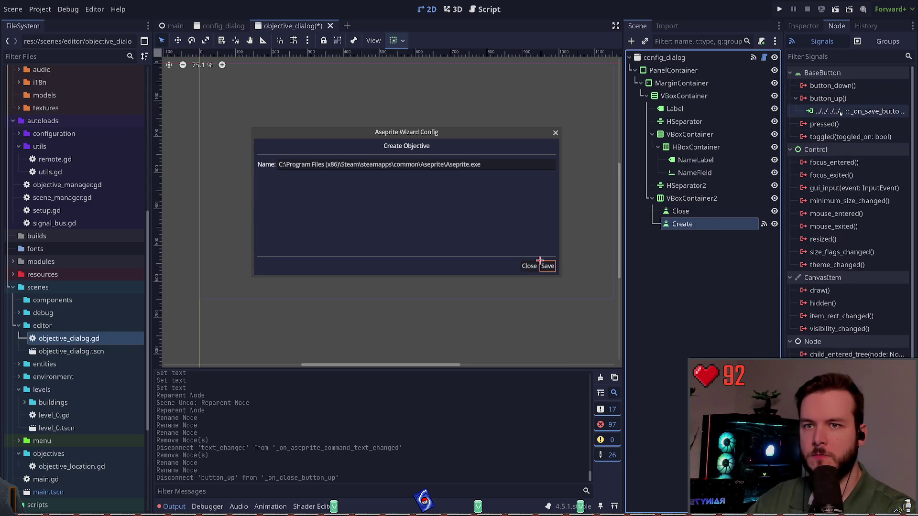
pyautogui.press('Delete')
# Step: In the Inspector, select the Create button's Save label text for replacement
pyautogui.click(689, 211)
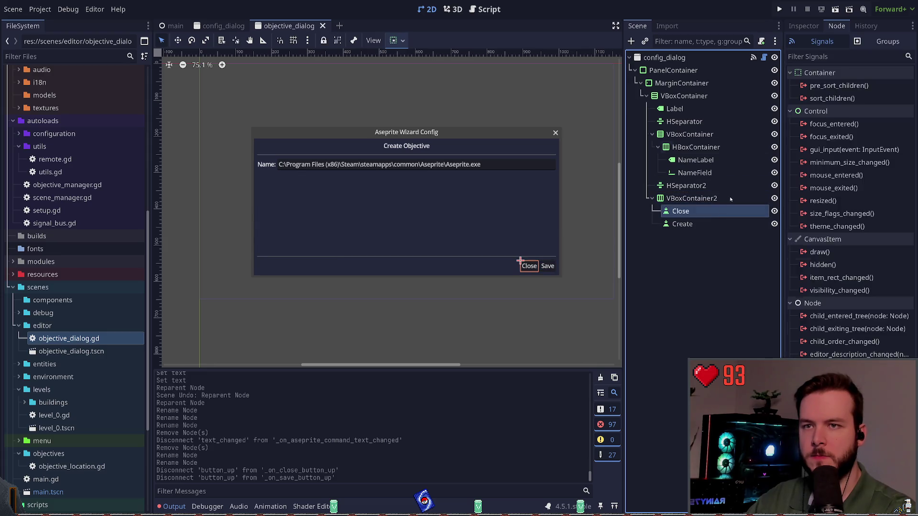
pyautogui.click(800, 29)
pyautogui.doubleClick(832, 113)
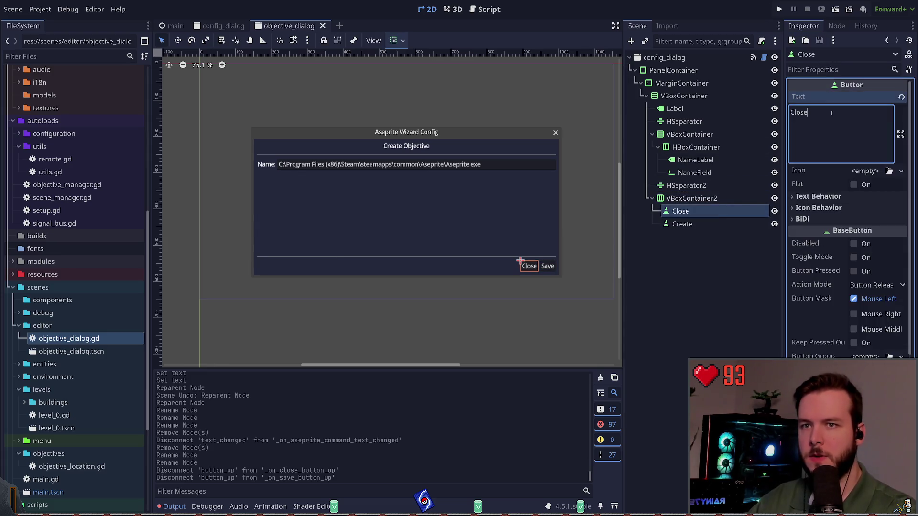
pyautogui.click(689, 224)
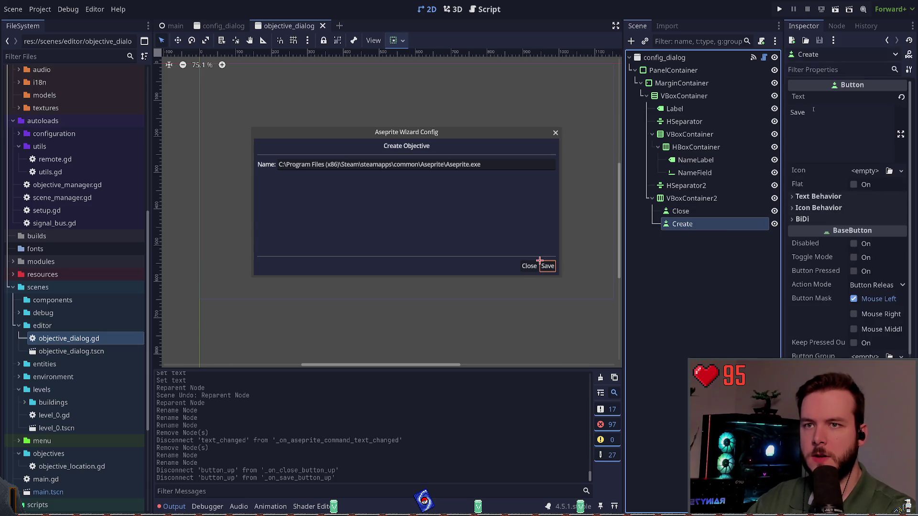
pyautogui.doubleClick(816, 113)
# Step: Change the second button's label from Save to Create
pyautogui.write('Create')
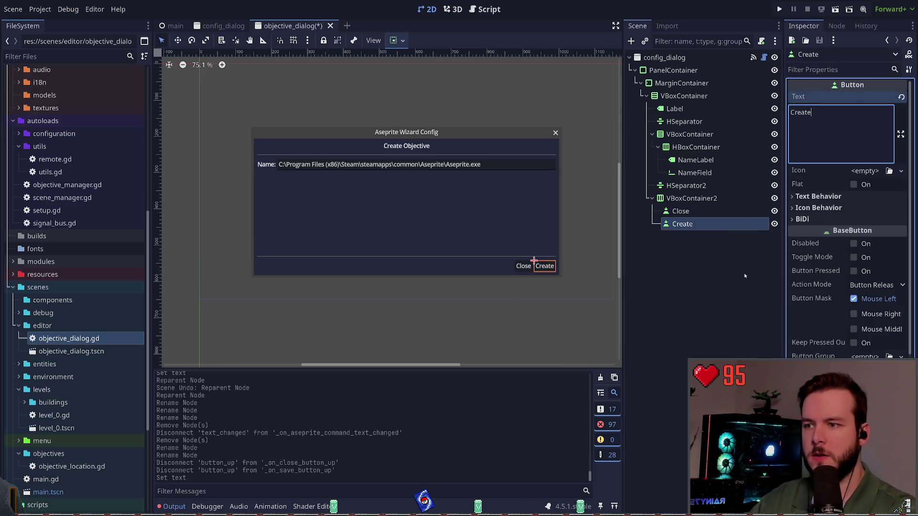
pyautogui.click(717, 211)
pyautogui.keyDown('shift'); pyautogui.click(714, 221); pyautogui.keyUp('shift')
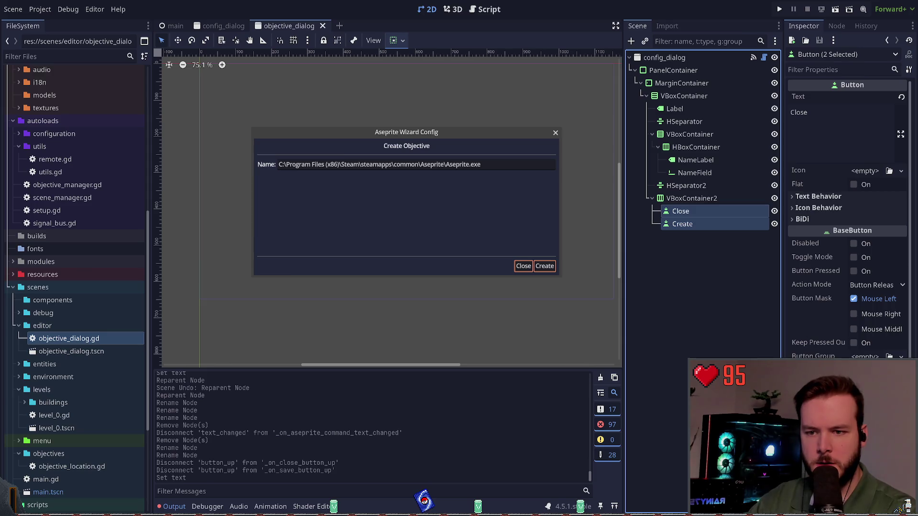
pyautogui.click(515, 262)
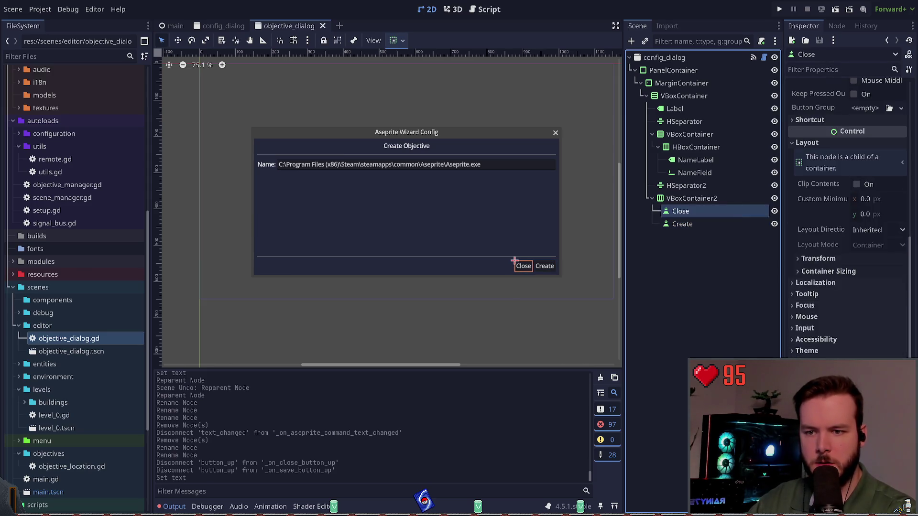
# Step: Give the Close and Create buttons a custom minimum width of 64
pyautogui.click(805, 272)
pyautogui.click(805, 272)
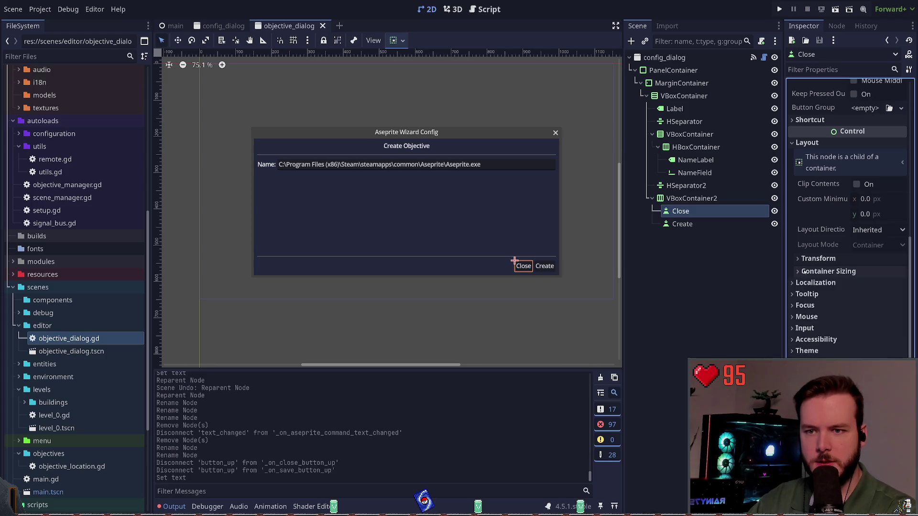
pyautogui.scroll(2, 808, 263)
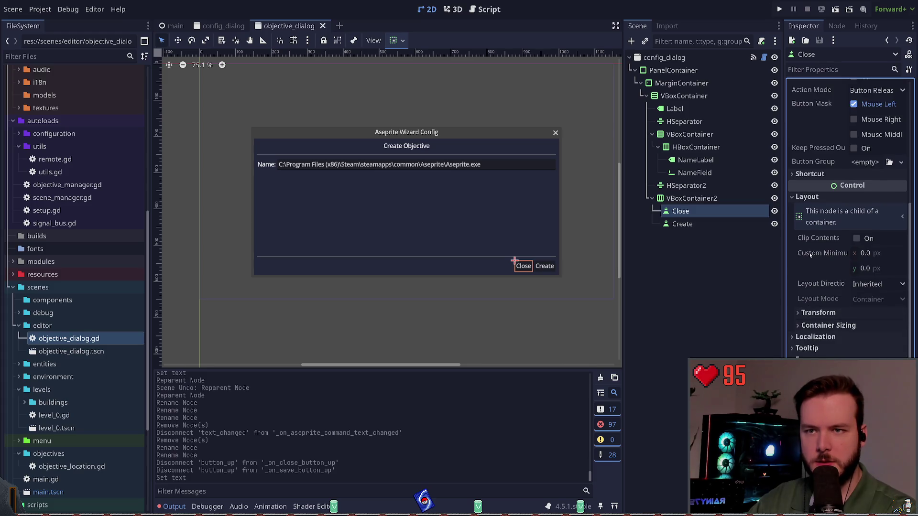
pyautogui.click(874, 254)
pyautogui.write('32')
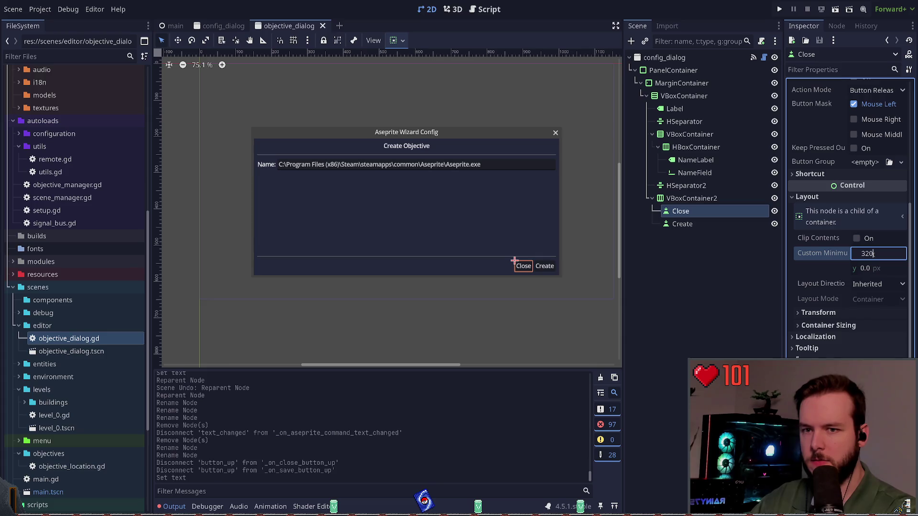
pyautogui.press('Return')
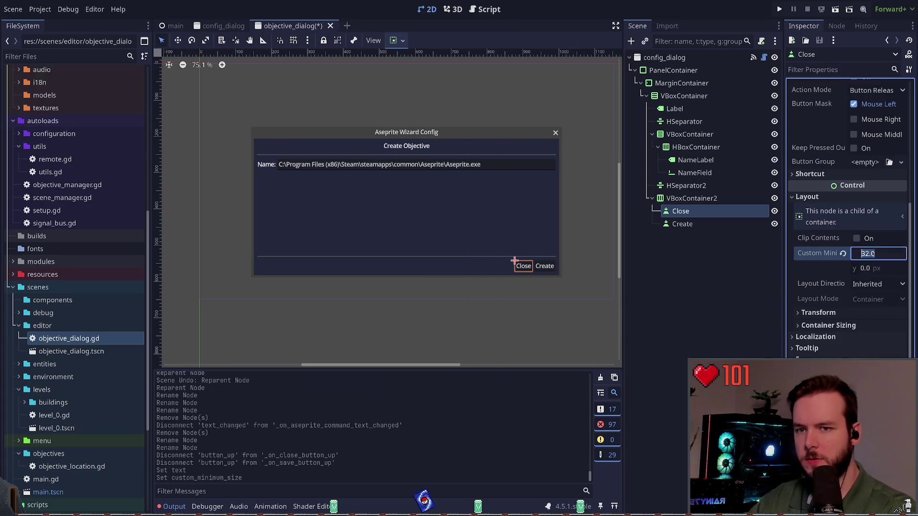
pyautogui.press('Return')
pyautogui.click(874, 256)
pyautogui.click(706, 225)
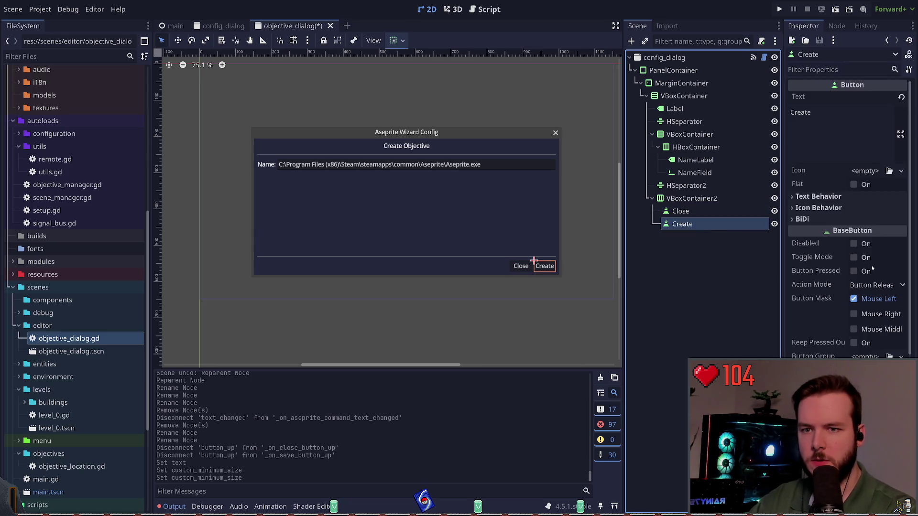
pyautogui.hotkey('ctrl', 'v')
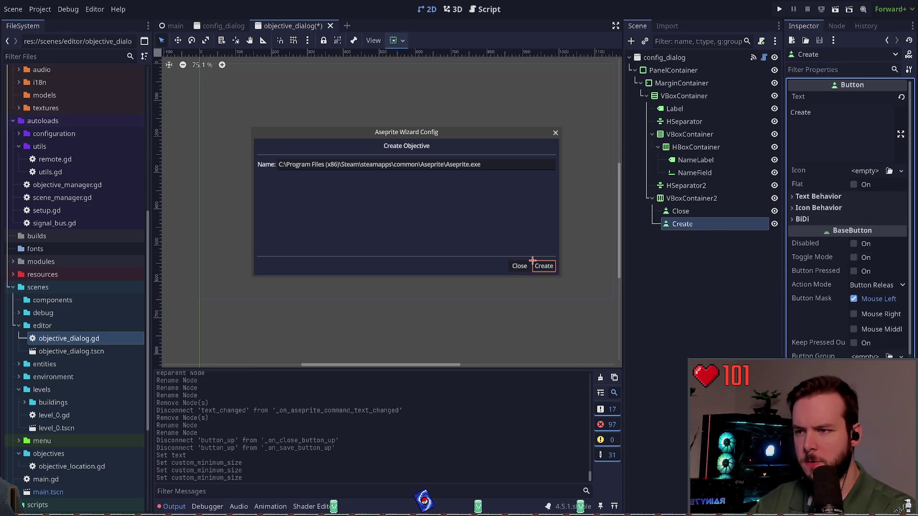
# Step: Save the objective dialog scene and switch to the original config_dialog scene
pyautogui.click(727, 356)
pyautogui.hotkey('ctrl', 's')
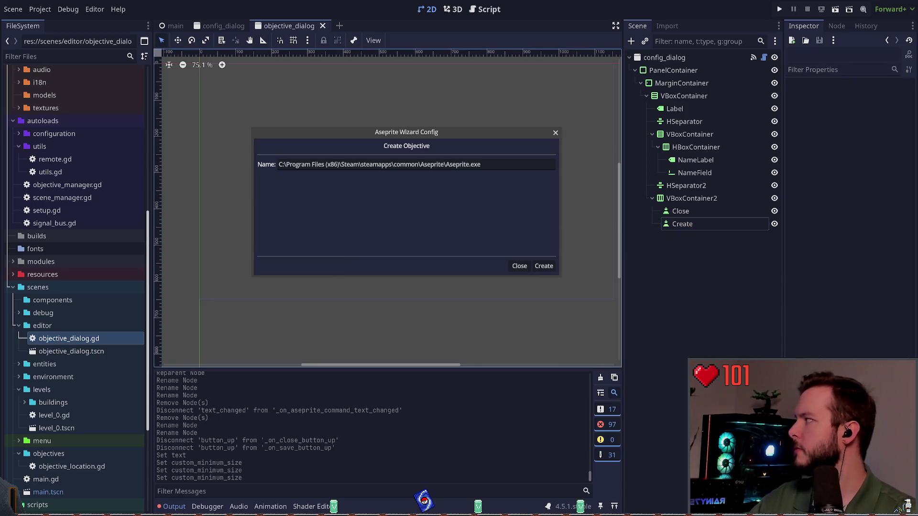
pyautogui.click(727, 378)
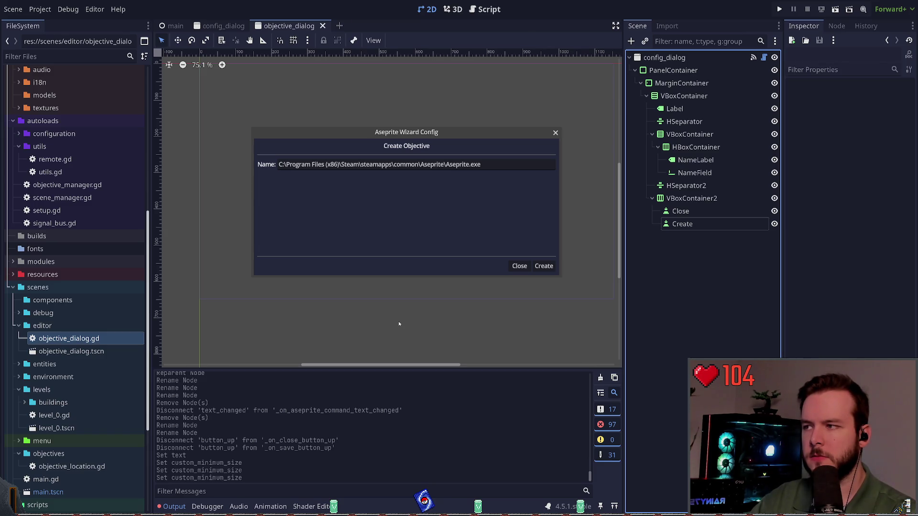
pyautogui.click(335, 27)
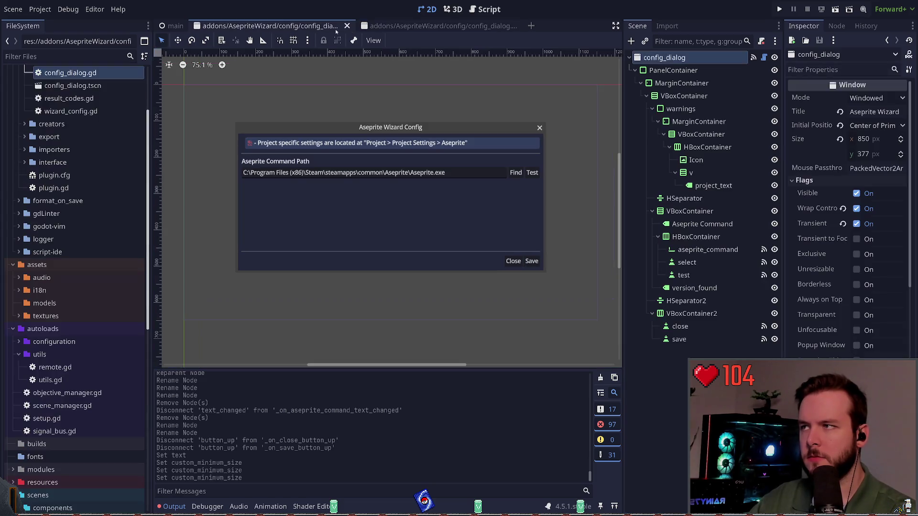
# Step: Close the original config_dialog scene and rename the new dialog's root to ObjectiveDialog
pyautogui.click(348, 26)
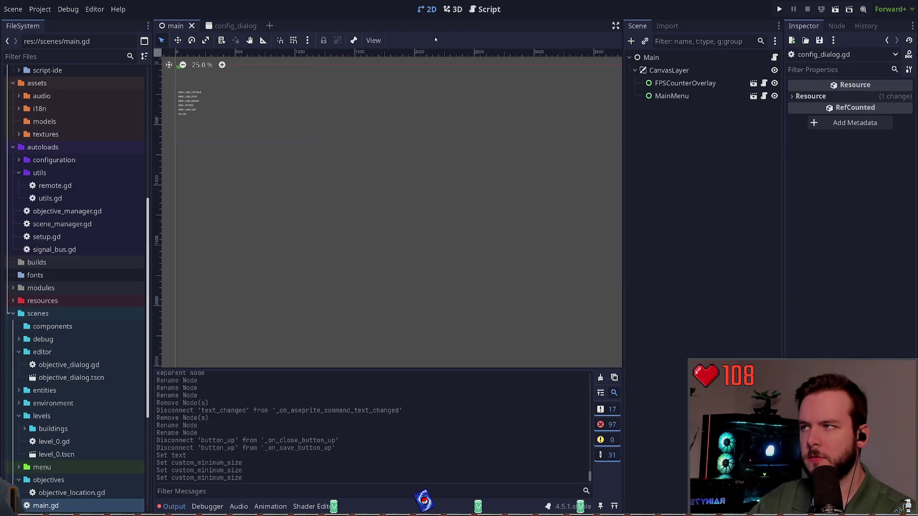
pyautogui.click(225, 26)
pyautogui.click(681, 266)
pyautogui.click(680, 57)
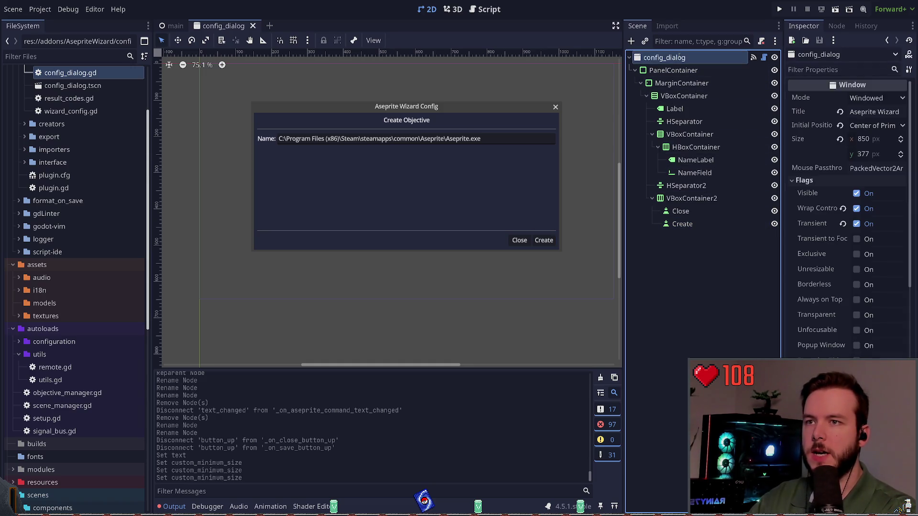
pyautogui.write('ObjectiveDialog')
pyautogui.press('Return')
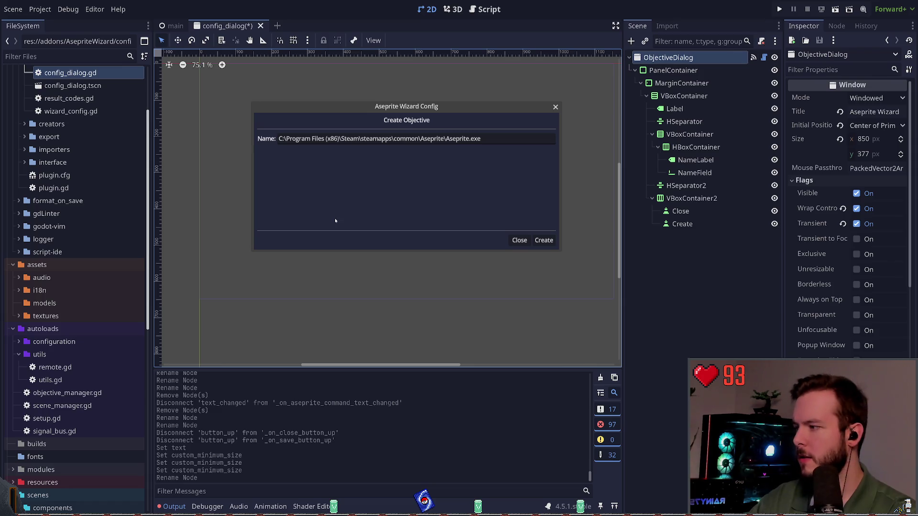
# Step: Replace the root's old script with objective_dialog.gd and open it in the Script editor
pyautogui.scroll(-10, 78, 351)
pyautogui.click(761, 41)
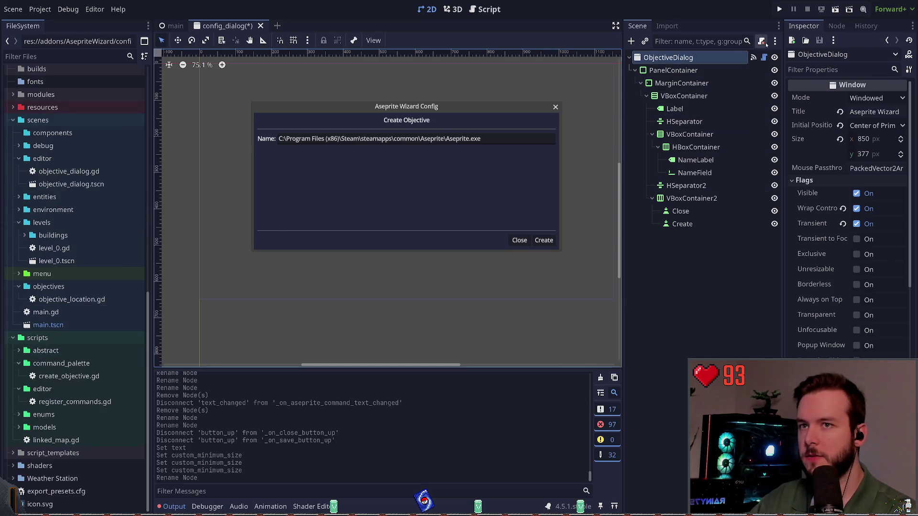
pyautogui.click(81, 171)
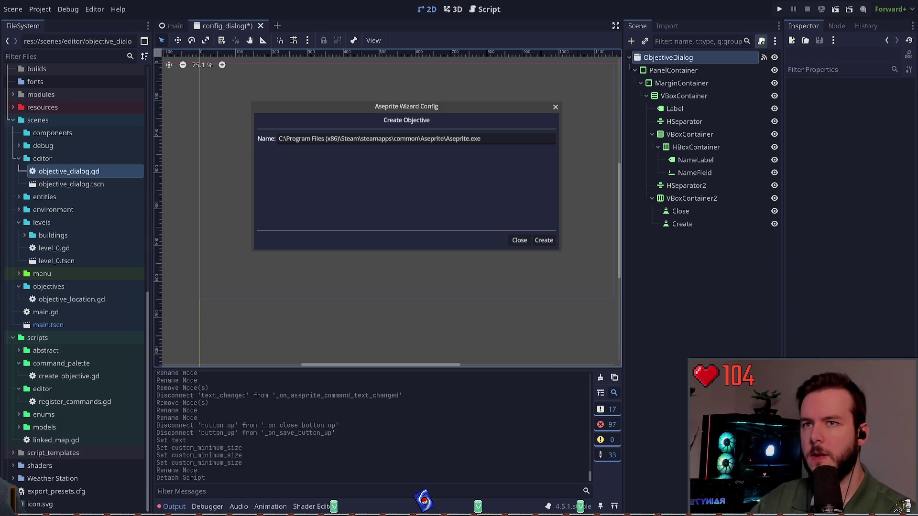
pyautogui.click(73, 162)
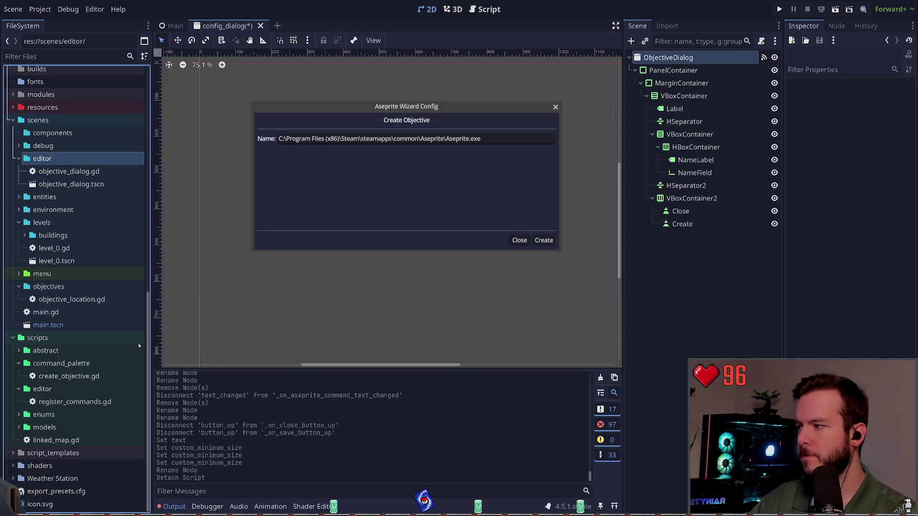
pyautogui.click(77, 172)
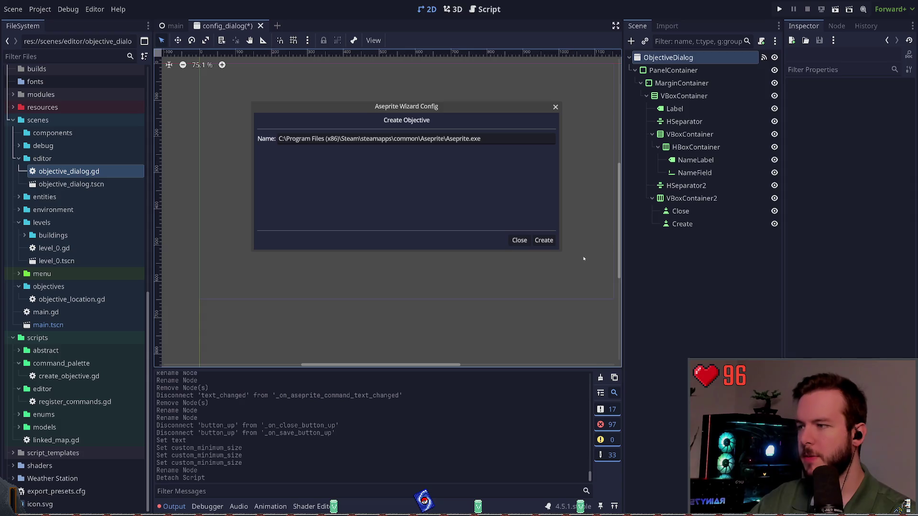
pyautogui.click(771, 41)
pyautogui.click(724, 58)
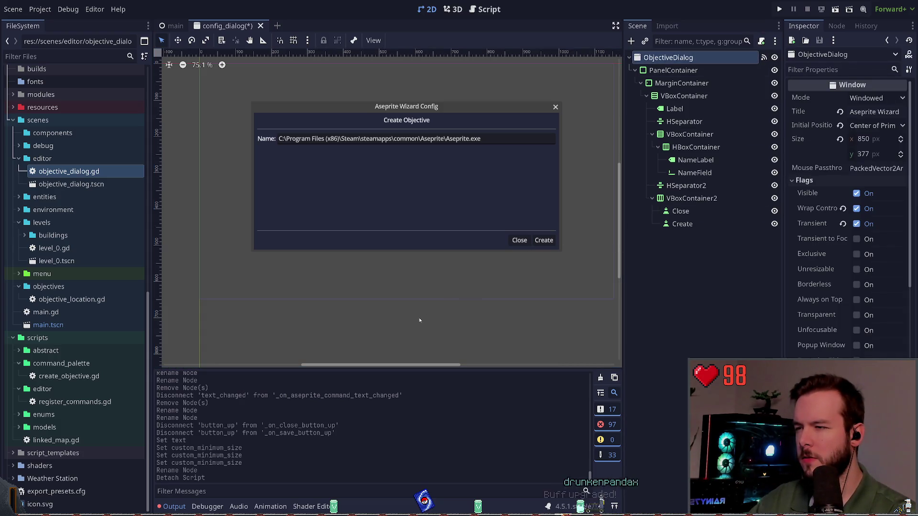
pyautogui.hotkey('ctrl', 'F3')
pyautogui.click(308, 142)
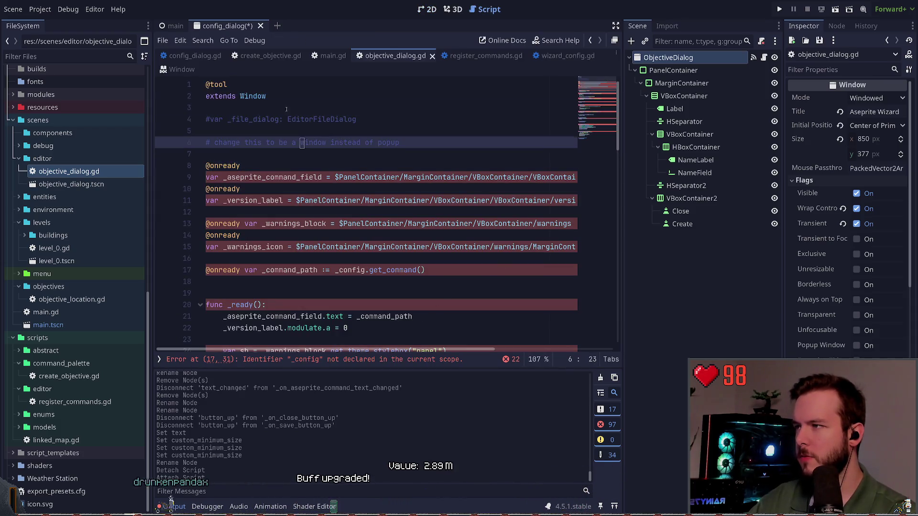
# Step: Open config_dialog.gd to compare its code with objective_dialog.gd, then close it
pyautogui.click(286, 109)
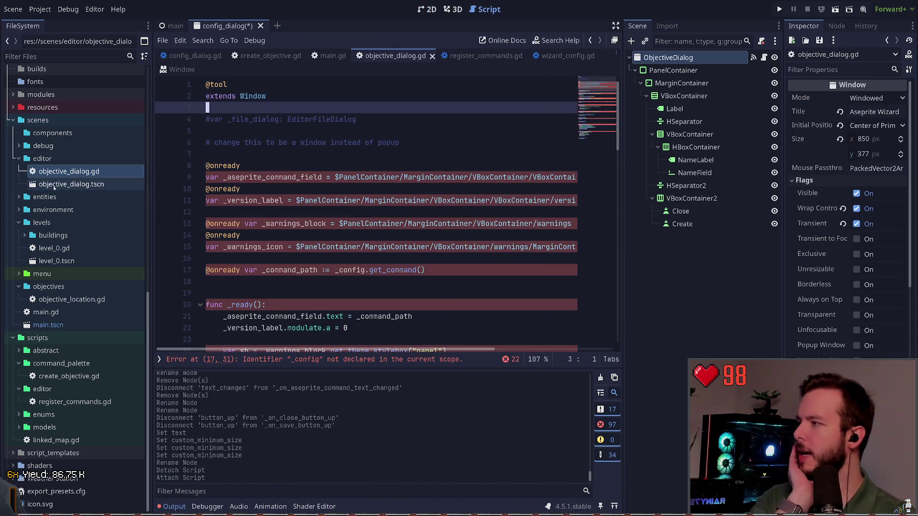
pyautogui.scroll(10, 69, 164)
pyautogui.doubleClick(69, 164)
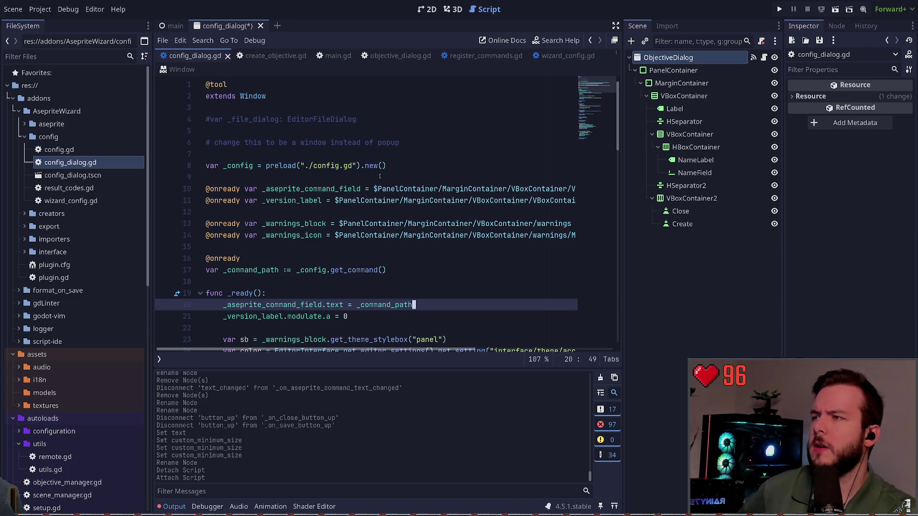
pyautogui.click(228, 55)
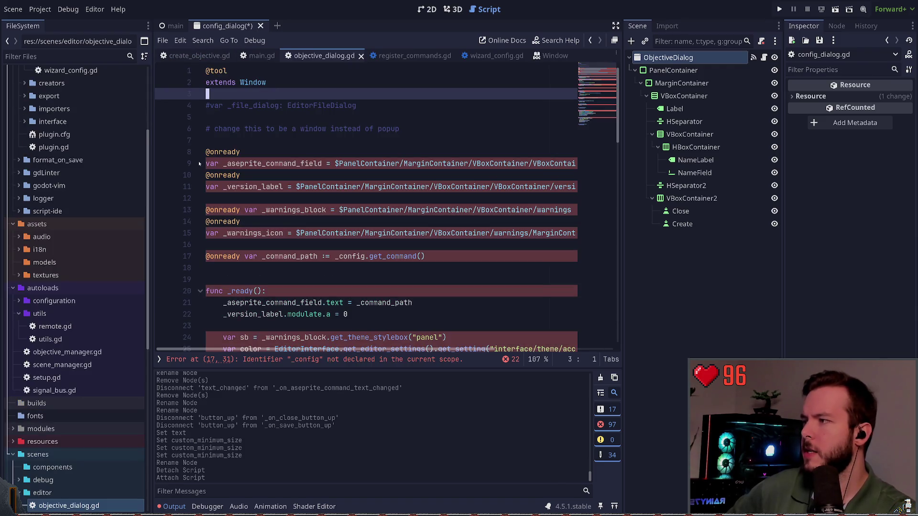
pyautogui.scroll(-5, 73, 258)
pyautogui.click(210, 140)
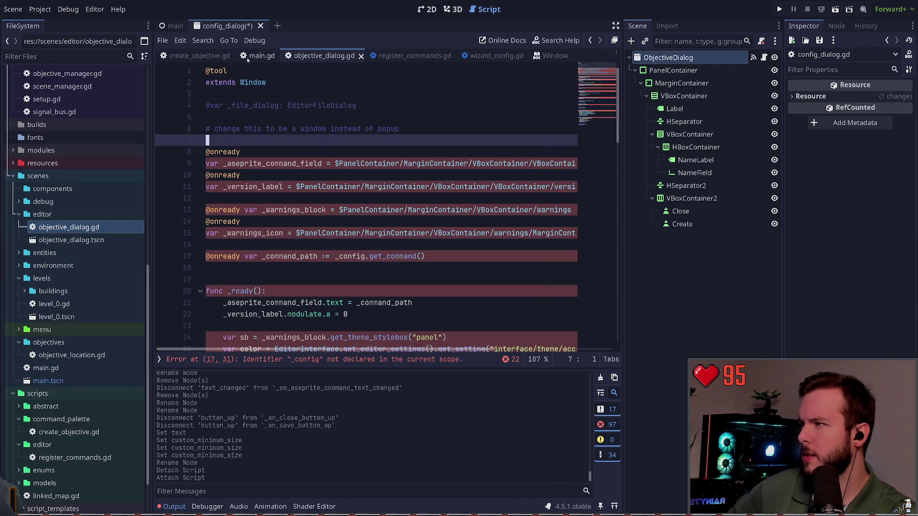
# Step: Return to the 2D view and open objective_dialog.tscn from the FileSystem
pyautogui.click(452, 9)
pyautogui.click(427, 9)
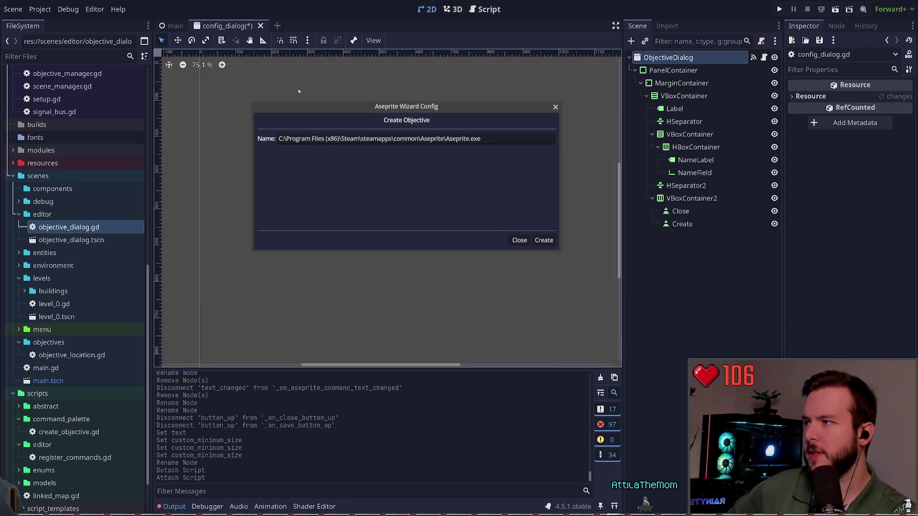
pyautogui.click(79, 241)
pyautogui.doubleClick(80, 241)
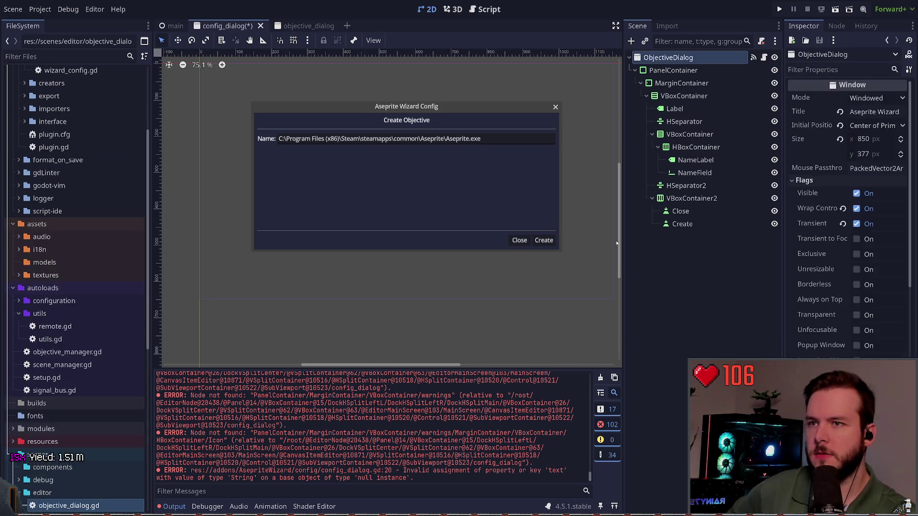
# Step: Drag objective_dialog.gd from scenes/editor onto the ObjectiveDialog root node
pyautogui.click(680, 283)
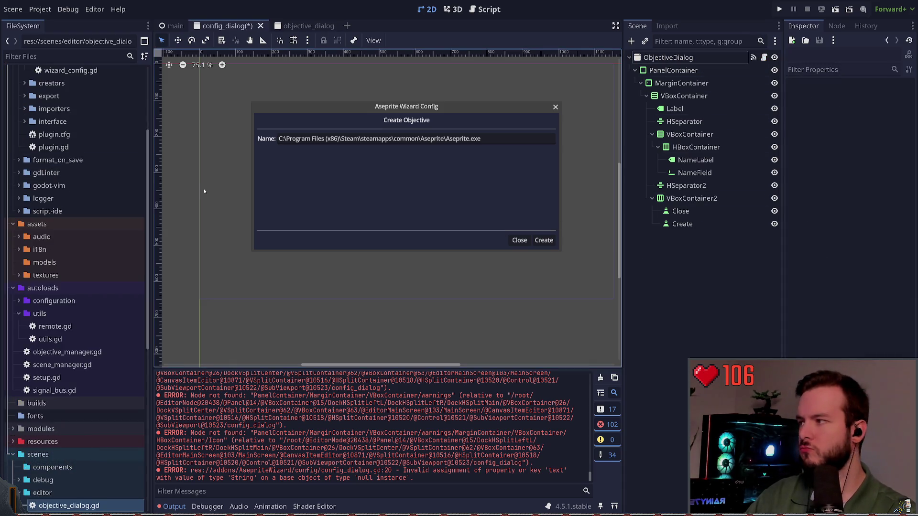
pyautogui.scroll(5, 119, 191)
pyautogui.click(122, 176)
pyautogui.scroll(-10, 121, 183)
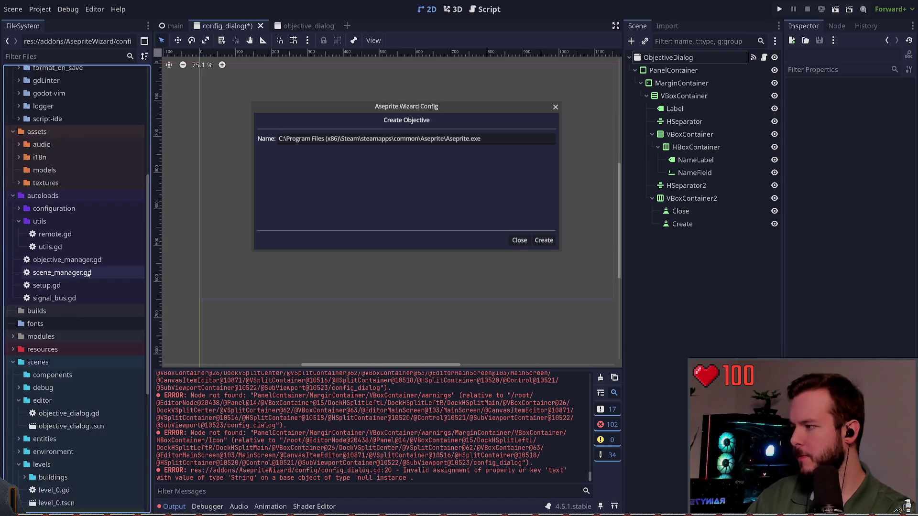
pyautogui.click(96, 289)
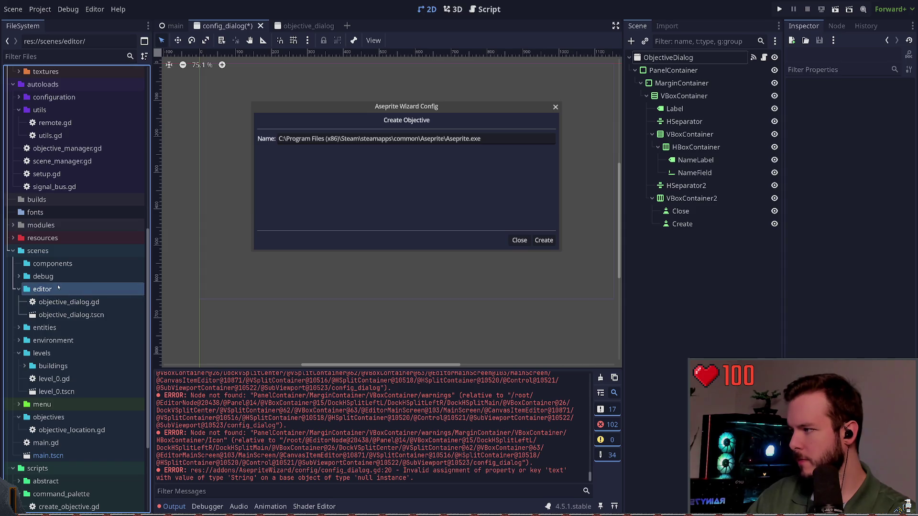
pyautogui.click(65, 319)
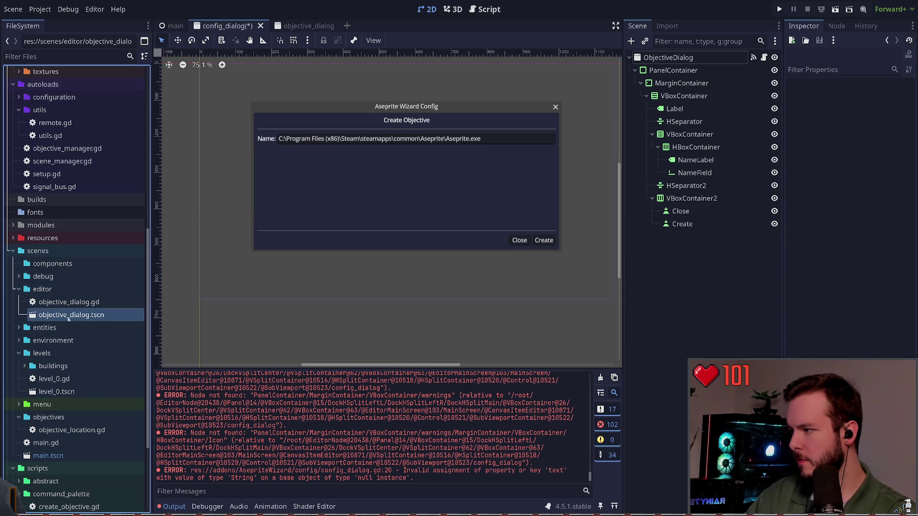
pyautogui.moveTo(81, 302); pyautogui.dragTo(119, 250)
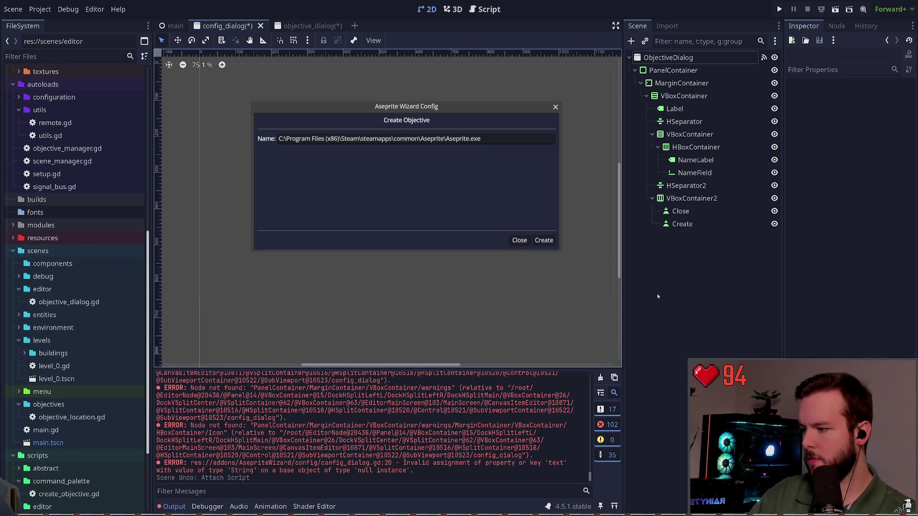
# Step: Undo and redo the script attachment to verify it, then open the root's script
pyautogui.click(82, 302)
pyautogui.hotkey('ctrl', 'z')
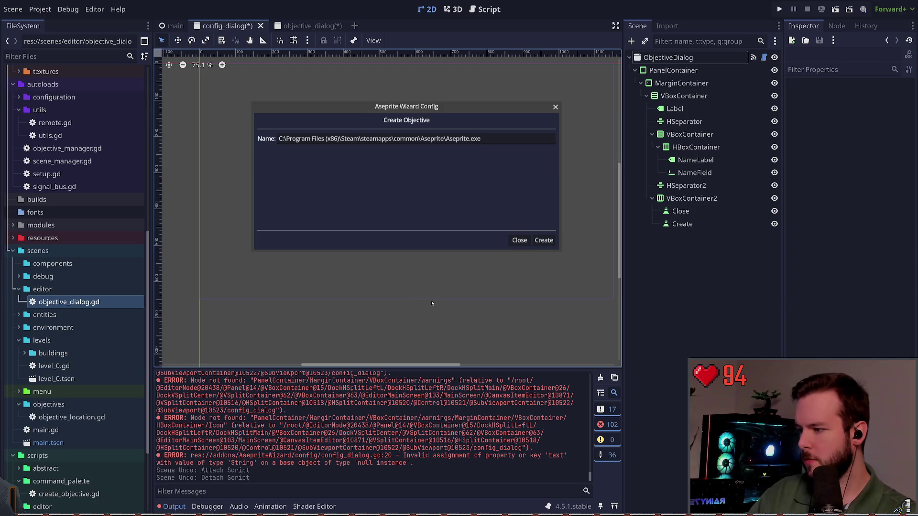
pyautogui.click(675, 272)
pyautogui.hotkey('ctrl', 'shift', 'z')
pyautogui.hotkey('ctrl', 'shift', 'z')
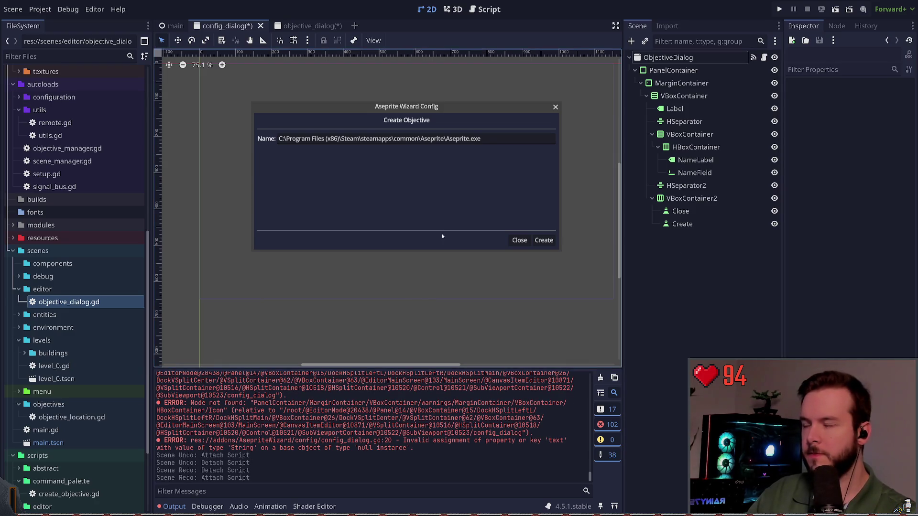
pyautogui.hotkey('ctrl', 'z')
pyautogui.hotkey('ctrl', 'z')
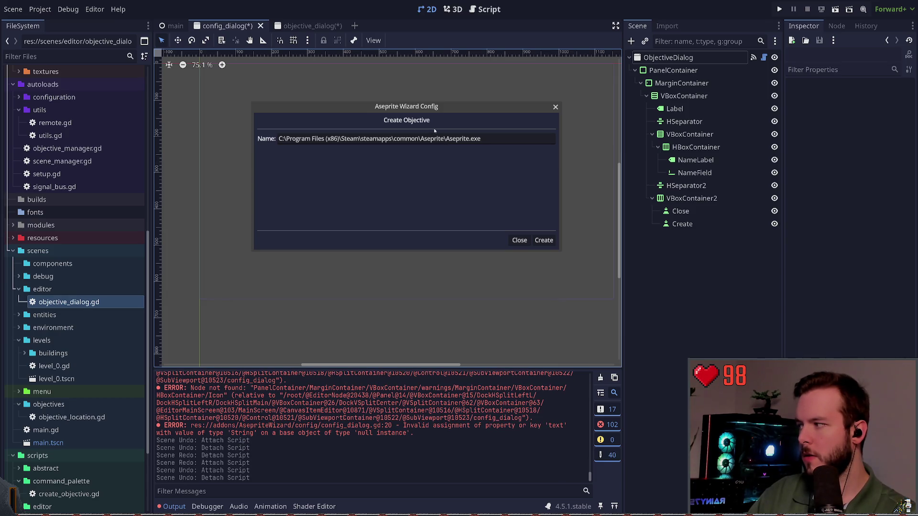
pyautogui.hotkey('ctrl', 'shift', 'z')
pyautogui.hotkey('ctrl', 'shift', 'z')
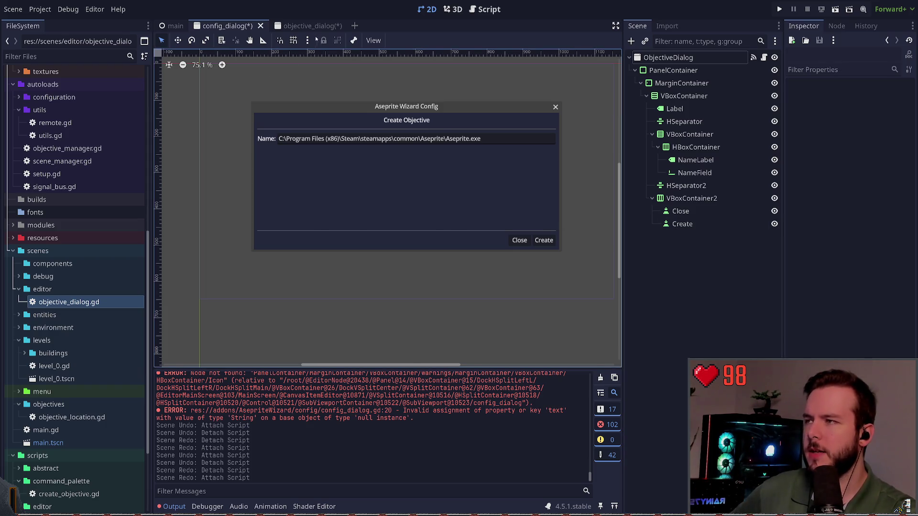
pyautogui.click(669, 58)
pyautogui.click(764, 57)
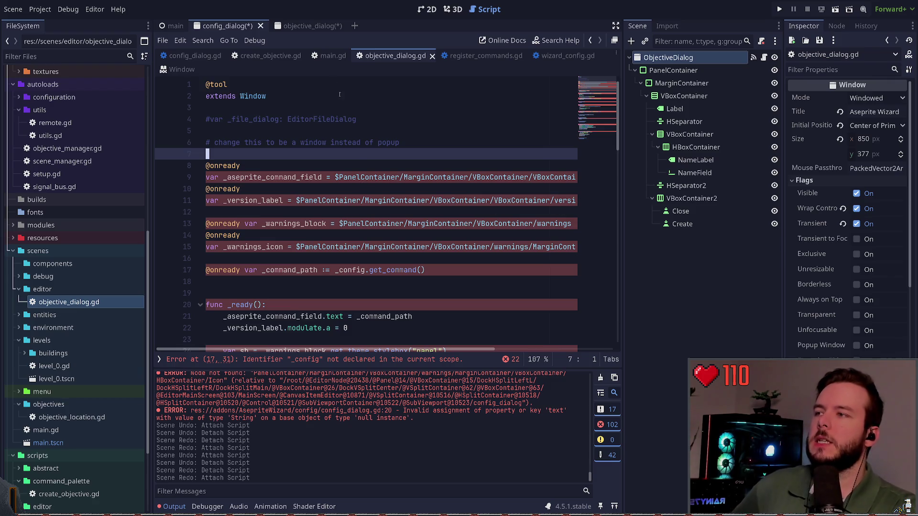
# Step: Glance at and close wizard_config.gd, register_commands.gd and the Window class reference
pyautogui.click(568, 56)
pyautogui.click(601, 55)
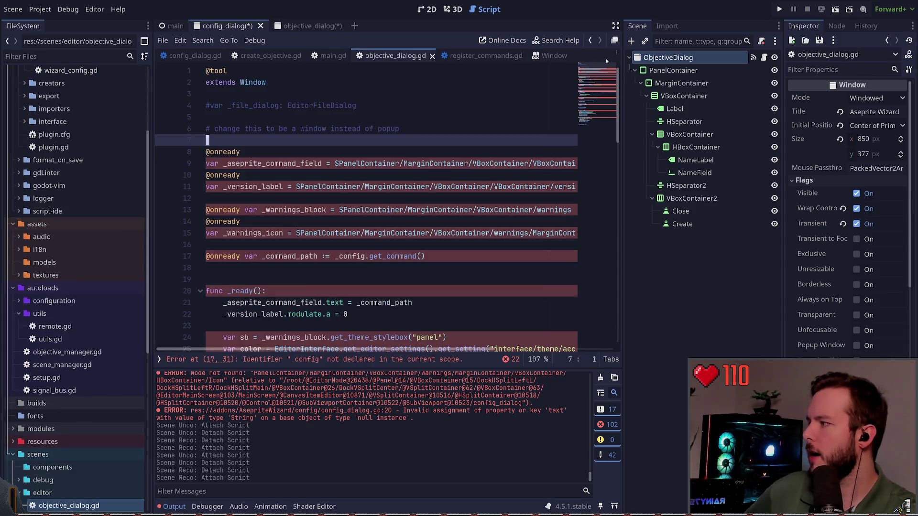
pyautogui.click(525, 58)
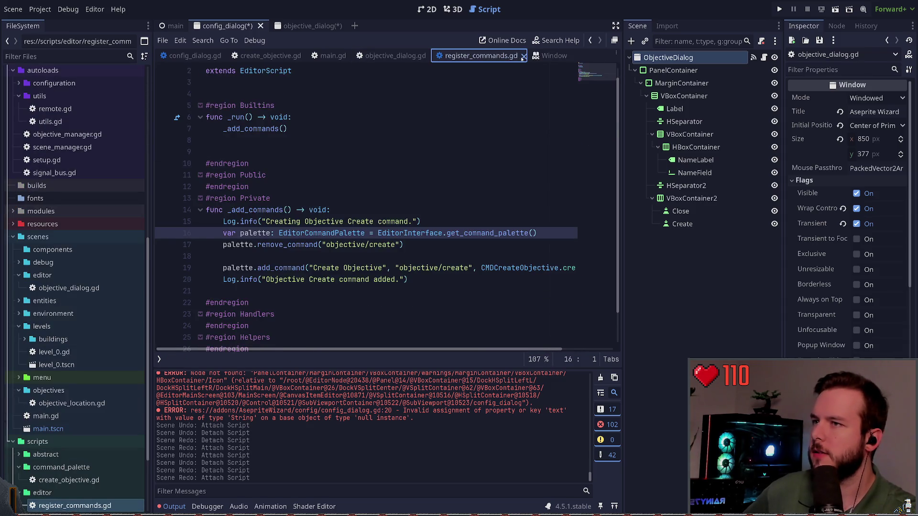
pyautogui.click(524, 56)
pyautogui.click(462, 56)
pyautogui.click(482, 56)
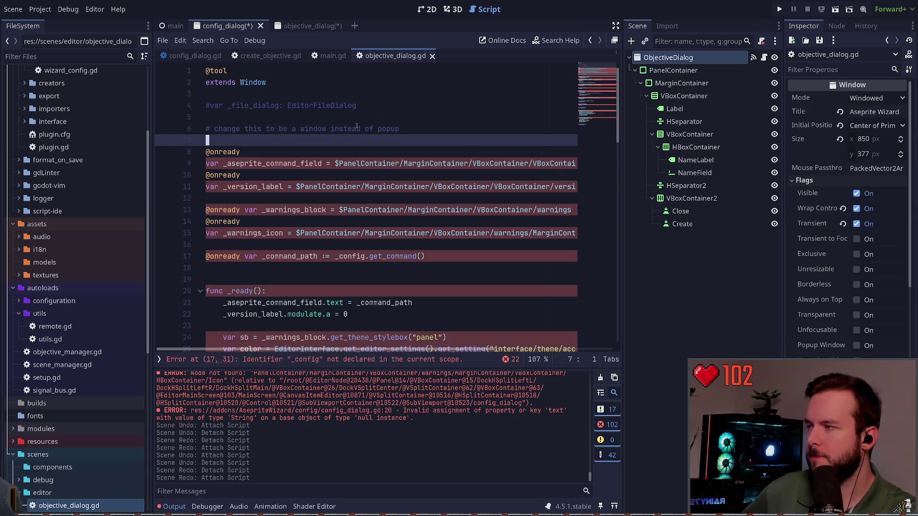
# Step: Close and reopen config_dialog.gd, then return to objective_dialog.gd
pyautogui.click(191, 55)
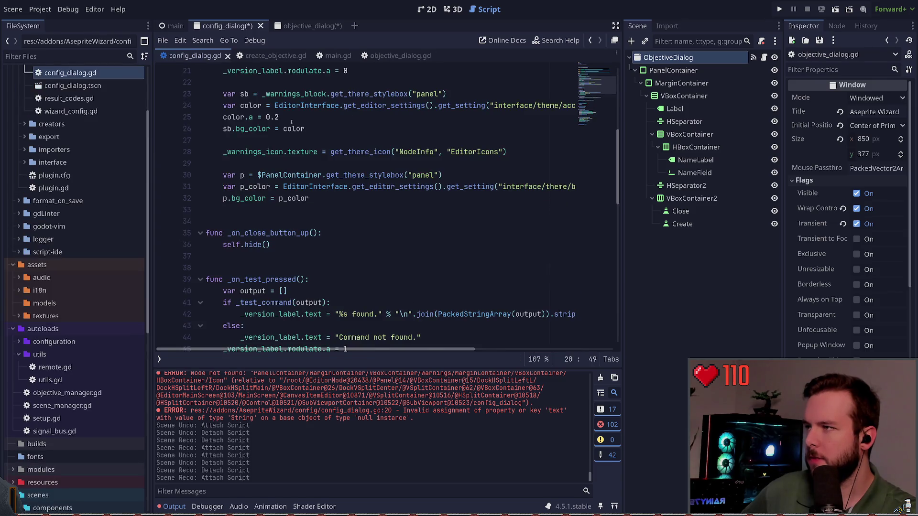
pyautogui.scroll(5, 301, 138)
pyautogui.click(228, 55)
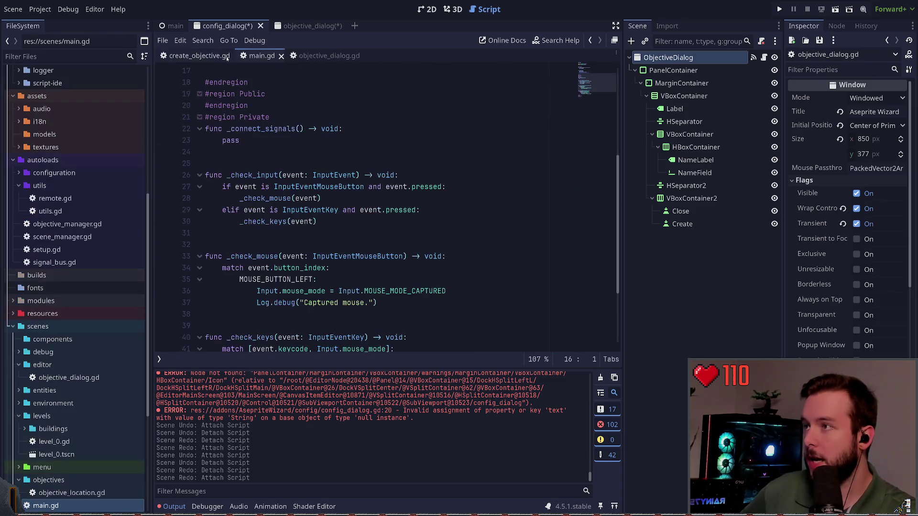
pyautogui.hotkey('ctrl', 'shift', 't')
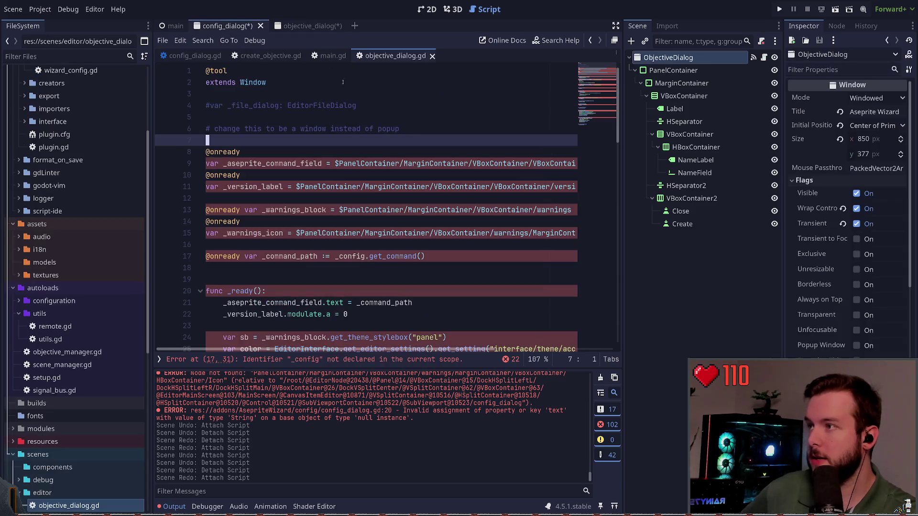
pyautogui.click(396, 55)
pyautogui.scroll(5, 93, 178)
# Step: Locate the addon's config_dialog.tscn in the FileSystem dock and switch to the 3D view
pyautogui.click(92, 175)
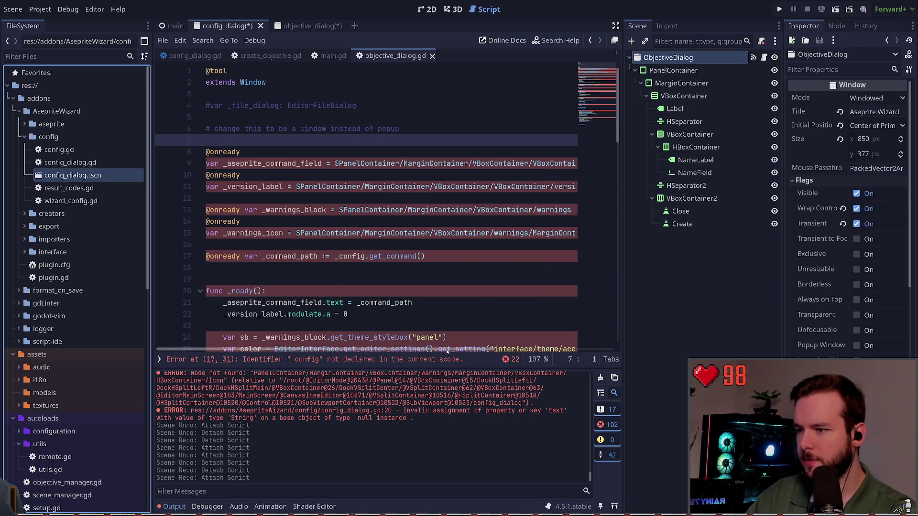
pyautogui.scroll(-10, 77, 287)
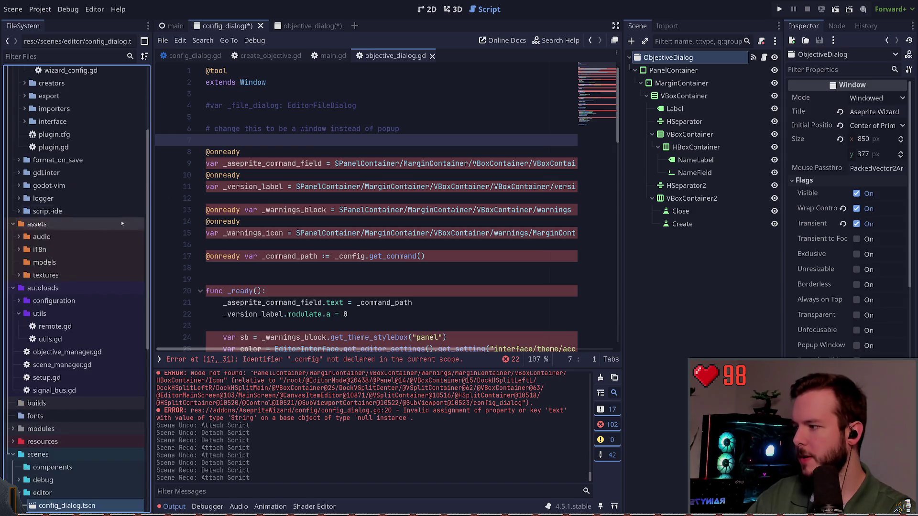
pyautogui.click(80, 171)
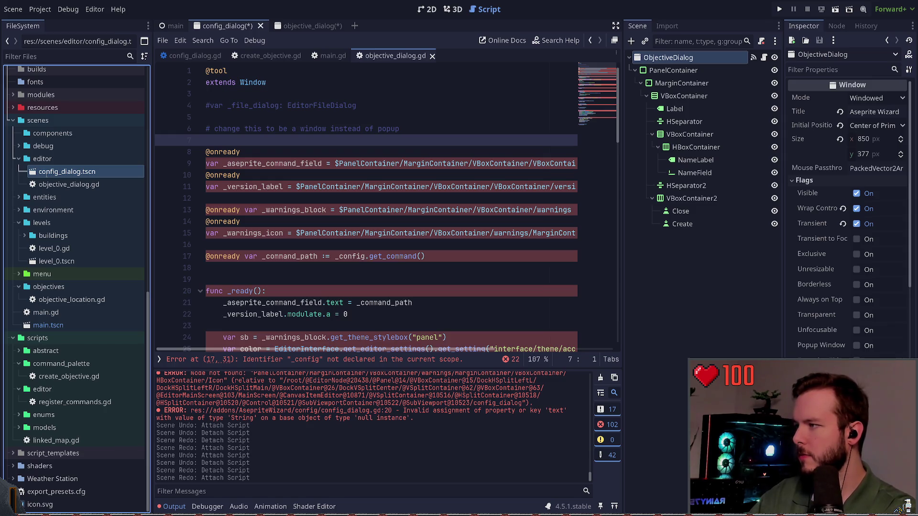
pyautogui.click(48, 184)
pyautogui.scroll(15, 80, 209)
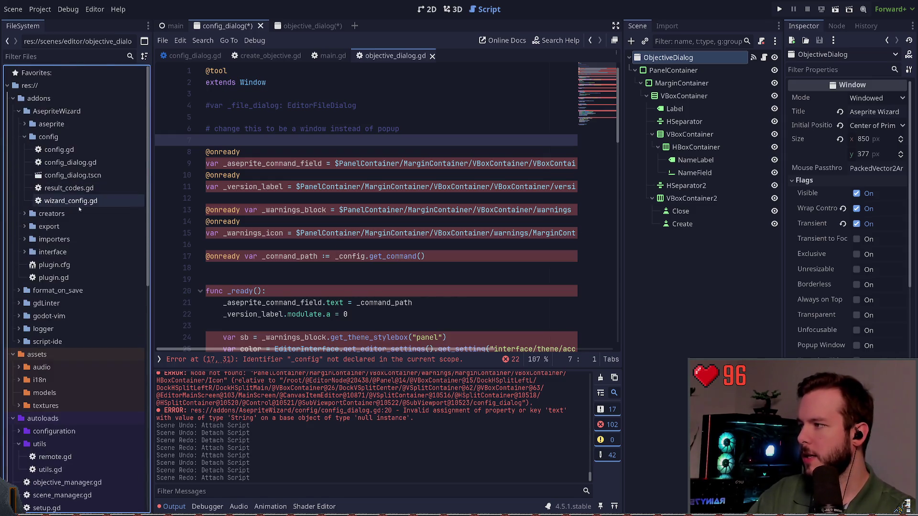
pyautogui.click(72, 175)
pyautogui.click(453, 9)
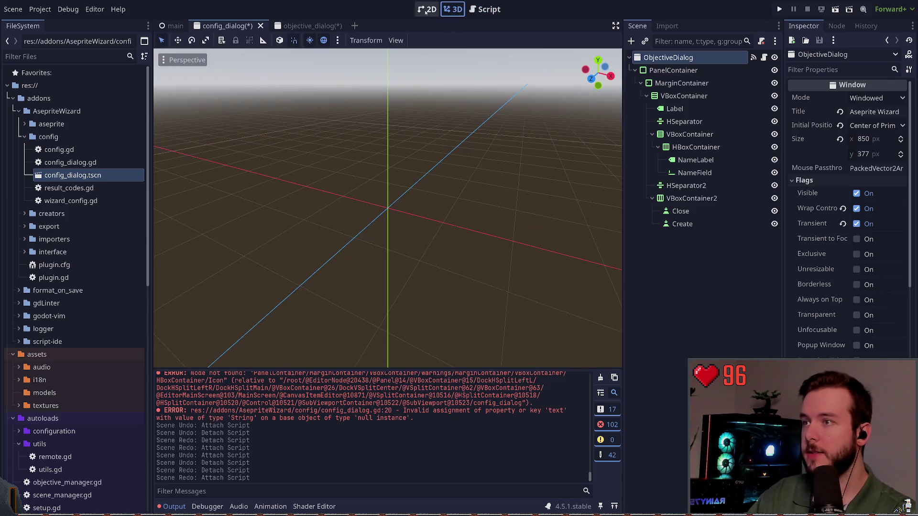
# Step: Undo the edits to config_dialog until it's restored, then close that scene
pyautogui.click(426, 10)
pyautogui.hotkey('ctrl', 'z')
pyautogui.hotkey('ctrl', 'z')
pyautogui.hotkey('ctrl', 'z')
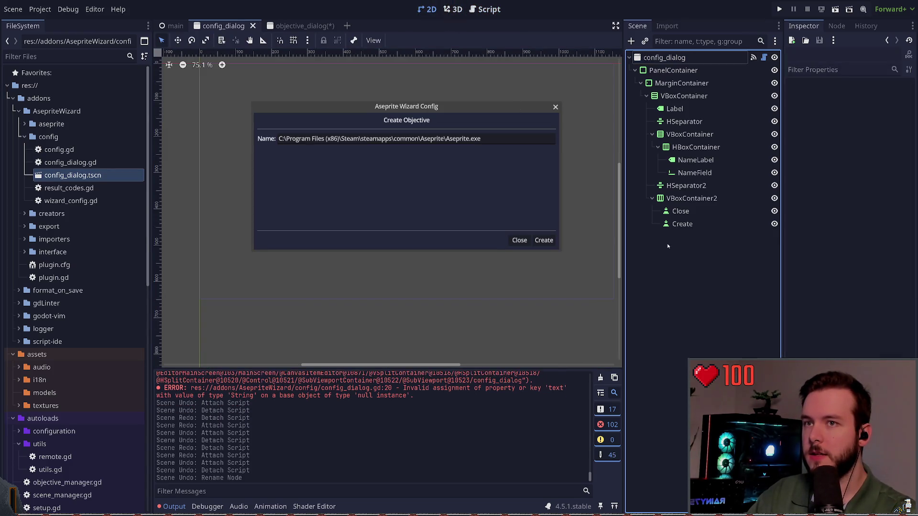
pyautogui.hotkey('ctrl', 'z')
pyautogui.hotkey('ctrl', 'z')
pyautogui.hotkey('ctrl', 'z')
pyautogui.hotkey('ctrl', 'z')
pyautogui.hotkey('ctrl', 'z')
pyautogui.hotkey('ctrl', 'z')
pyautogui.hotkey('ctrl', 'z')
pyautogui.hotkey('ctrl', 'z')
pyautogui.hotkey('ctrl', 'z')
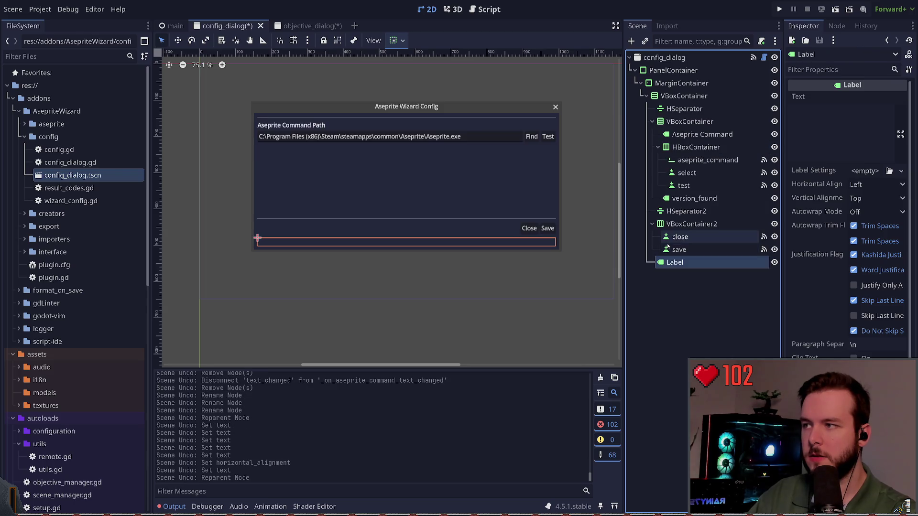
pyautogui.hotkey('ctrl', 'z')
pyautogui.hotkey('ctrl', 'z')
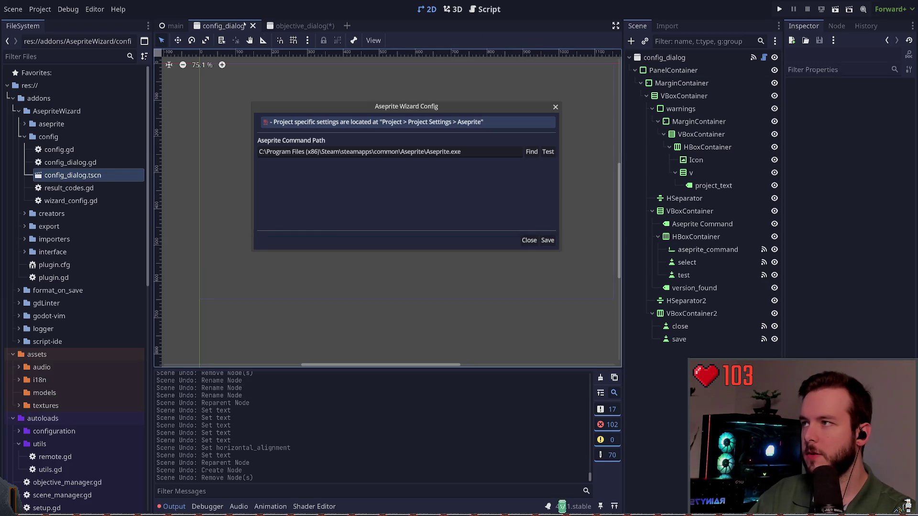
pyautogui.middleClick(250, 27)
# Step: Revert NameField's Text to empty in objective_dialog and save the scene
pyautogui.click(251, 27)
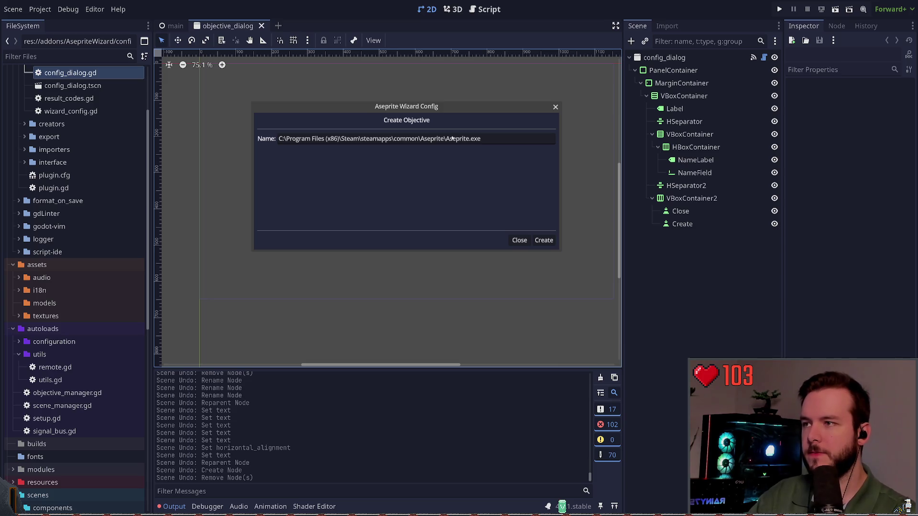
pyautogui.click(758, 173)
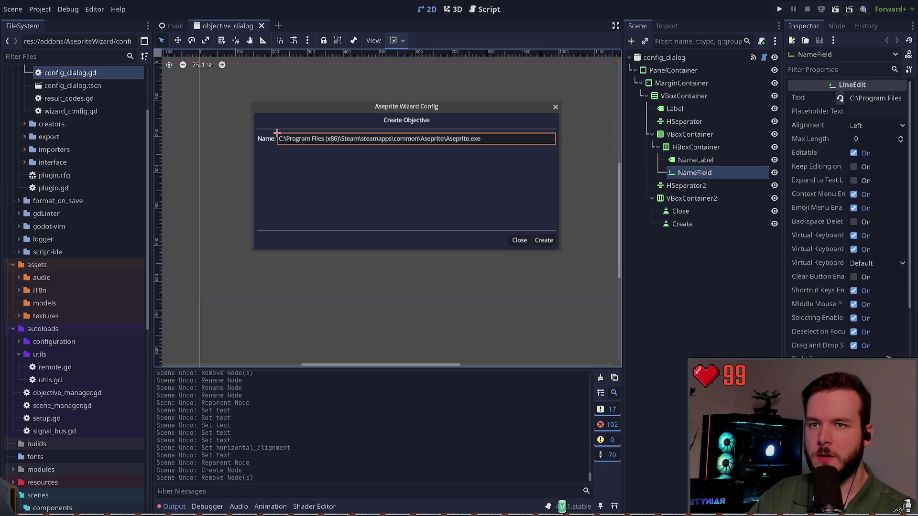
pyautogui.click(840, 98)
pyautogui.click(715, 262)
pyautogui.hotkey('ctrl', 's')
pyautogui.click(709, 178)
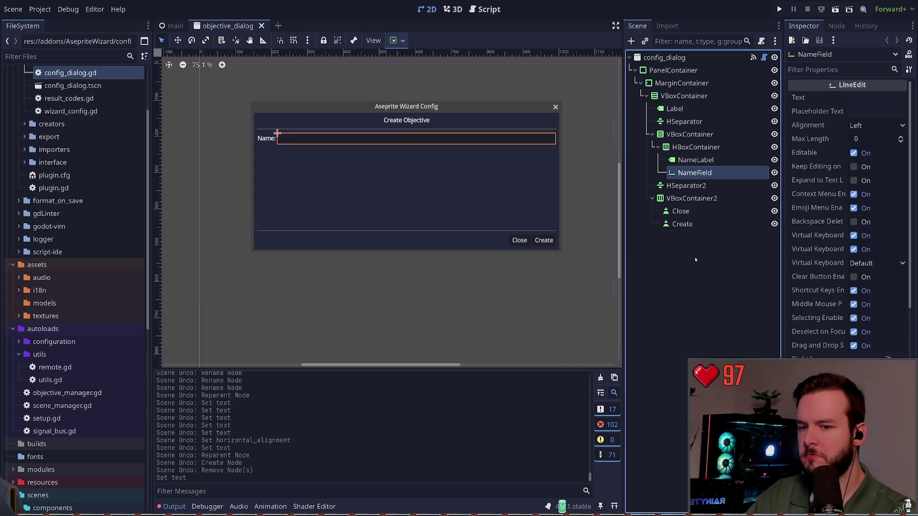
pyautogui.click(686, 256)
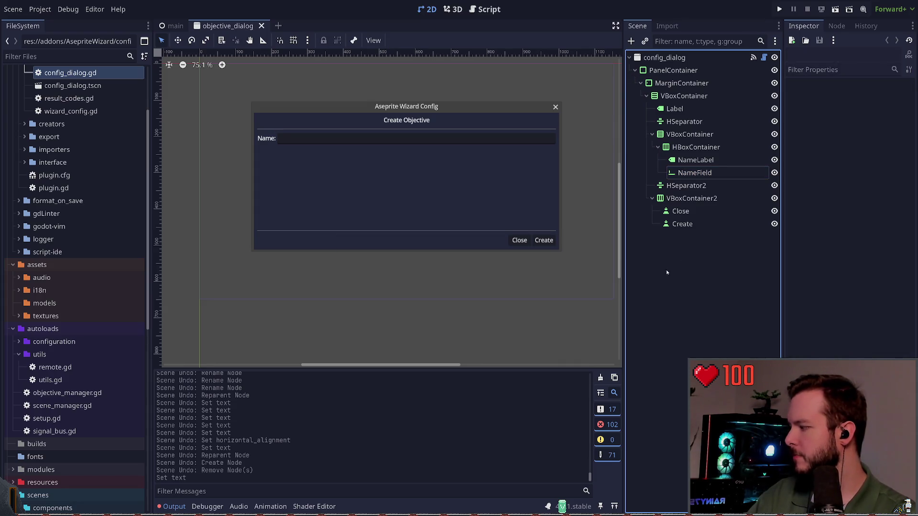
# Step: Duplicate the HBoxContainer holding the Name row
pyautogui.click(686, 186)
pyautogui.click(672, 255)
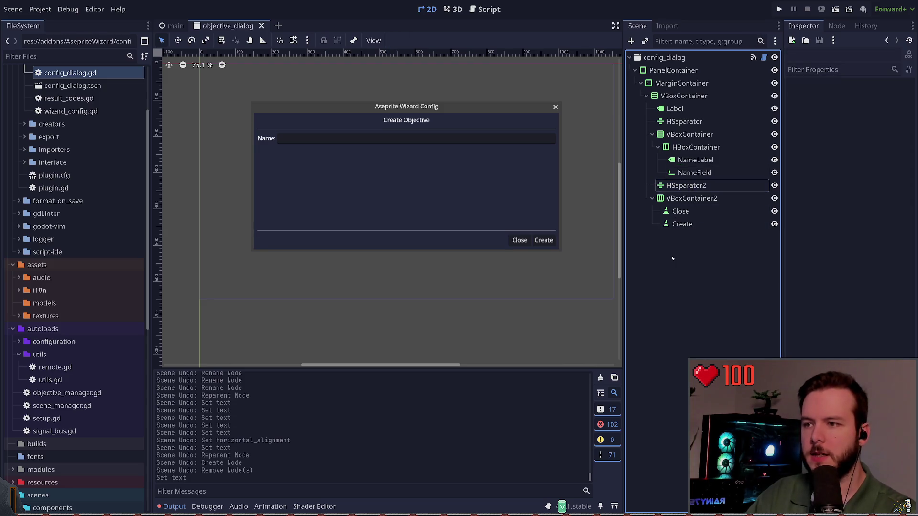
pyautogui.click(696, 160)
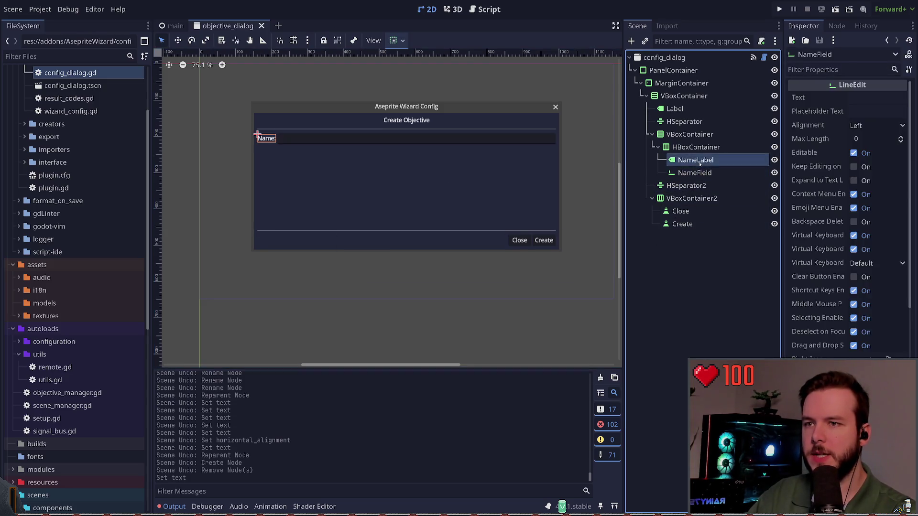
pyautogui.click(696, 146)
pyautogui.click(702, 248)
pyautogui.click(696, 147)
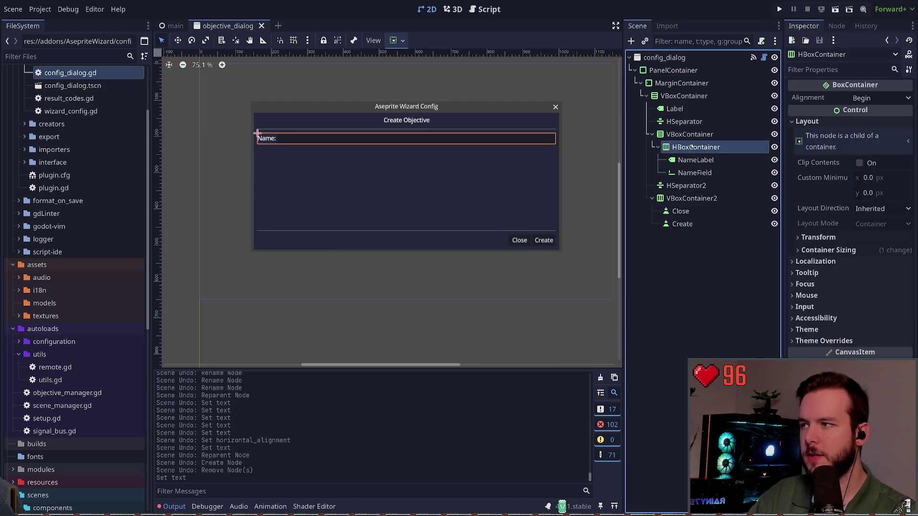
pyautogui.hotkey('ctrl', 'd')
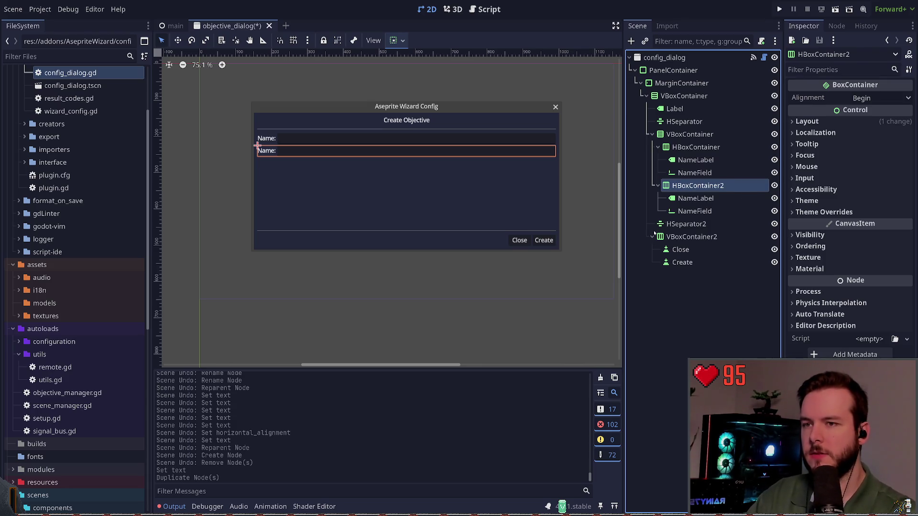
# Step: Delete the text field from the copied row
pyautogui.click(720, 149)
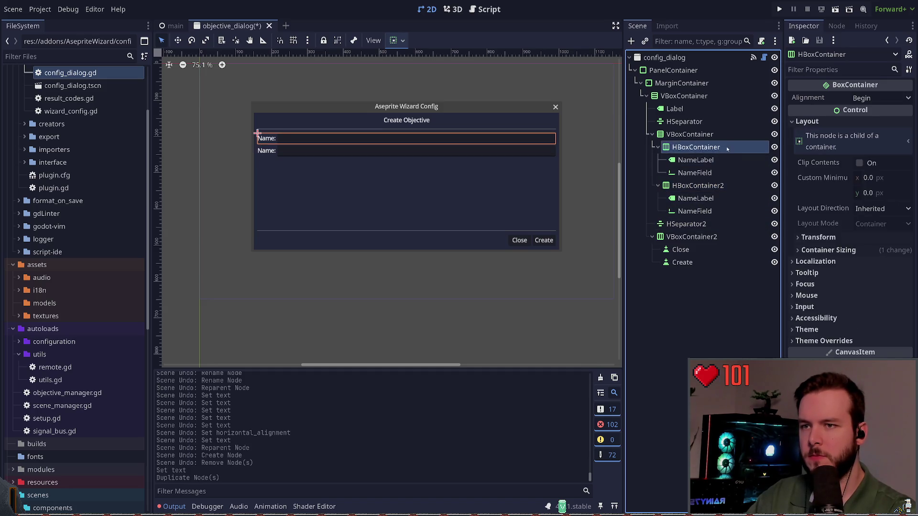
pyautogui.click(723, 199)
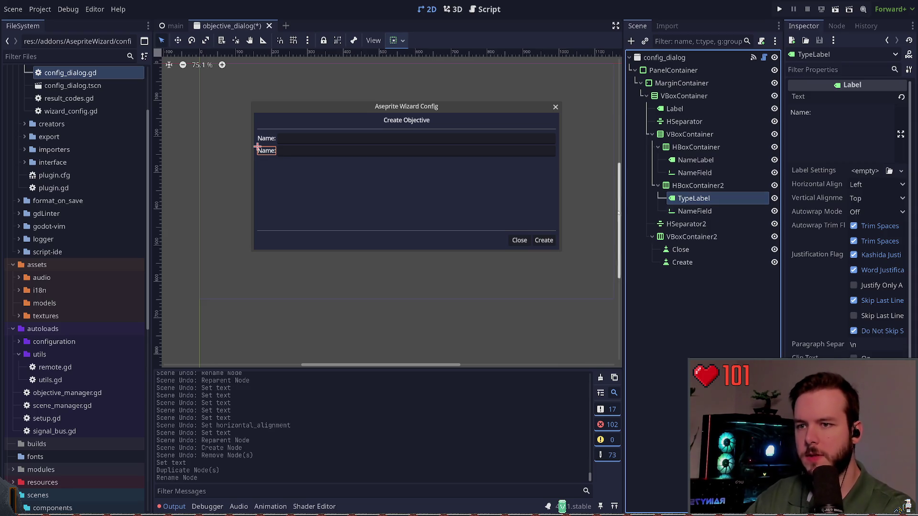
pyautogui.click(707, 212)
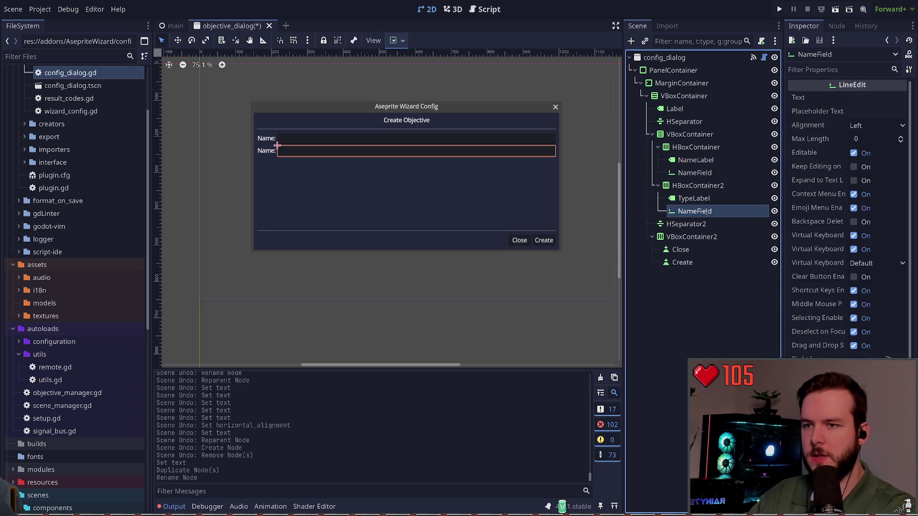
pyautogui.press('Delete')
pyautogui.hotkey('ctrl', 's')
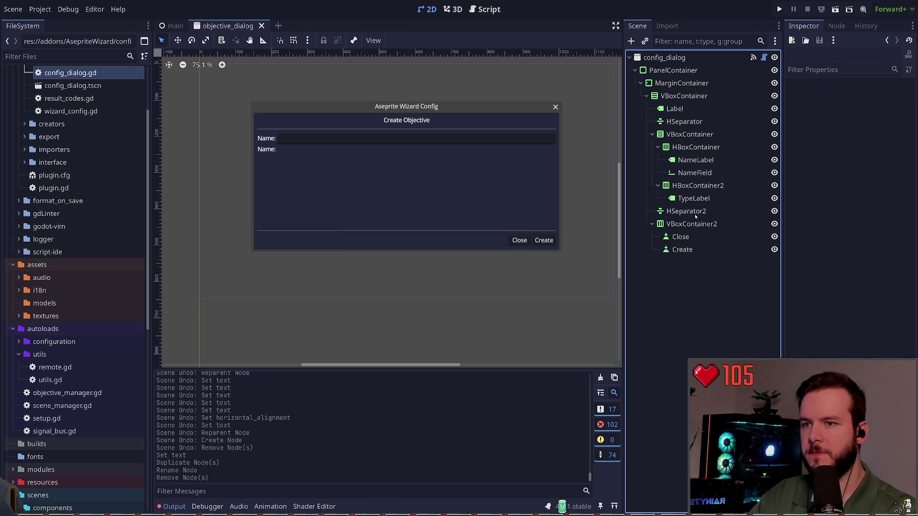
# Step: Set the copied row's TypeLabel text to 'Type:'
pyautogui.click(694, 198)
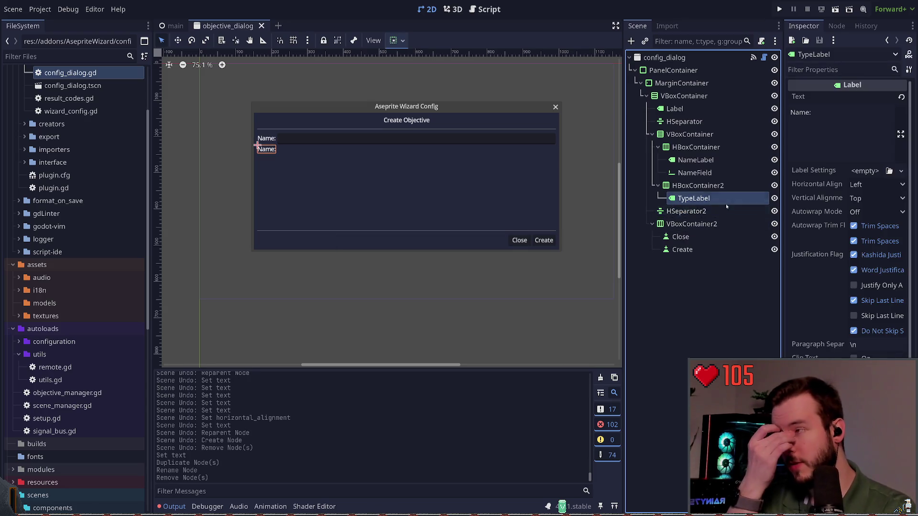
pyautogui.click(830, 108)
pyautogui.hotkey('ctrl', 'a')
pyautogui.write('s')
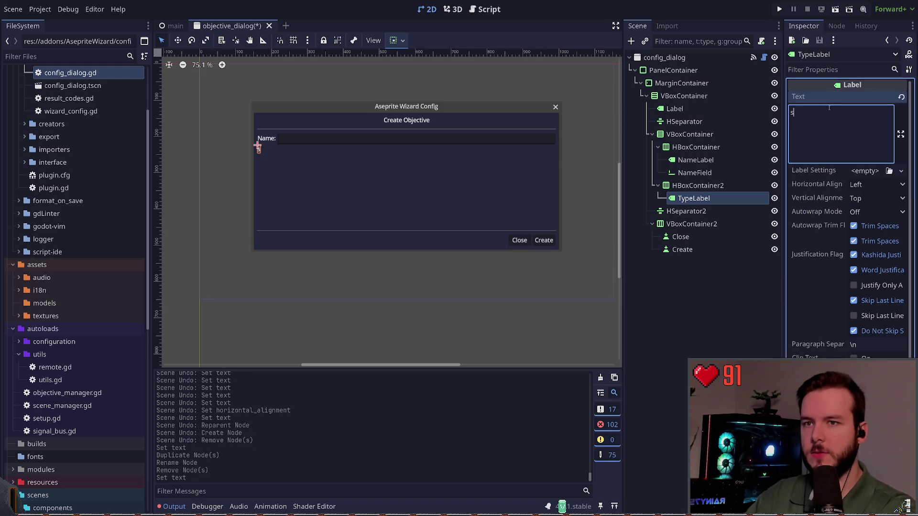
pyautogui.write('Type:')
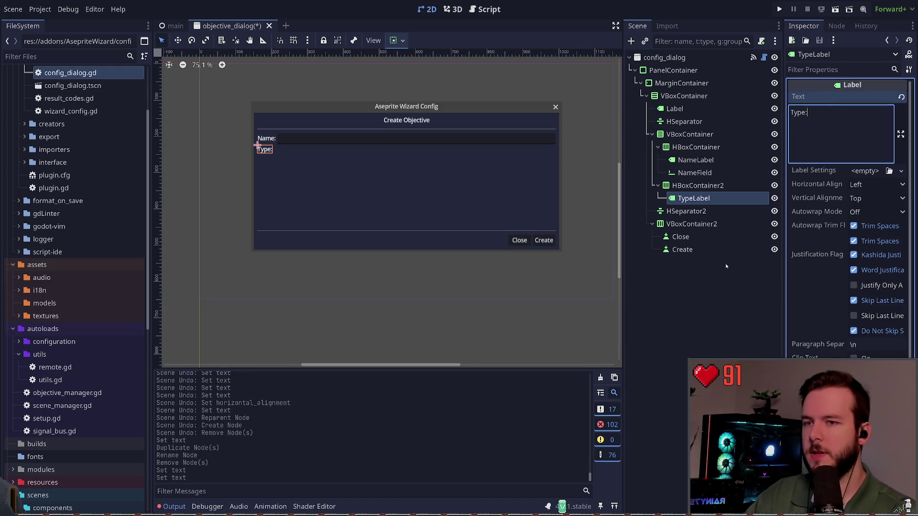
pyautogui.click(698, 288)
pyautogui.click(697, 200)
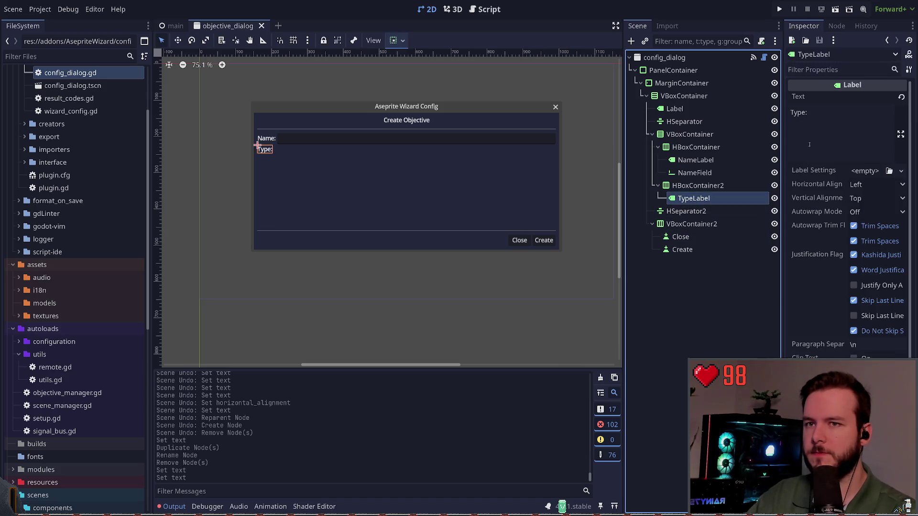
pyautogui.click(824, 126)
pyautogui.click(727, 294)
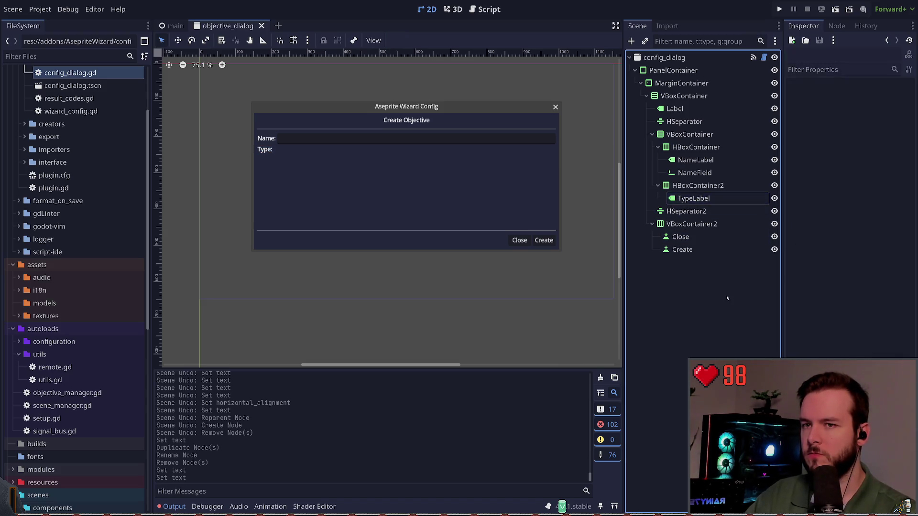
pyautogui.click(693, 198)
pyautogui.click(709, 295)
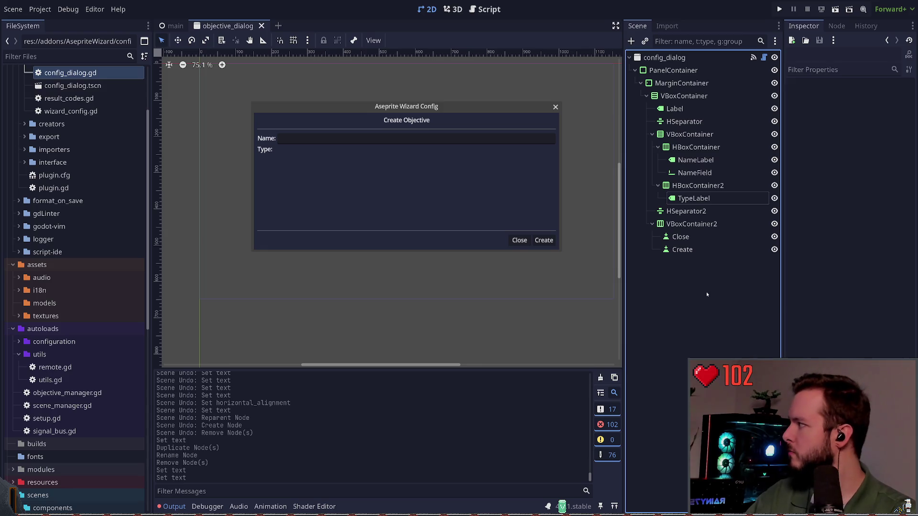
pyautogui.click(697, 200)
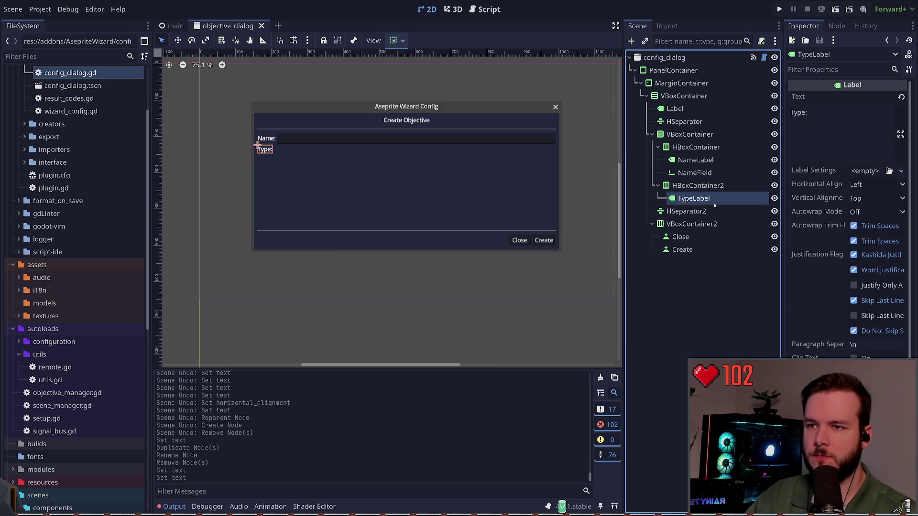
# Step: Add an HBoxContainer named TypeOptions beside TypeLabel in the Type row
pyautogui.hotkey('ctrl', 'a')
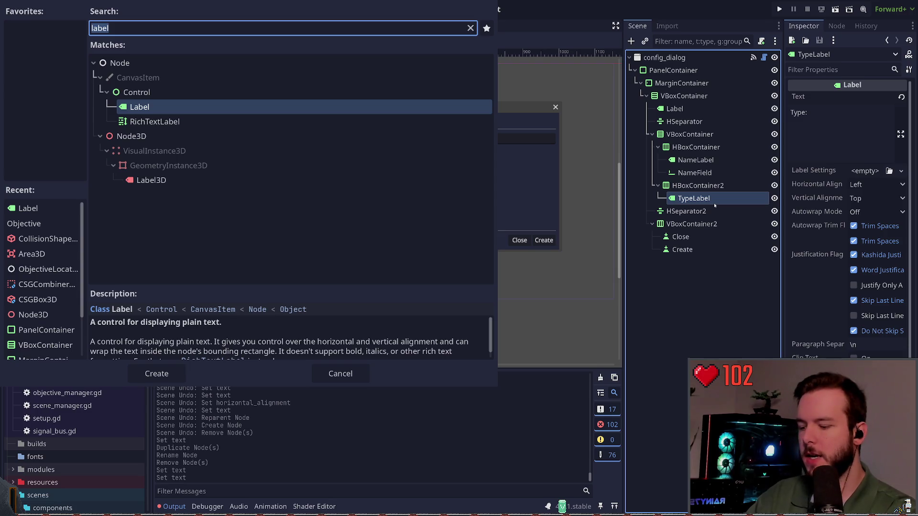
pyautogui.write('hb')
pyautogui.press('Return')
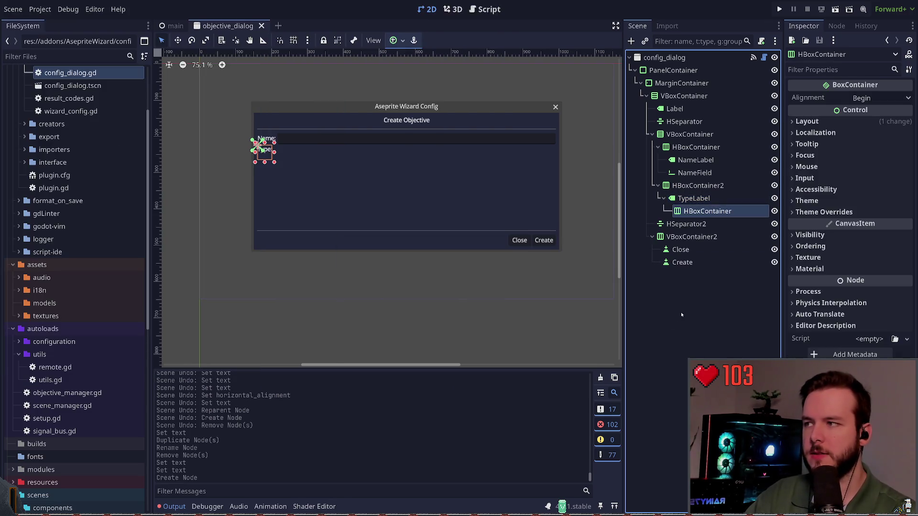
pyautogui.moveTo(703, 212); pyautogui.dragTo(692, 195)
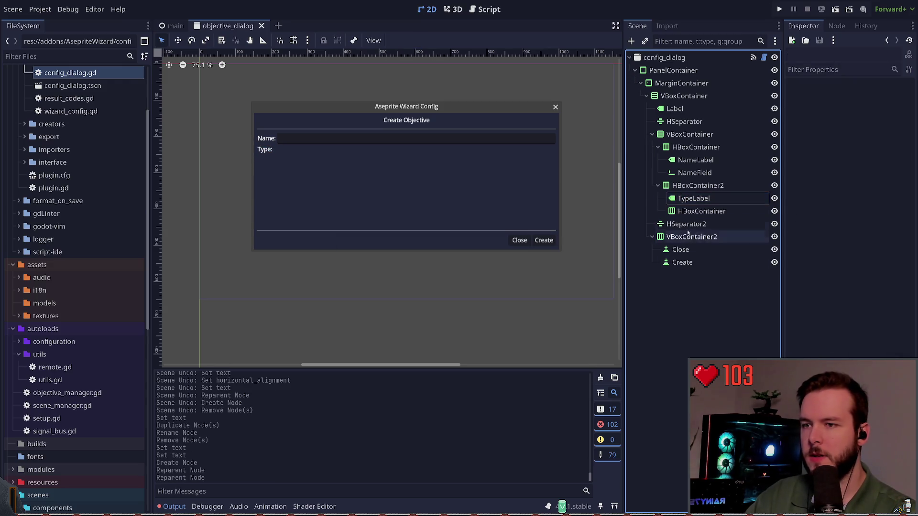
pyautogui.click(701, 211)
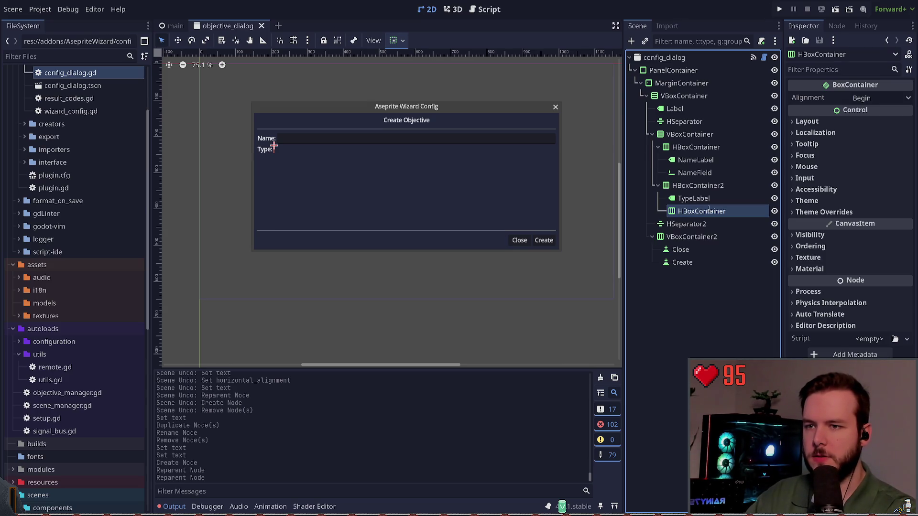
pyautogui.doubleClick(709, 210)
pyautogui.write('TypeOptions')
pyautogui.press('Return')
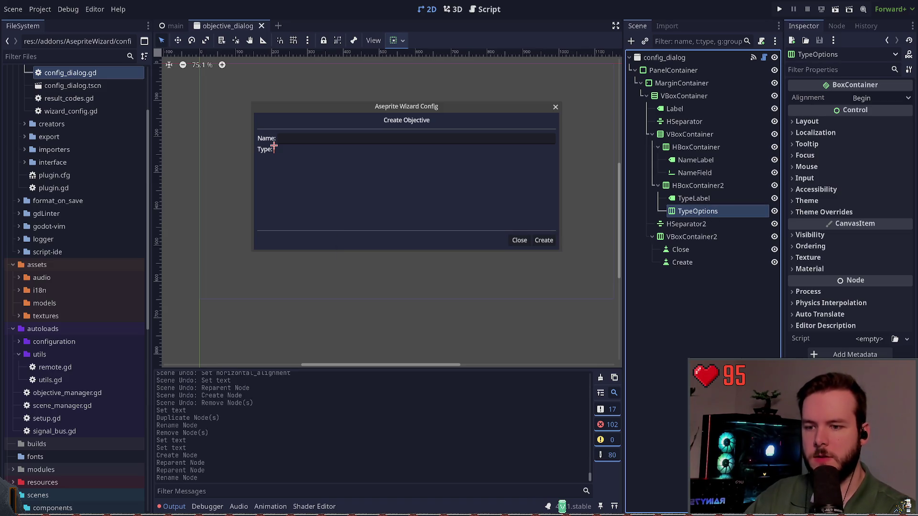
# Step: Mark TypeOptions, NameField, Close and Create as scene-unique names
pyautogui.click(695, 172)
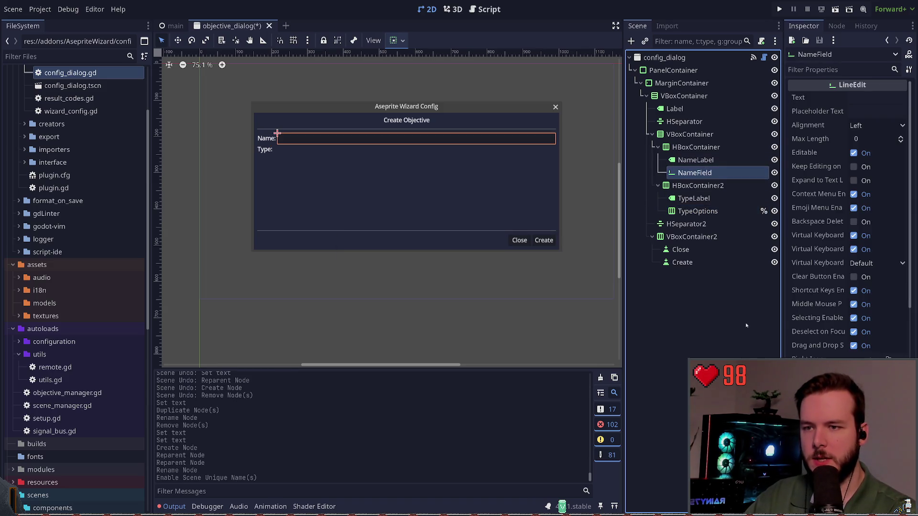
pyautogui.hotkey('ctrl', 'u')
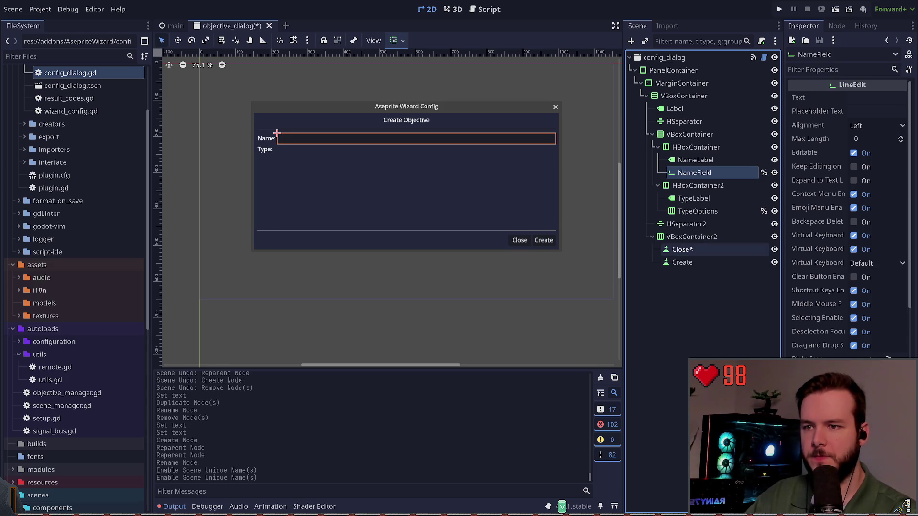
pyautogui.click(699, 251)
pyautogui.keyDown('shift'); pyautogui.click(695, 264); pyautogui.keyUp('shift')
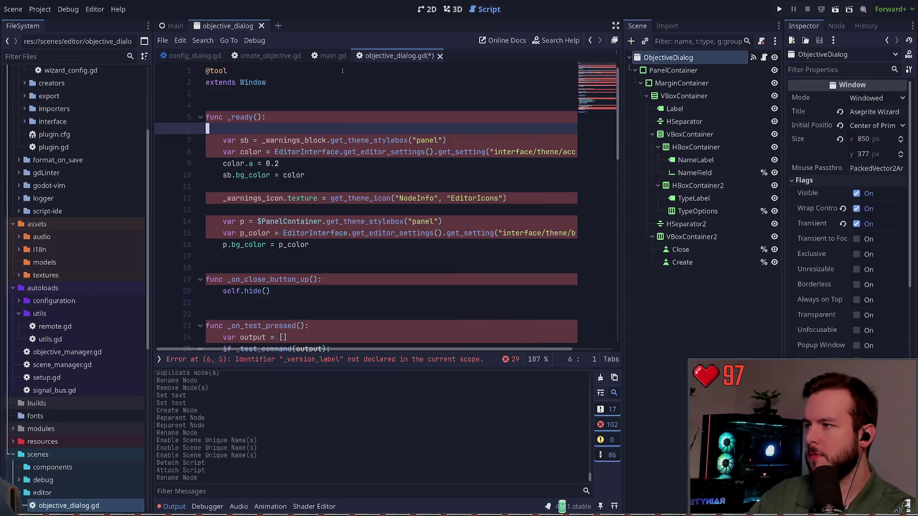
# Step: Remove the blank line in _ready and rename the sb variable to stylebox on both lines
pyautogui.press('d')
pyautogui.press('d')
pyautogui.press('w')
pyautogui.press('w')
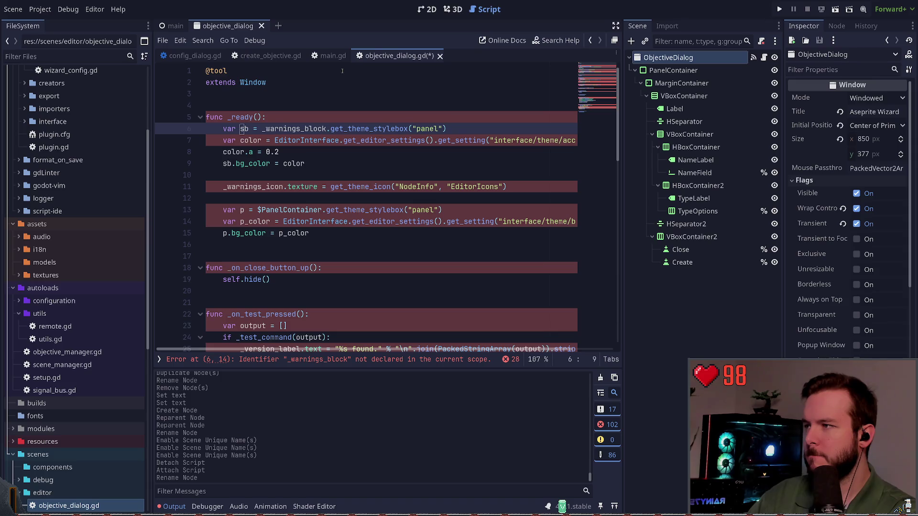
pyautogui.write('cwstyle')
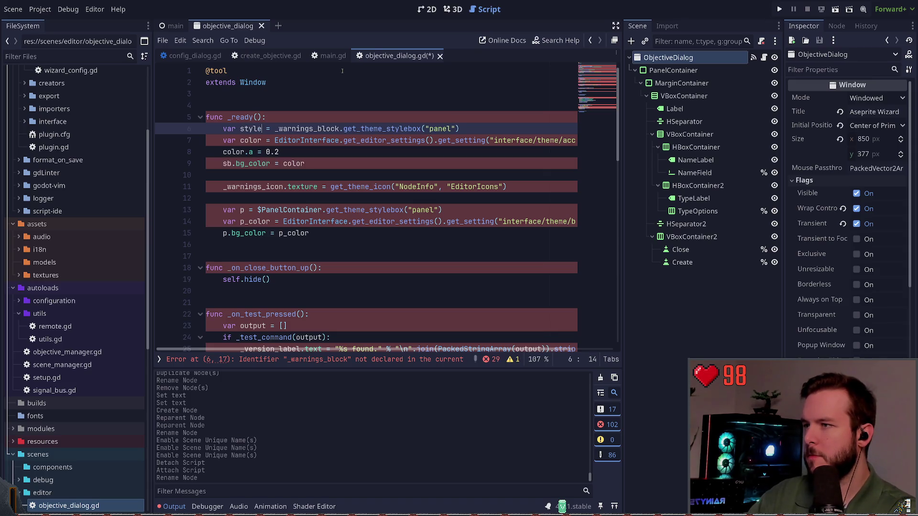
pyautogui.write('box')
pyautogui.press('Escape')
pyautogui.press('j')
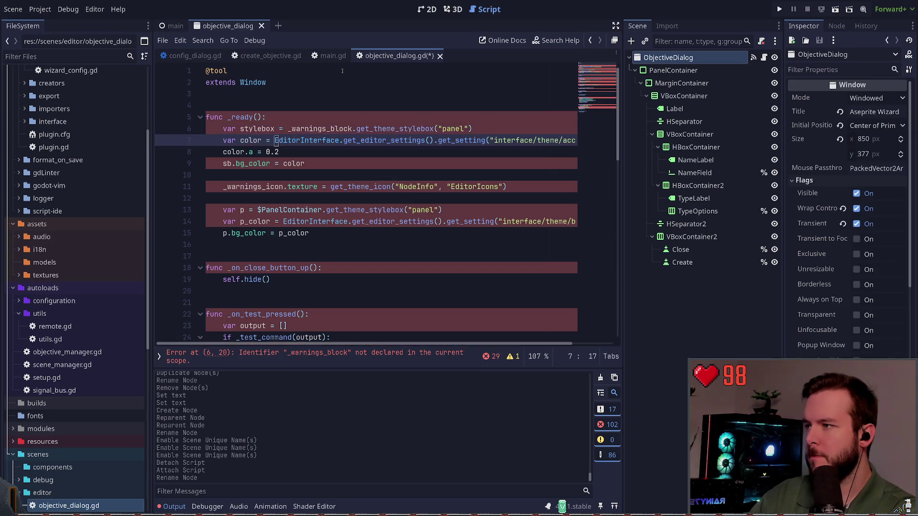
pyautogui.press('b')
pyautogui.press('b')
pyautogui.press('w')
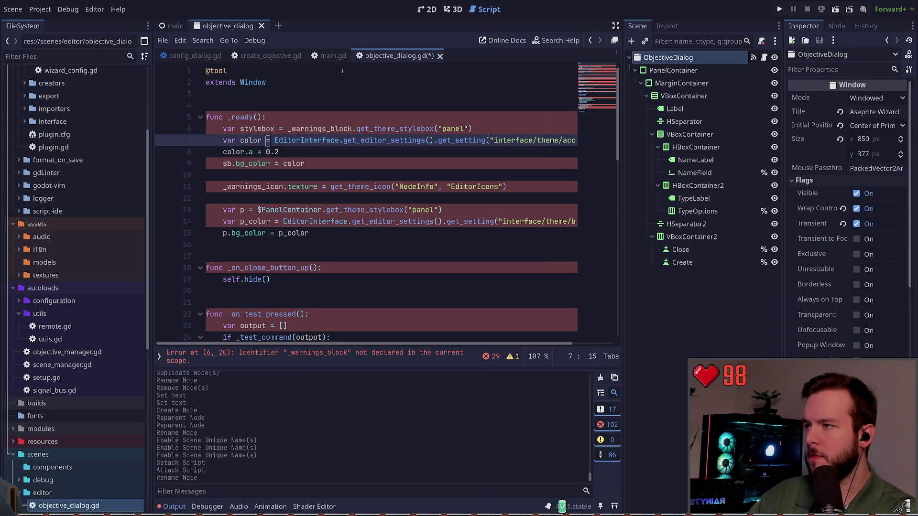
pyautogui.press('j')
pyautogui.press('j')
pyautogui.press('^')
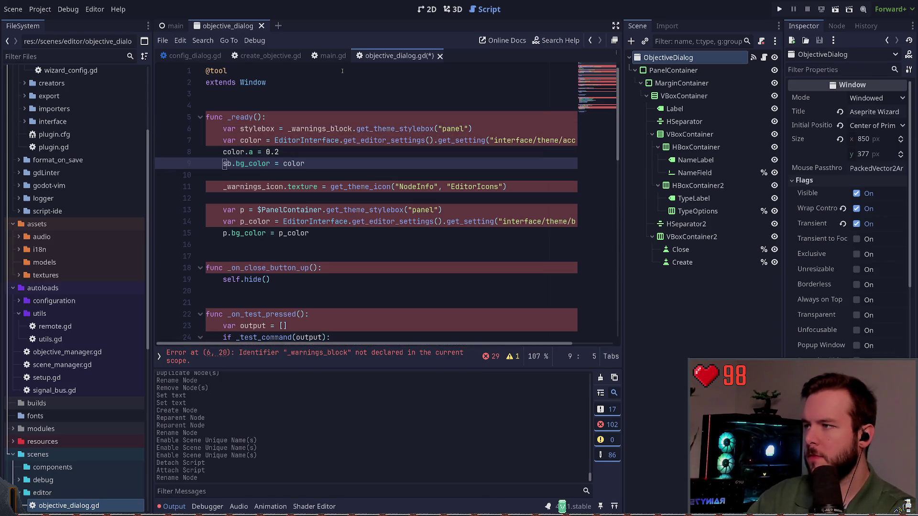
pyautogui.write('cwstylebox')
pyautogui.write('j')
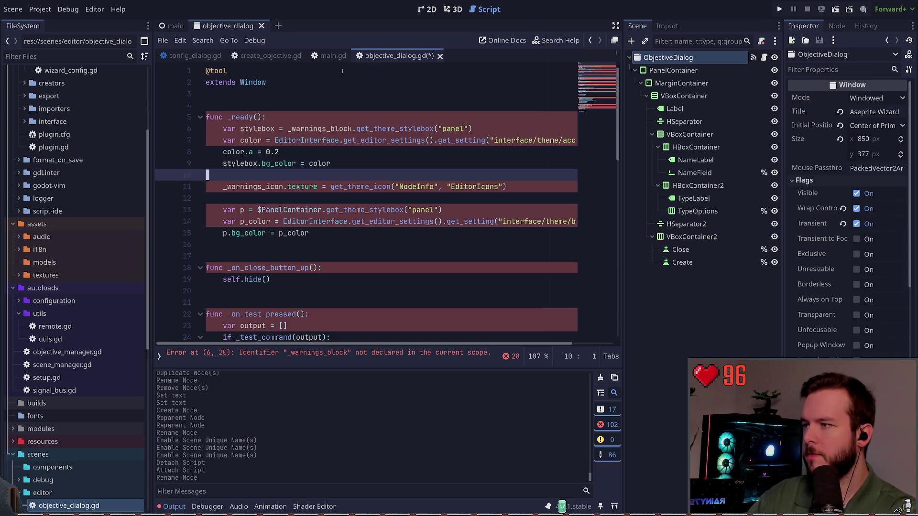
pyautogui.write('j')
# Step: Delete the _warnings_icon texture line and following blank line, then save objective_dialog.gd
pyautogui.press('d')
pyautogui.press('d')
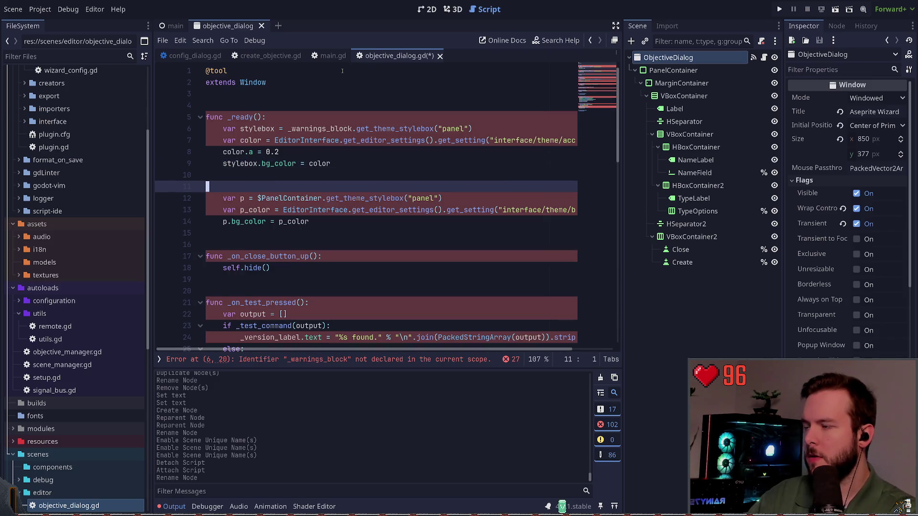
pyautogui.press('u')
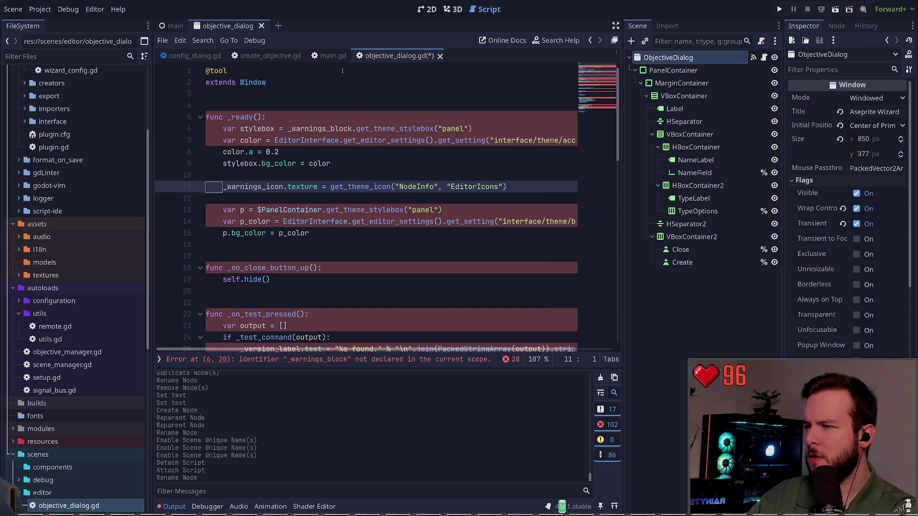
pyautogui.press('d')
pyautogui.press('d')
pyautogui.press('d')
pyautogui.press('d')
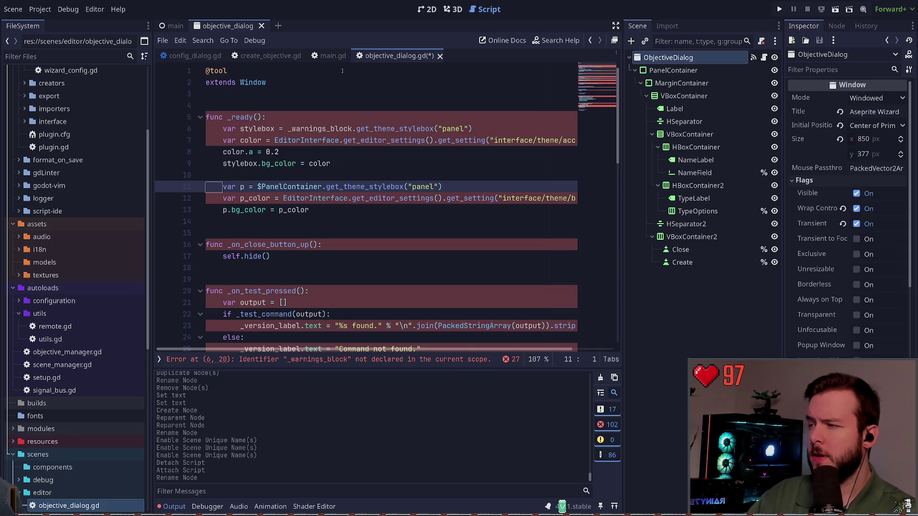
pyautogui.hotkey('ctrl', 's')
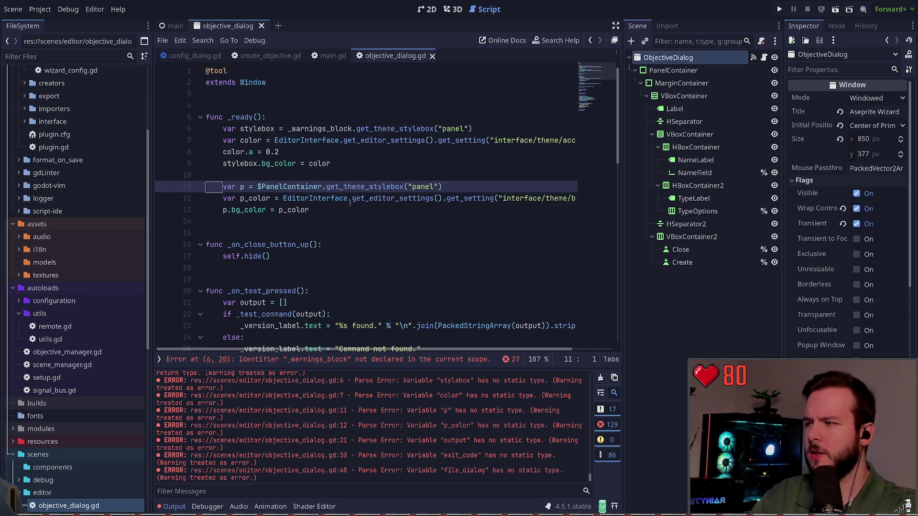
pyautogui.click(245, 187)
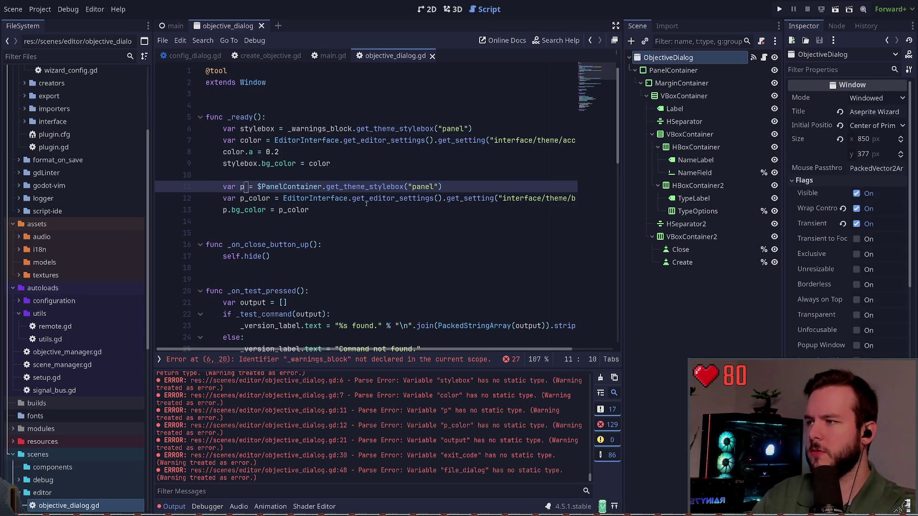
# Step: Delete the old _warnings_block stylebox and colour lines from _ready
pyautogui.press('BackSpace')
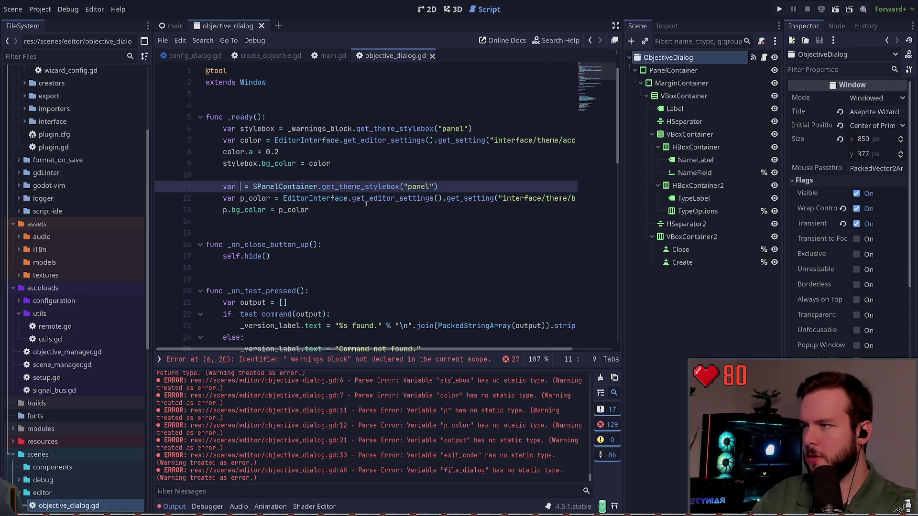
pyautogui.press('Up')
pyautogui.press('Up')
pyautogui.press('Up')
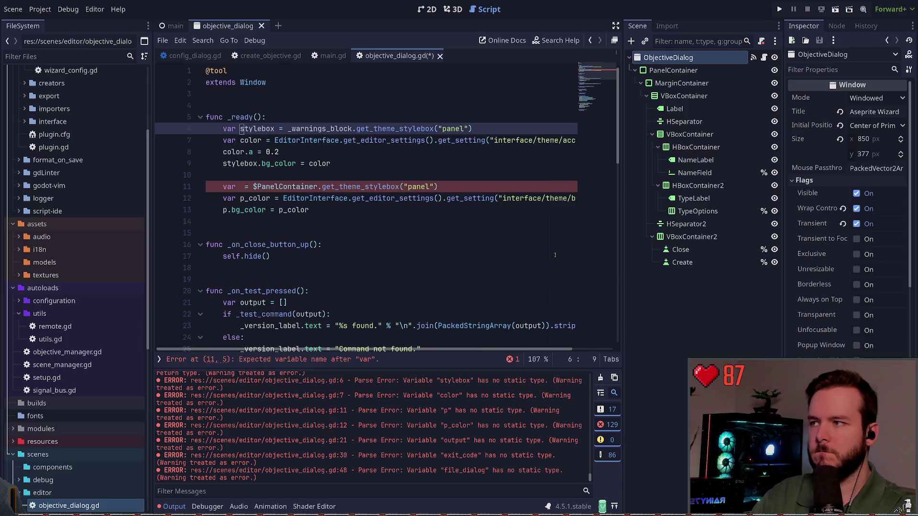
pyautogui.press('d')
pyautogui.press('d')
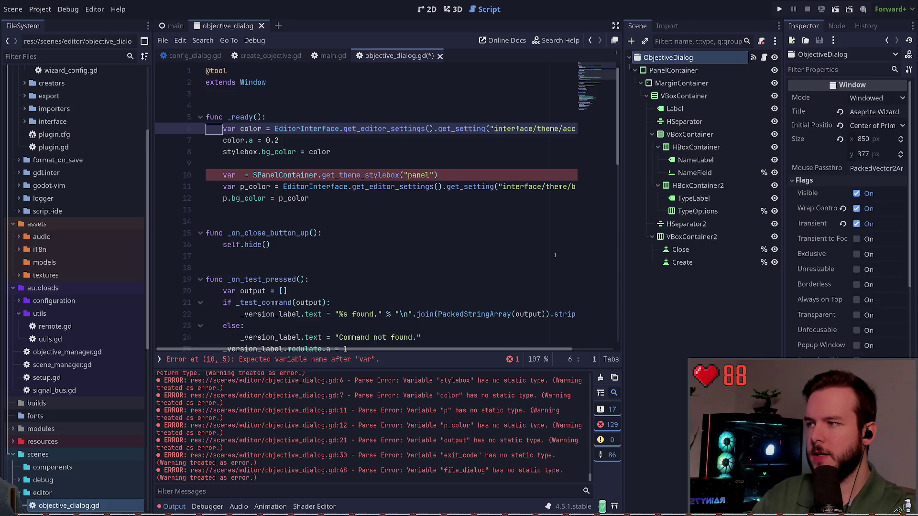
pyautogui.press('d')
pyautogui.press('d')
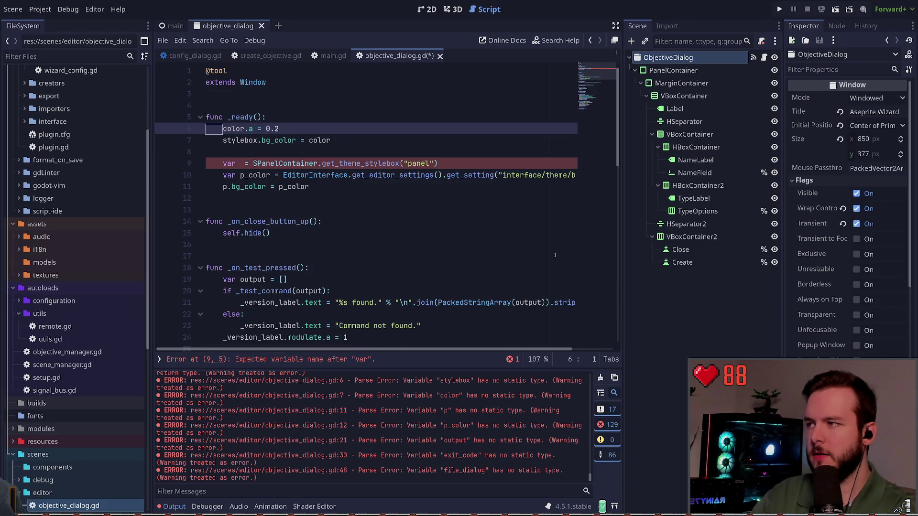
pyautogui.press('u')
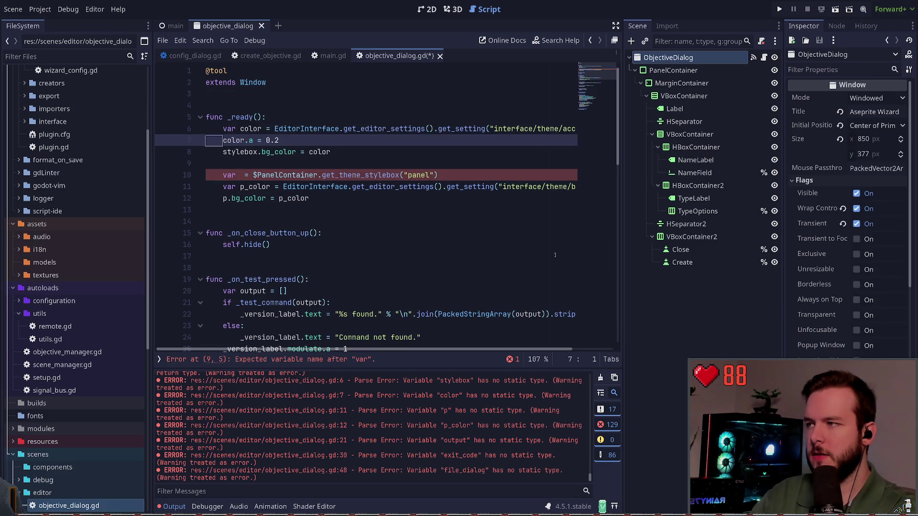
pyautogui.press('d')
pyautogui.press('d')
pyautogui.press('d')
pyautogui.press('d')
pyautogui.press('d')
pyautogui.press('d')
pyautogui.press('d')
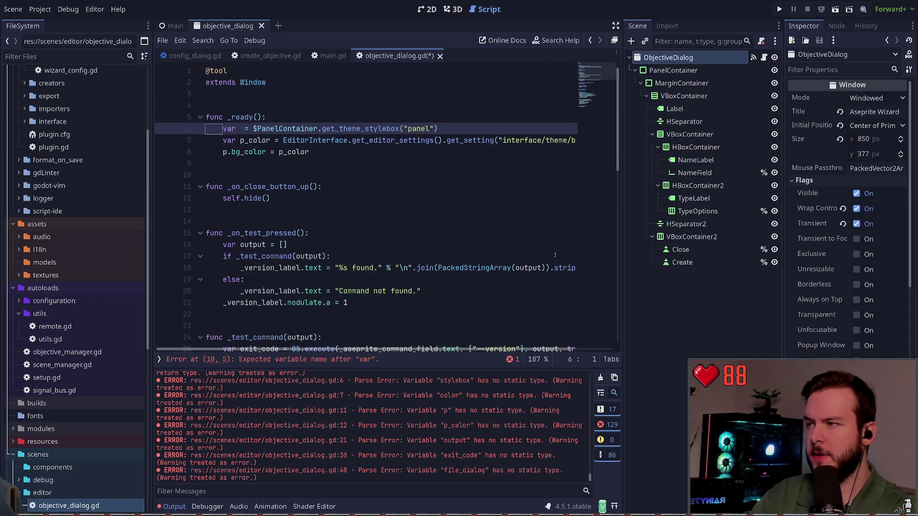
# Step: Rename the variable p to stylebox on line 6 and use stylebox on line 8
pyautogui.press('w')
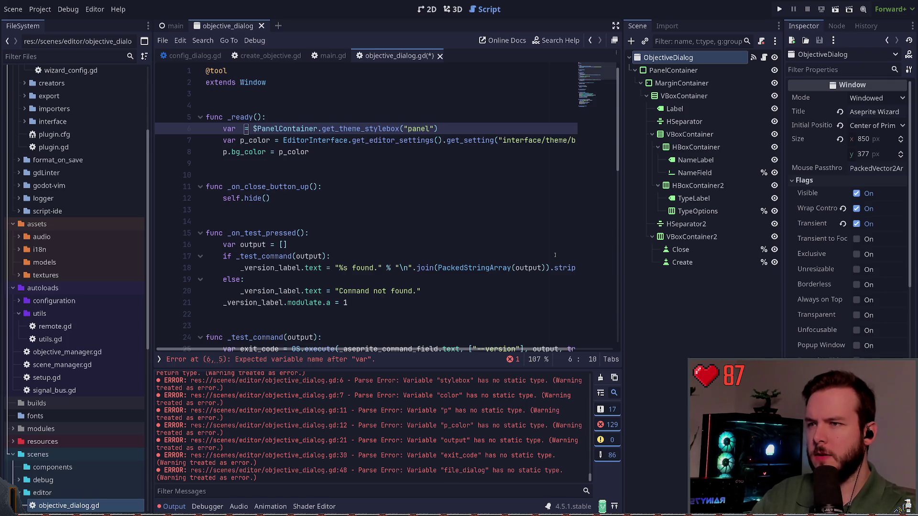
pyautogui.press('l')
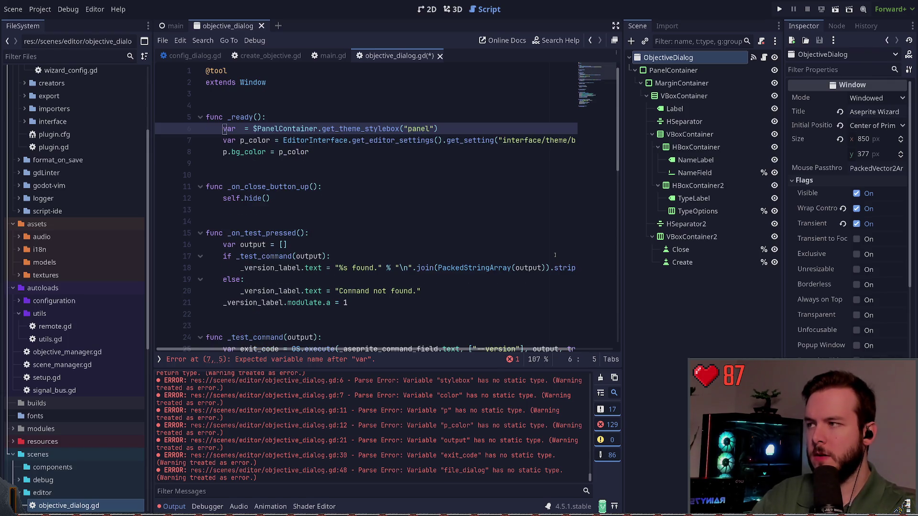
pyautogui.press('h')
pyautogui.press('h')
pyautogui.write('ip')
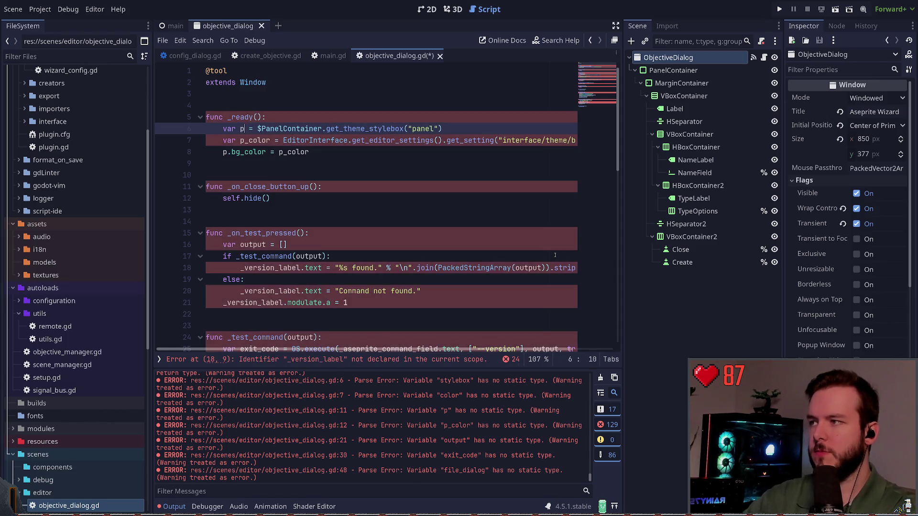
pyautogui.press('BackSpace')
pyautogui.write('stylebox')
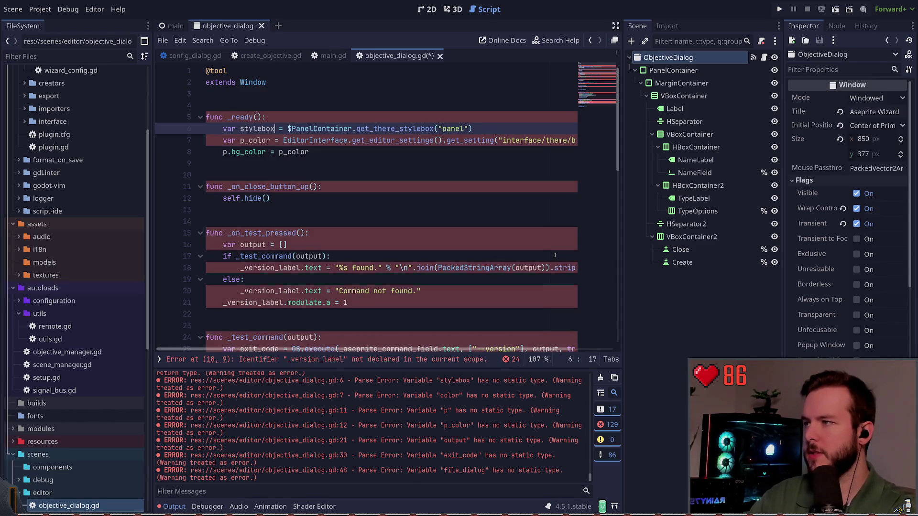
pyautogui.press('Escape')
pyautogui.press('j')
pyautogui.write('bj0')
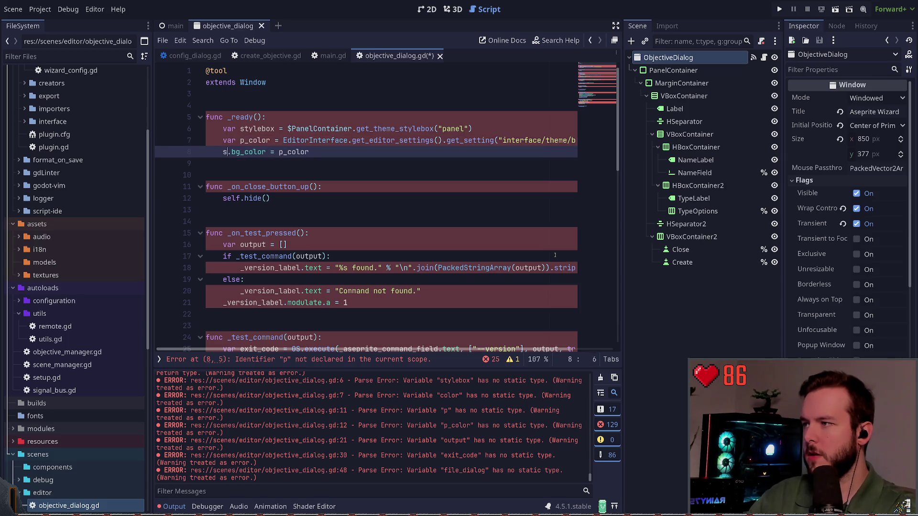
pyautogui.write('ssty')
pyautogui.press('Return')
pyautogui.press('Escape')
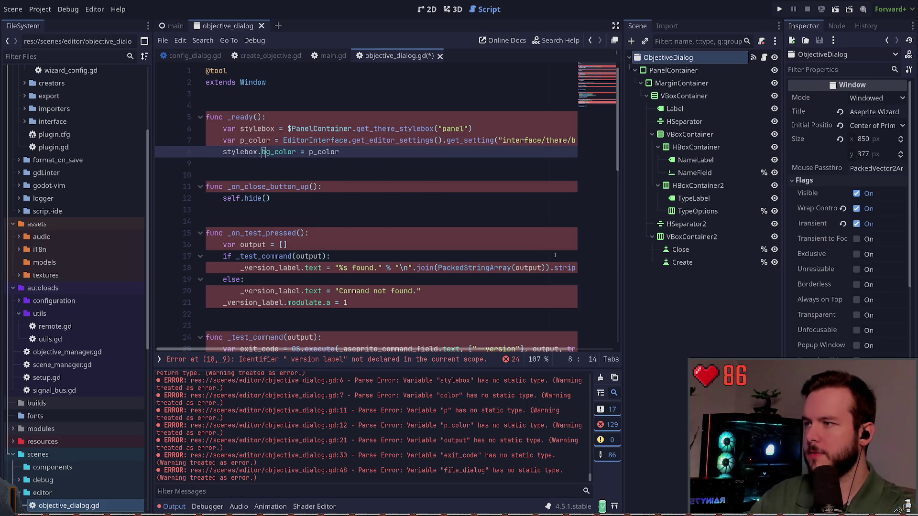
# Step: Rename p_color to color on lines 7 and 8 and save the script
pyautogui.press('k')
pyautogui.press('0')
pyautogui.press('w')
pyautogui.press('x')
pyautogui.press('x')
pyautogui.press('j')
pyautogui.press('f')
pyautogui.press('=')
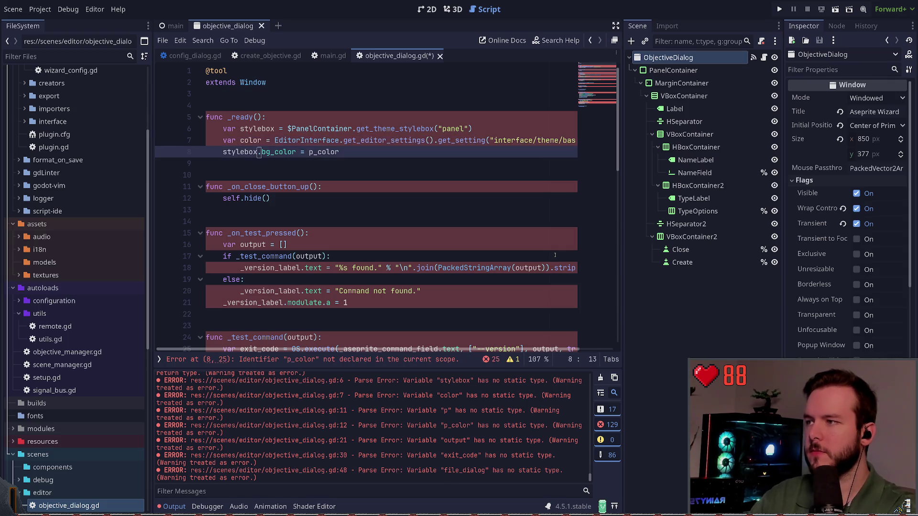
pyautogui.press('x')
pyautogui.press('x')
pyautogui.press('k')
pyautogui.press('$')
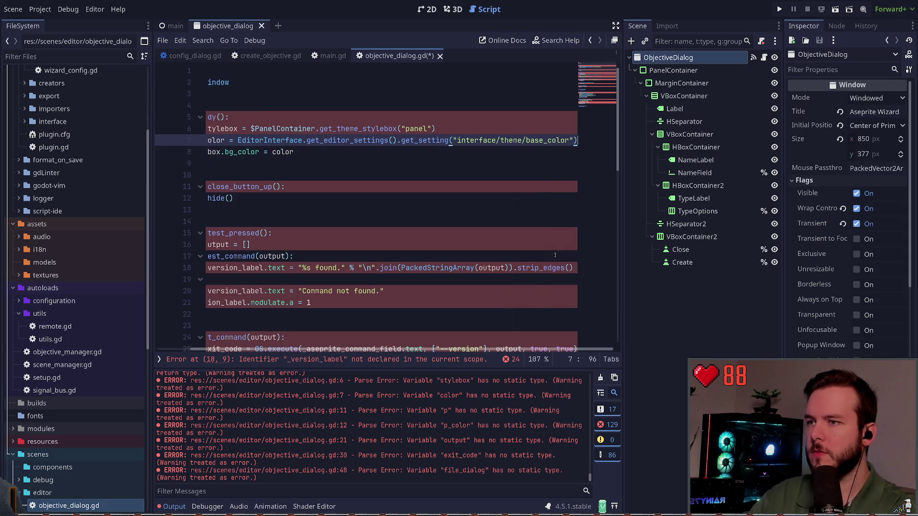
pyautogui.press('0')
pyautogui.hotkey('ctrl', 's')
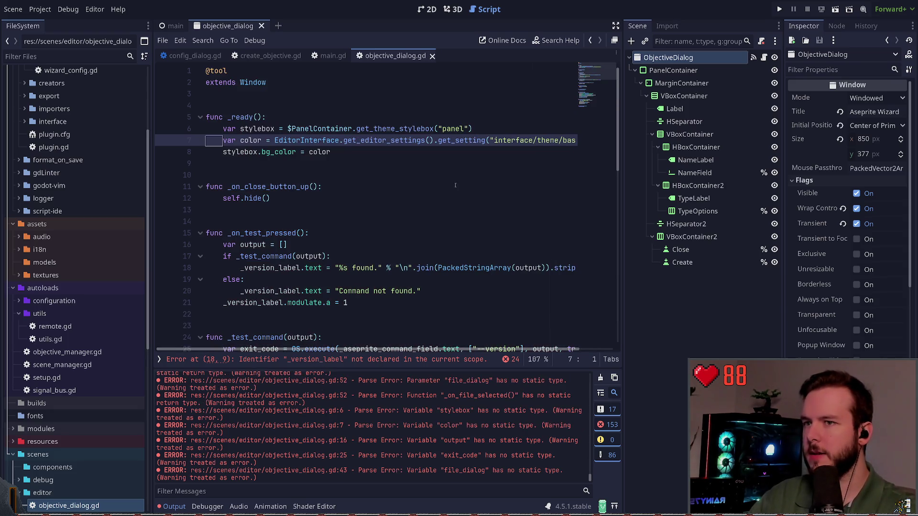
# Step: Preview the Create Objective dialog layout in the scene view, then return to objective_dialog.gd
pyautogui.click(301, 159)
pyautogui.click(291, 103)
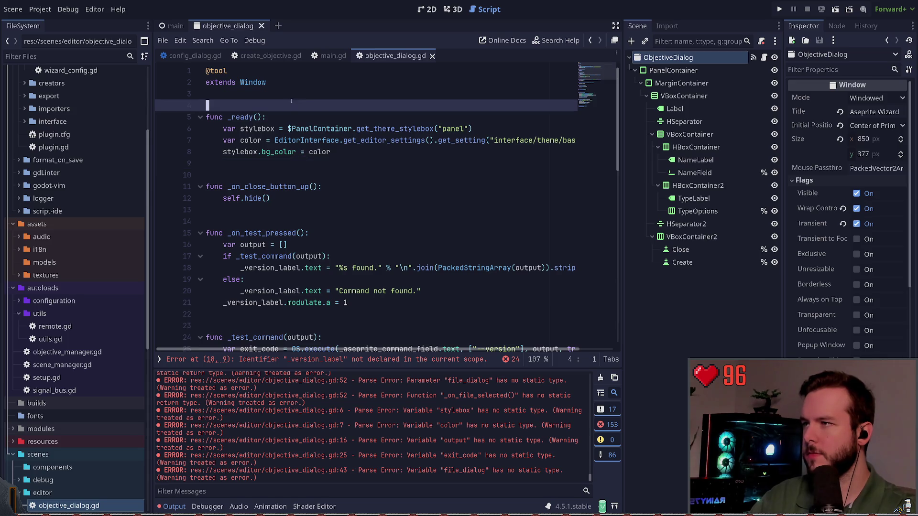
pyautogui.click(453, 10)
pyautogui.click(427, 10)
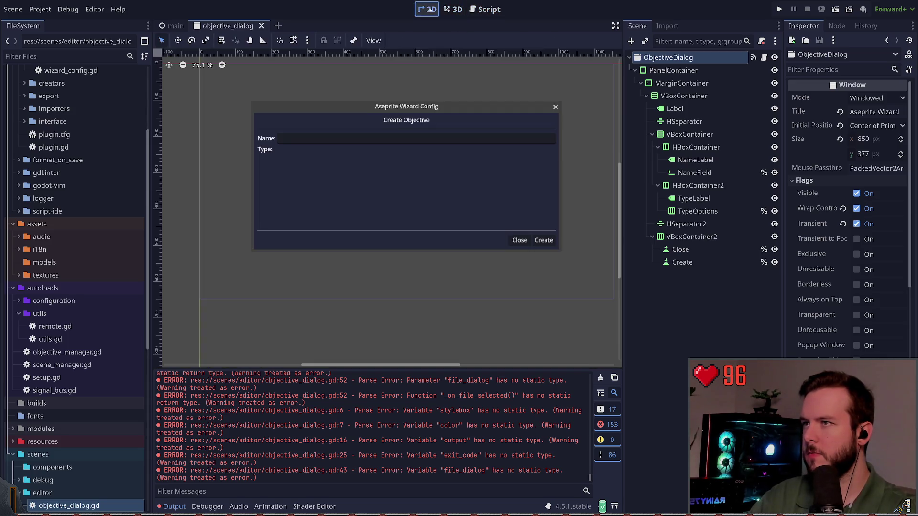
pyautogui.click(484, 9)
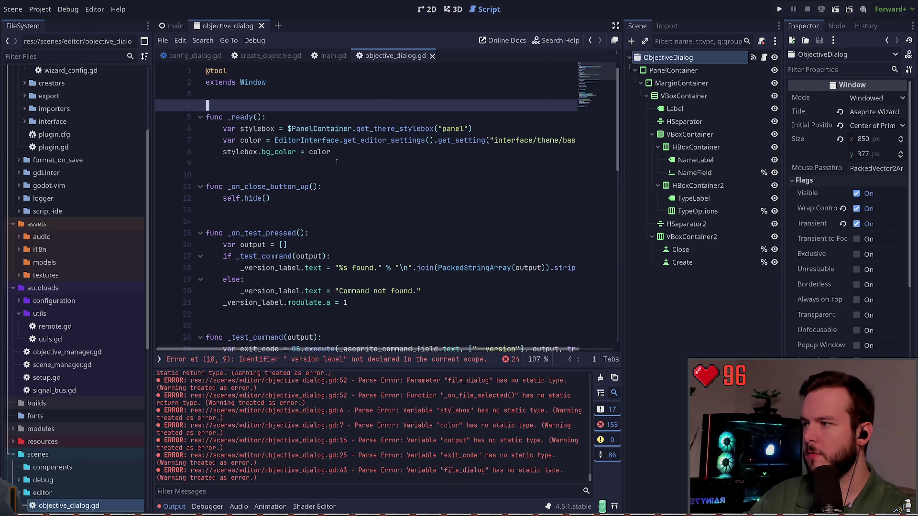
# Step: Look over the remaining _ready and self.hide() lines in objective_dialog.gd
pyautogui.scroll(-1, 287, 191)
pyautogui.moveTo(270, 163); pyautogui.dragTo(178, 157)
pyautogui.click(178, 158)
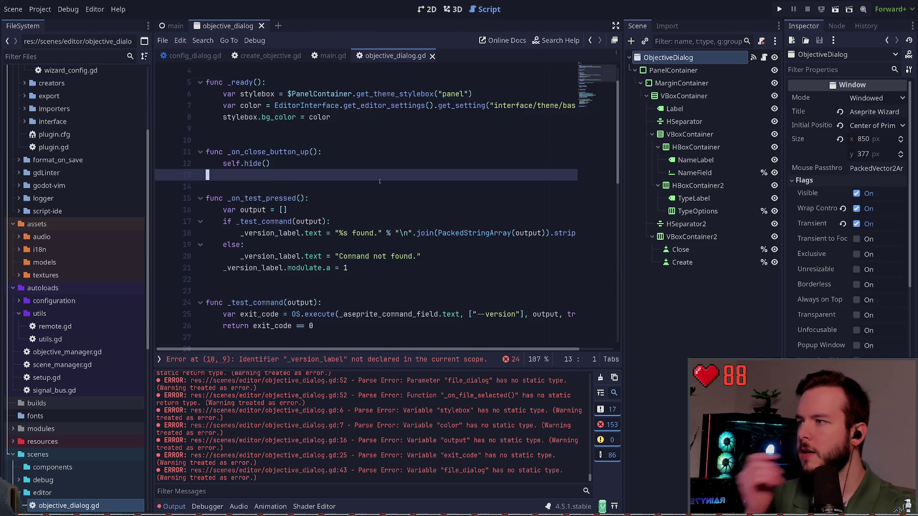
pyautogui.click(275, 164)
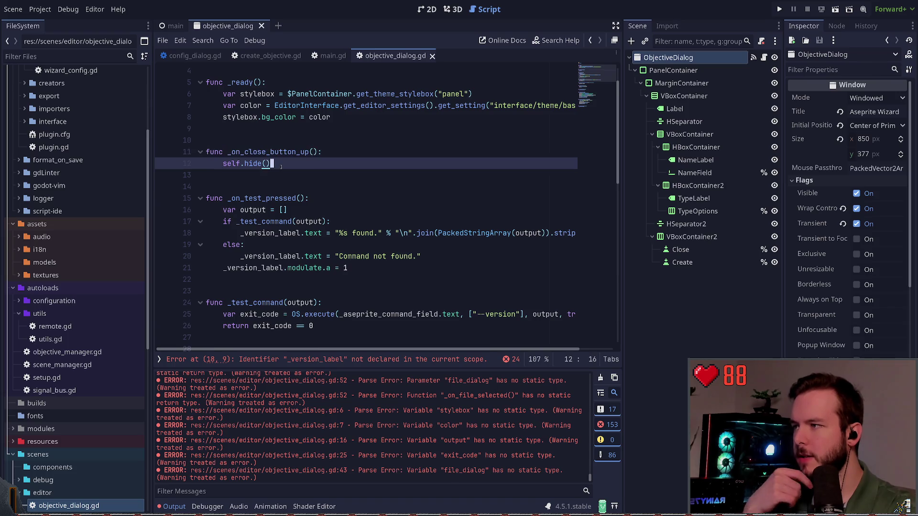
pyautogui.scroll(1, 252, 204)
pyautogui.scroll(-2, 251, 205)
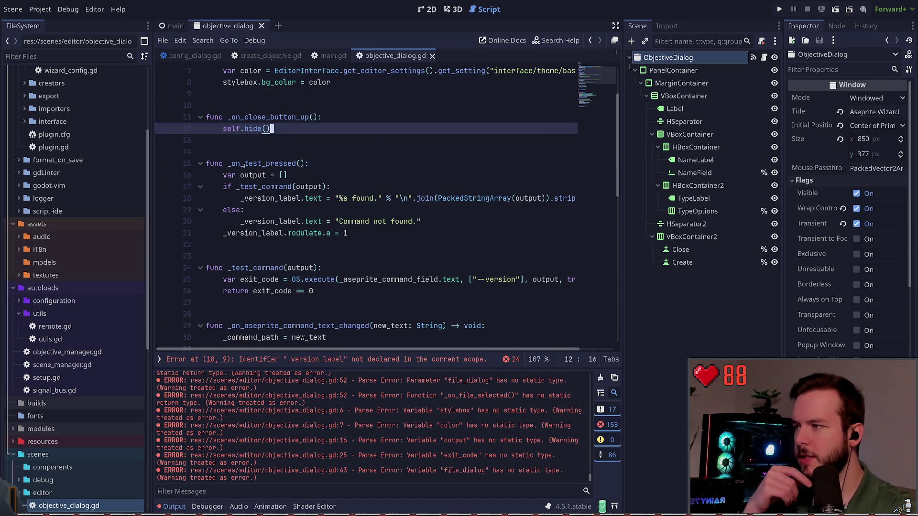
pyautogui.doubleClick(231, 127)
pyautogui.scroll(-3, 288, 190)
pyautogui.scroll(5, 288, 191)
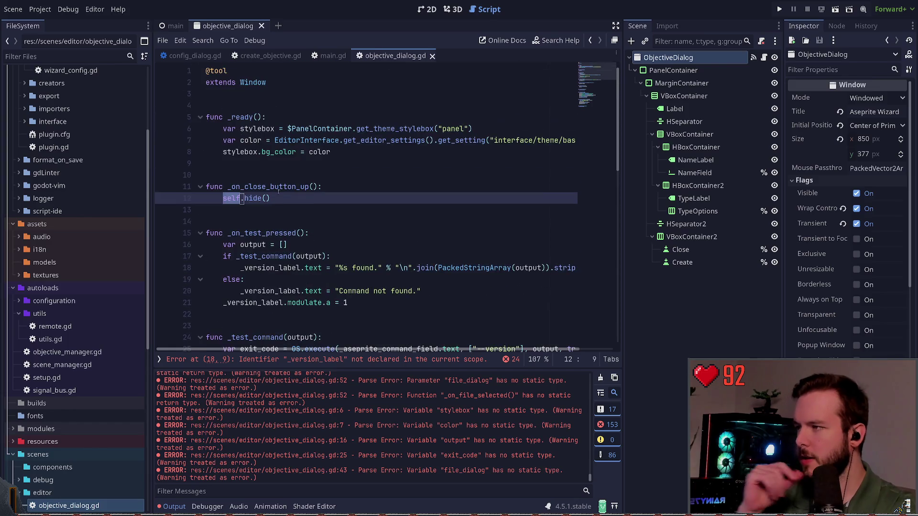
pyautogui.click(271, 198)
pyautogui.press('k')
pyautogui.press('k')
pyautogui.press('k')
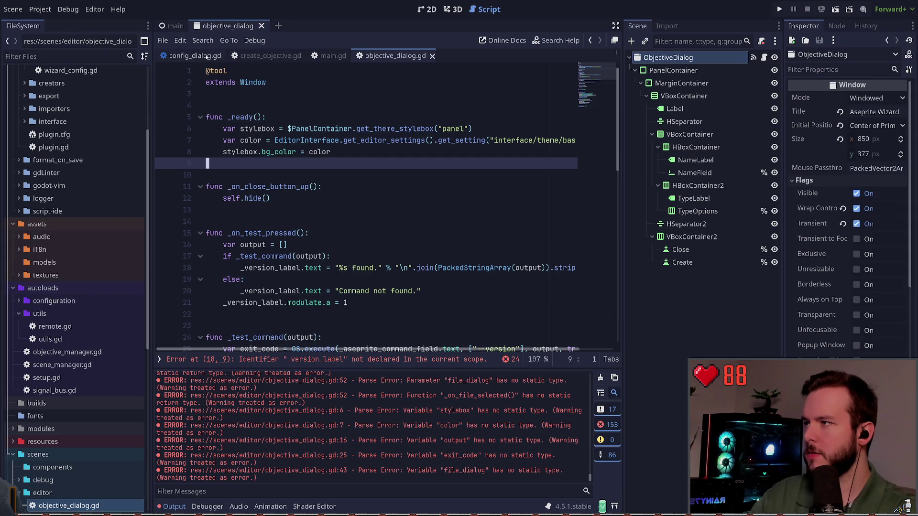
pyautogui.click(265, 55)
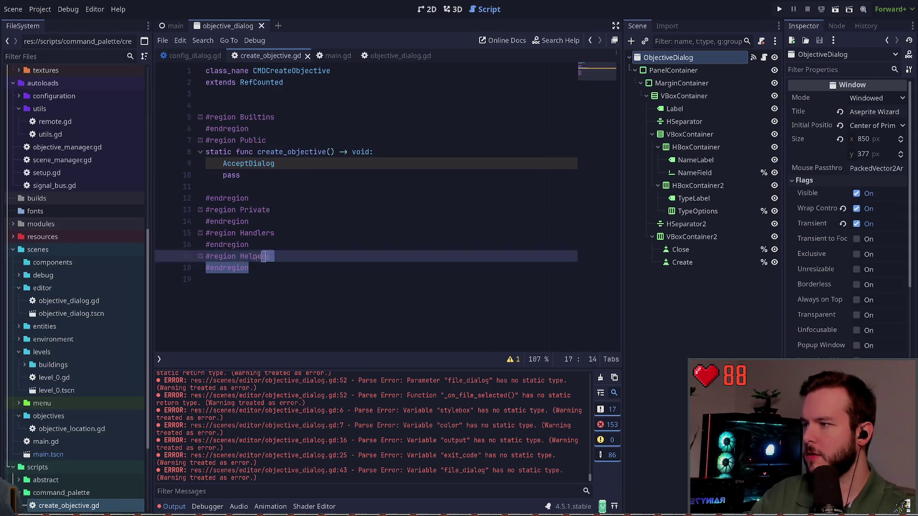
# Step: Paste the region blocks from create_objective.gd below extends Window and cut the static create_objective function
pyautogui.click(396, 56)
pyautogui.click(244, 104)
pyautogui.write('#region Builtins #endregion #region Public static func create_objective() -> void: \tAcceptDialog \tpass  #endregion #region Private #endregion #region Handlers #endregion #region Helpers #endregion')
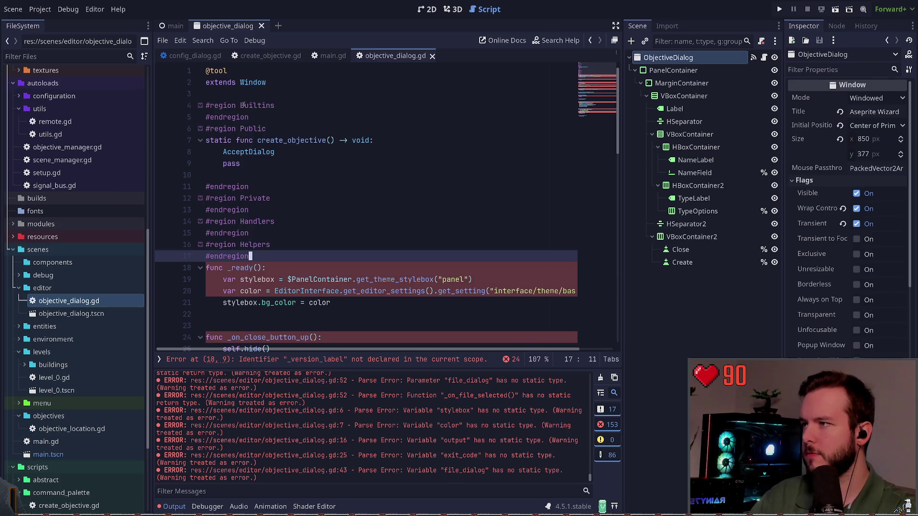
pyautogui.click(278, 165)
pyautogui.hotkey('shift', 'Up')
pyautogui.hotkey('shift', 'Up')
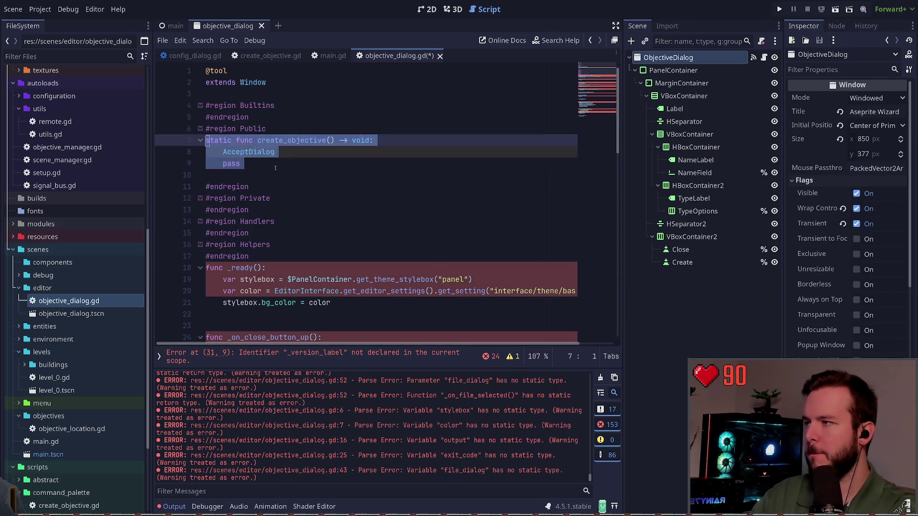
pyautogui.hotkey('ctrl', 'x')
# Step: Move the _ready() function under #region Builtins with a blank line after it
pyautogui.press('Down')
pyautogui.press('Down')
pyautogui.press('Down')
pyautogui.hotkey('shift', 'Up')
pyautogui.hotkey('shift', 'Up')
pyautogui.hotkey('shift', 'Up')
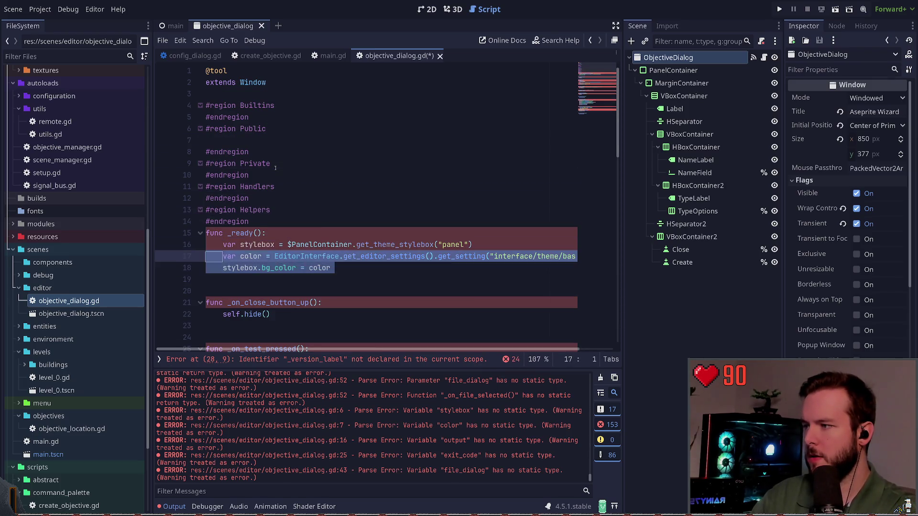
pyautogui.hotkey('ctrl', 'x')
pyautogui.press('Up')
pyautogui.press('Up')
pyautogui.press('Up')
pyautogui.press('End')
pyautogui.press('Home')
pyautogui.press('Return')
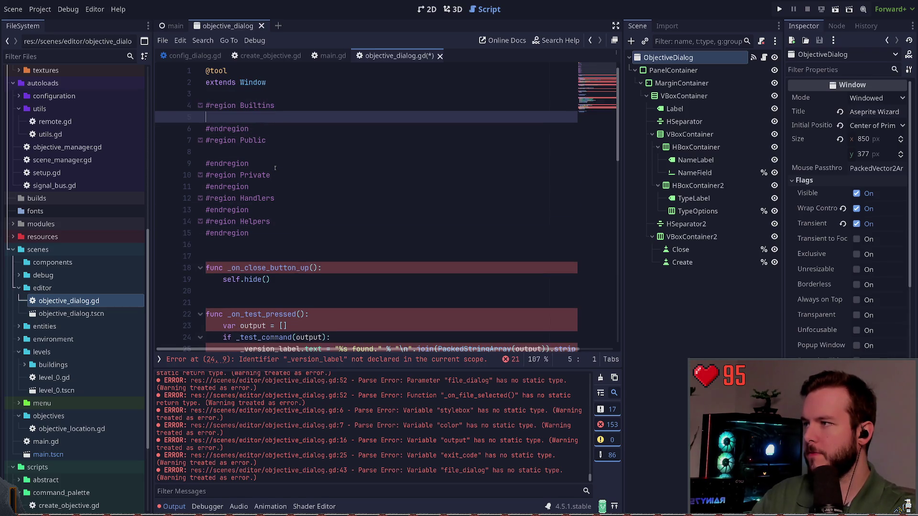
pyautogui.press('Up')
pyautogui.hotkey('ctrl', 'v')
pyautogui.press('Down')
pyautogui.press('Down')
pyautogui.press('Down')
pyautogui.press('End')
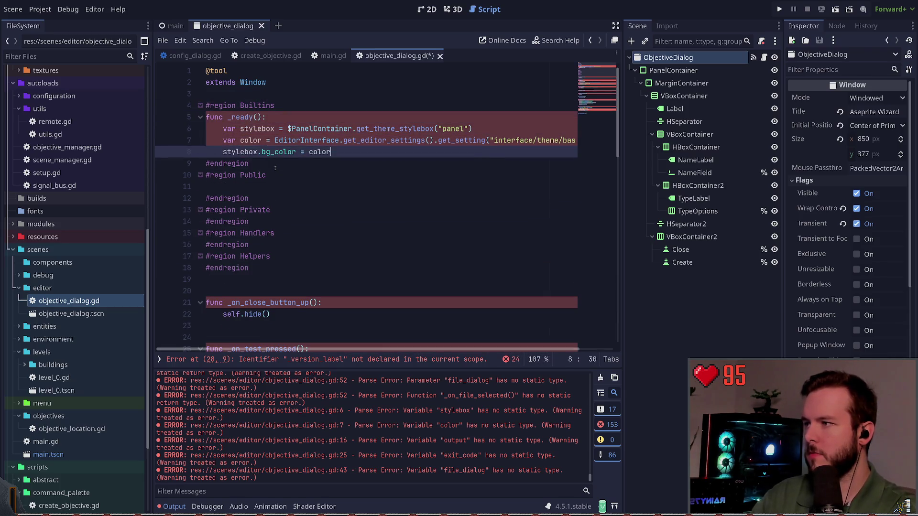
pyautogui.press('Return')
# Step: Add a _set_style() call as the first line of _ready()
pyautogui.press('Up')
pyautogui.press('Up')
pyautogui.press('Up')
pyautogui.hotkey('ctrl', 'shift', 'Return')
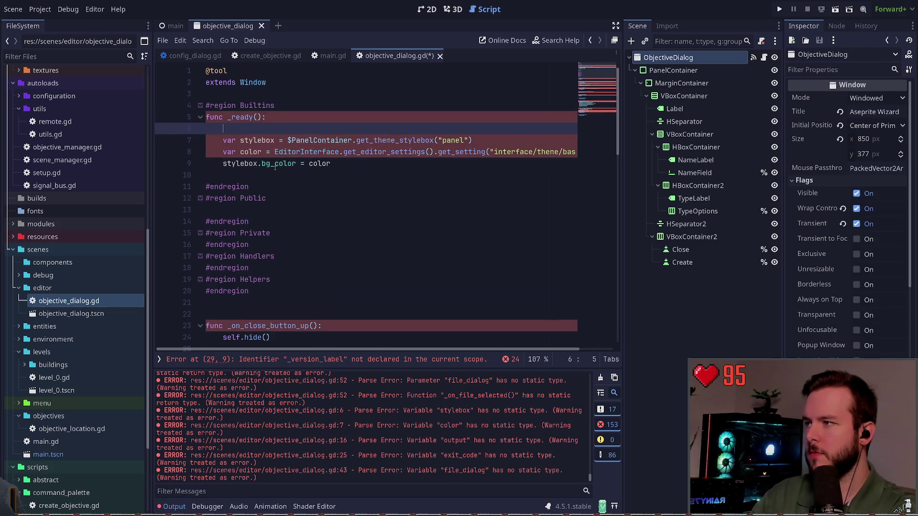
pyautogui.press('BackSpace')
pyautogui.press('BackSpace')
pyautogui.press('BackSpace')
pyautogui.write('_styl')
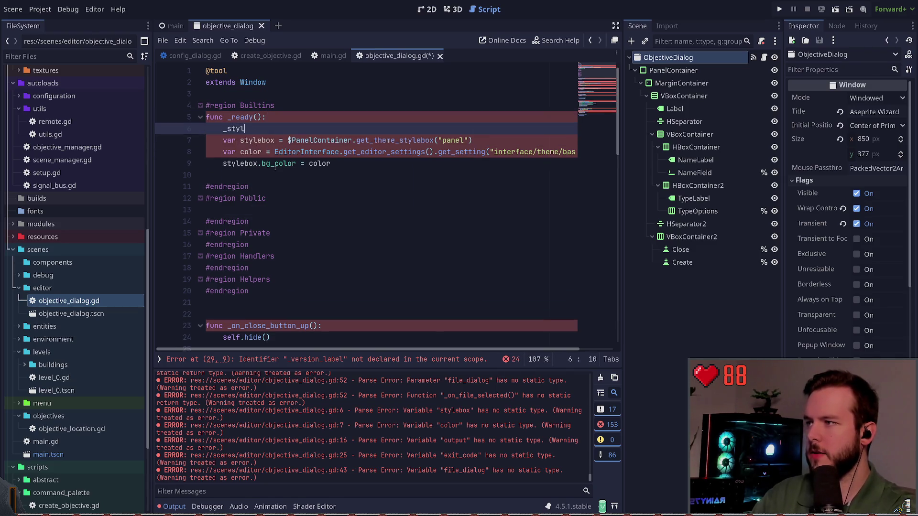
pyautogui.write('e_dialog')
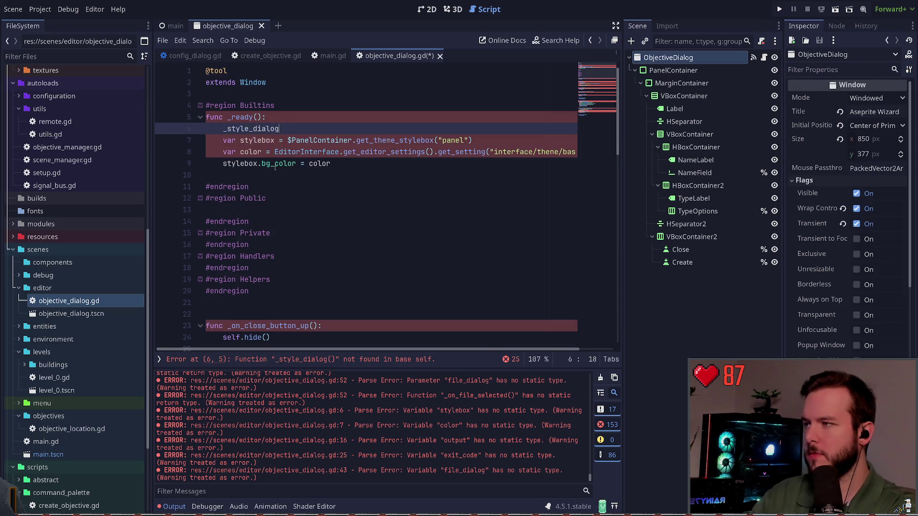
pyautogui.press('BackSpace')
pyautogui.press('BackSpace')
pyautogui.press('BackSpace')
pyautogui.press('BackSpace')
pyautogui.press('BackSpace')
pyautogui.press('BackSpace')
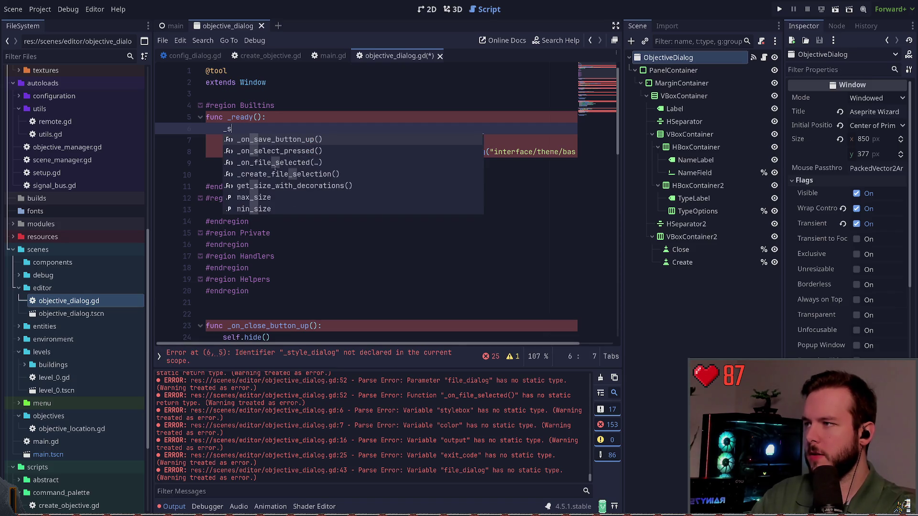
pyautogui.write('upda')
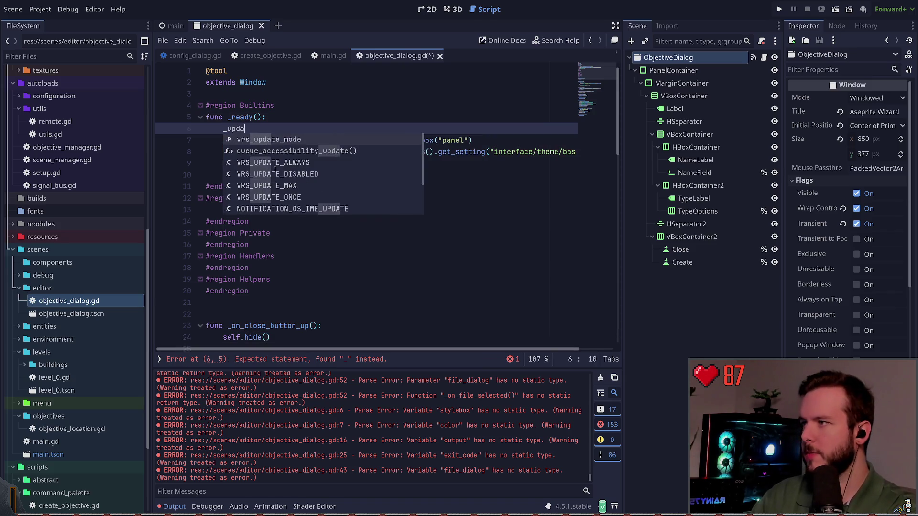
pyautogui.write('te_st(')
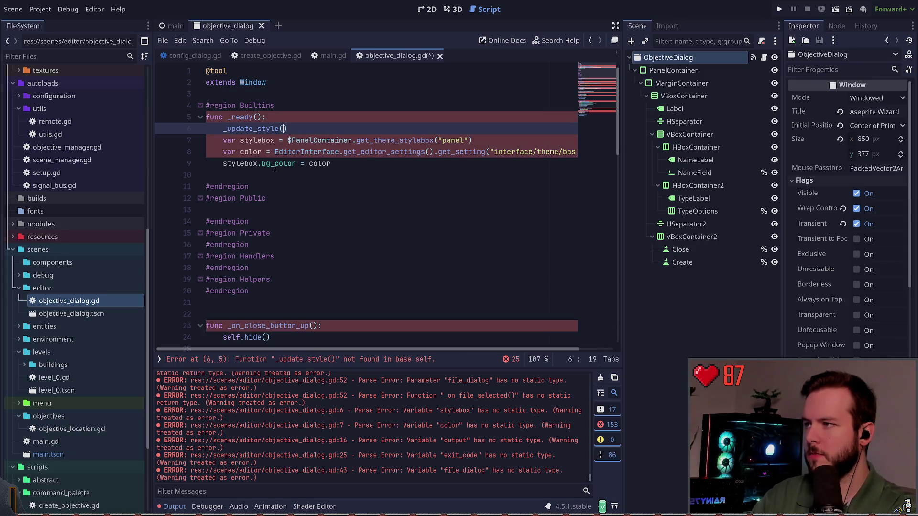
pyautogui.write('set_')
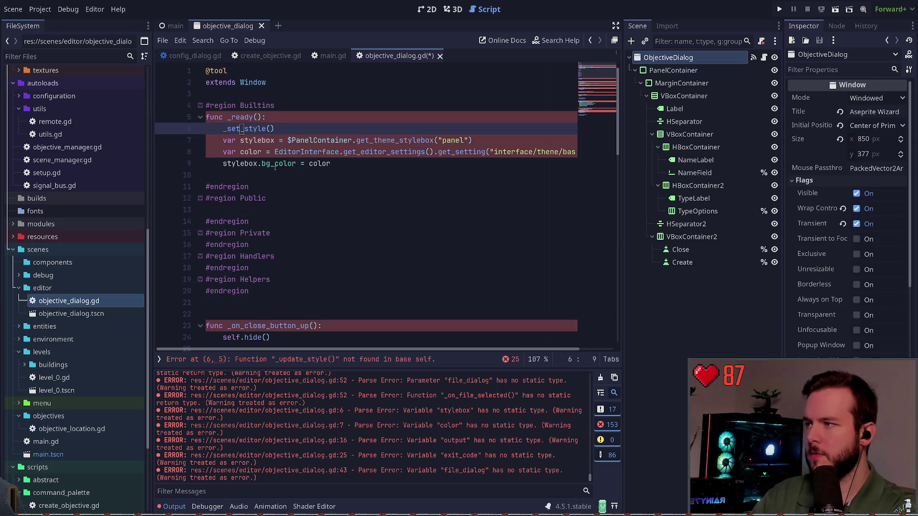
pyautogui.press('Down')
pyautogui.press('Down')
# Step: Define func _set_style() -> void in the Private region
pyautogui.press('End')
pyautogui.press('Return')
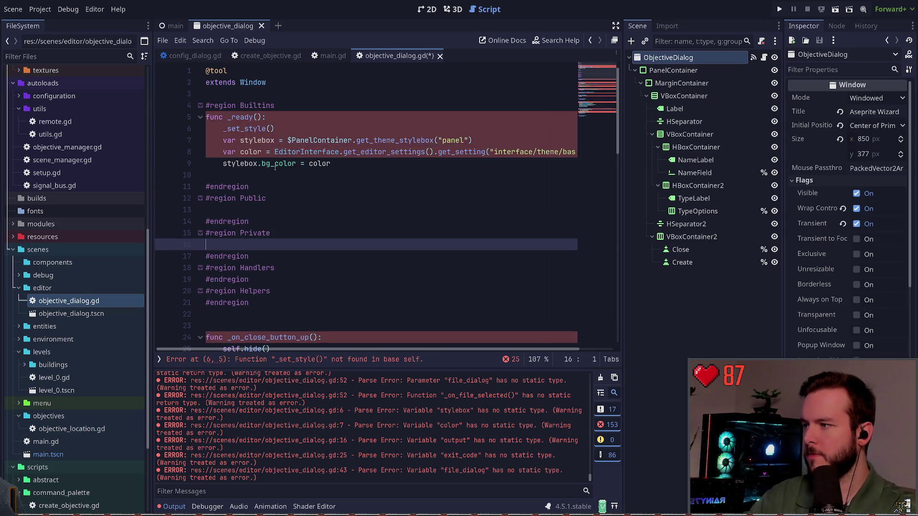
pyautogui.press('BackSpace')
pyautogui.press('BackSpace')
pyautogui.press('BackSpace')
pyautogui.write('func _set_style() -. v')
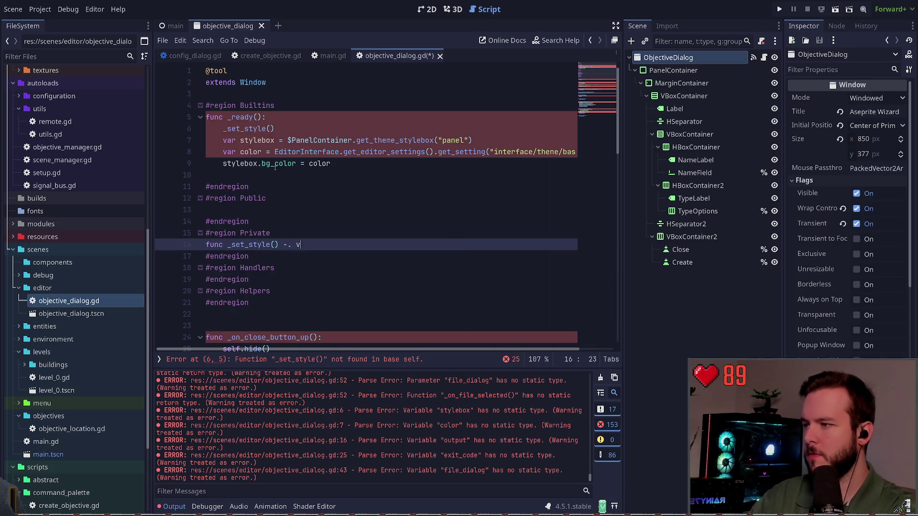
pyautogui.press('BackSpace')
pyautogui.press('BackSpace')
pyautogui.press('BackSpace')
pyautogui.write(':')
pyautogui.press('Return')
pyautogui.write('pass')
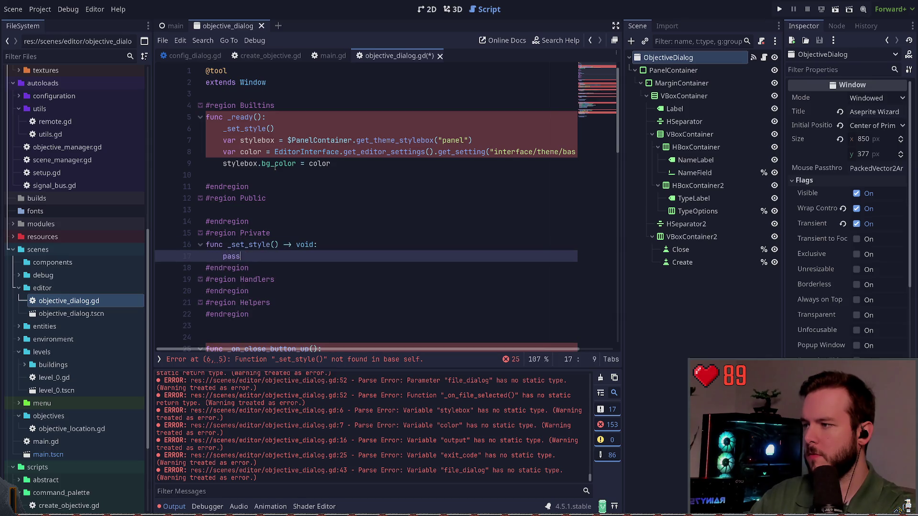
# Step: Move the stylebox colour lines from _ready() into _set_style() and save
pyautogui.press('Return')
pyautogui.press('Up')
pyautogui.press('Up')
pyautogui.press('Up')
pyautogui.hotkey('shift', 'Up')
pyautogui.hotkey('shift', 'Up')
pyautogui.hotkey('shift', 'Up')
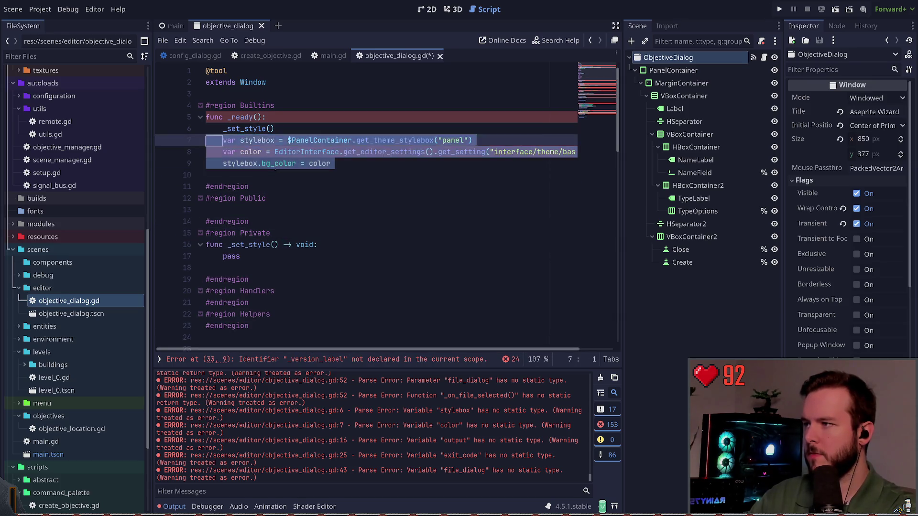
pyautogui.hotkey('ctrl', 'x')
pyautogui.press('Down')
pyautogui.press('Down')
pyautogui.press('Down')
pyautogui.press('End')
pyautogui.press('Return')
pyautogui.press('Up')
pyautogui.press('Up')
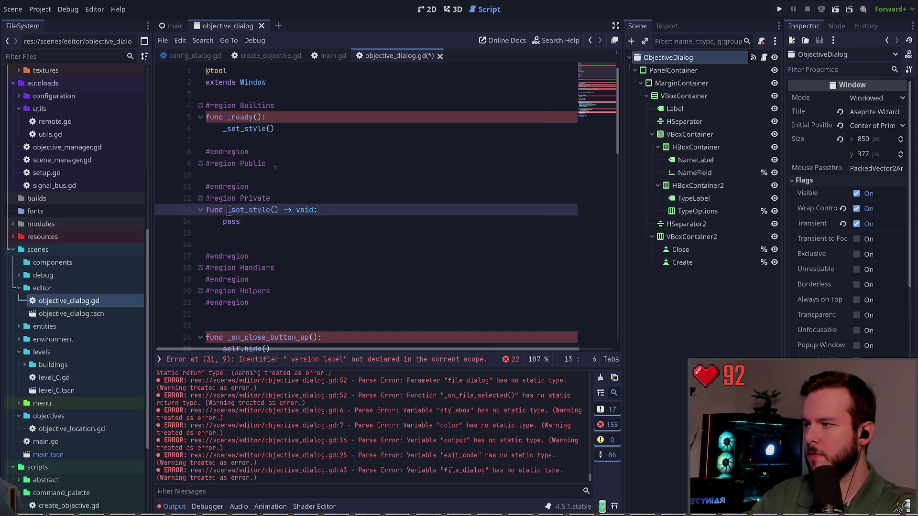
pyautogui.press('Down')
pyautogui.hotkey('shift', 'Home')
pyautogui.hotkey('ctrl', 'v')
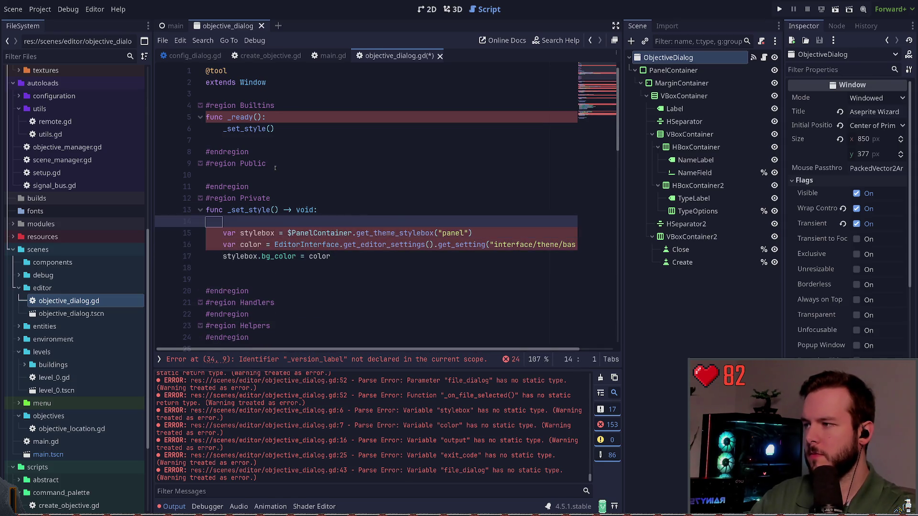
pyautogui.hotkey('ctrl', 's')
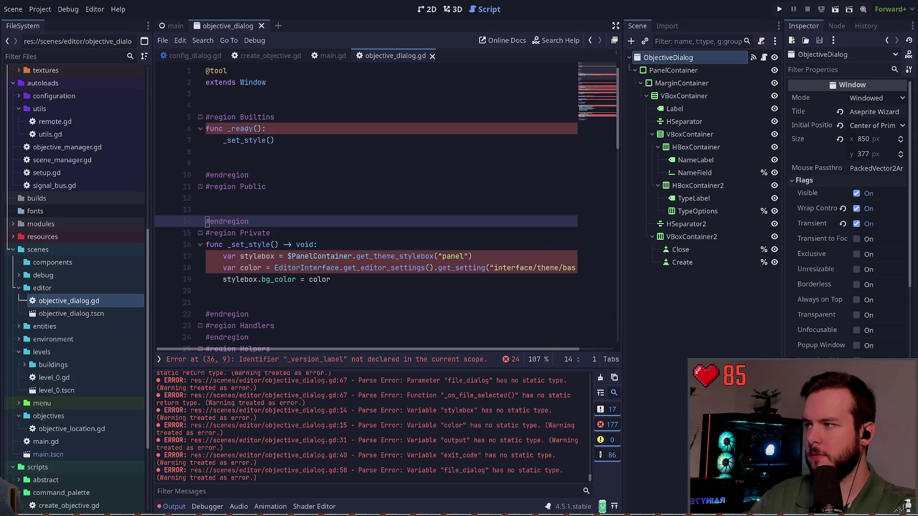
# Step: Give _ready() a void return type and save the script
pyautogui.click(266, 125)
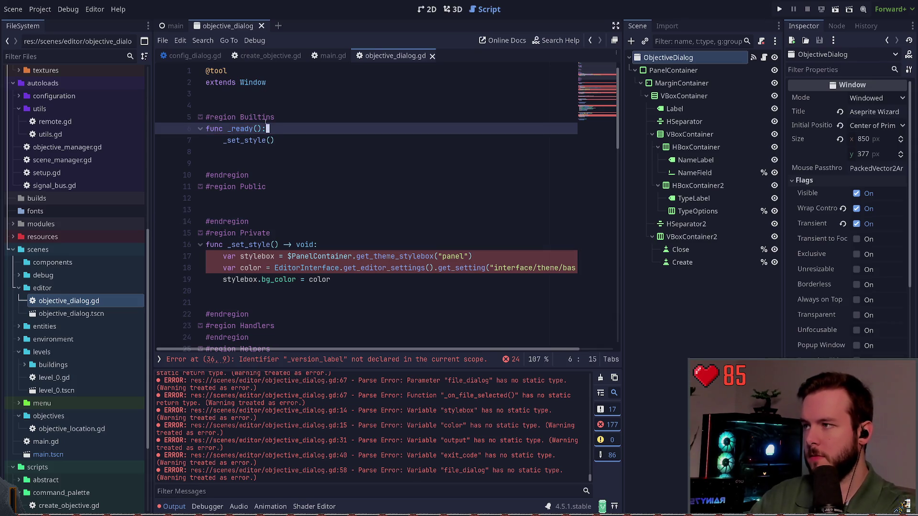
pyautogui.write('-> void')
pyautogui.press('Down')
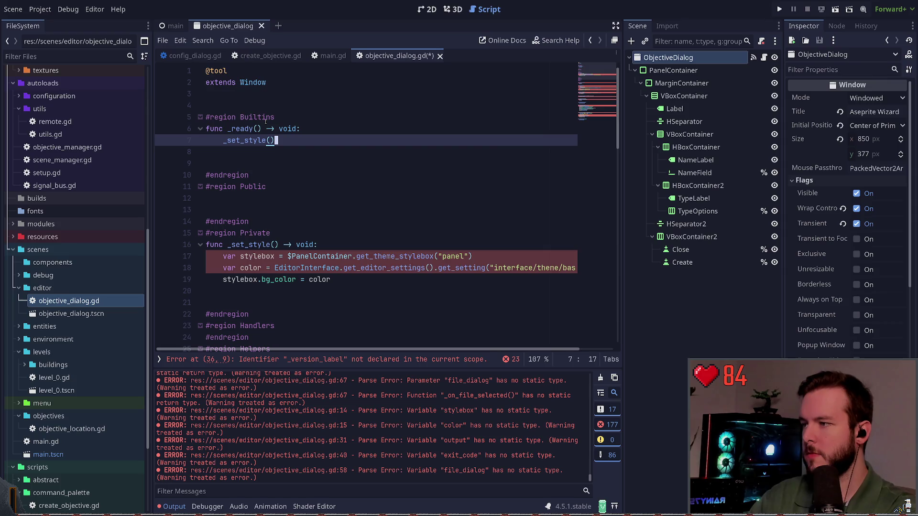
pyautogui.hotkey('ctrl', 's')
pyautogui.click(228, 141)
pyautogui.click(286, 257)
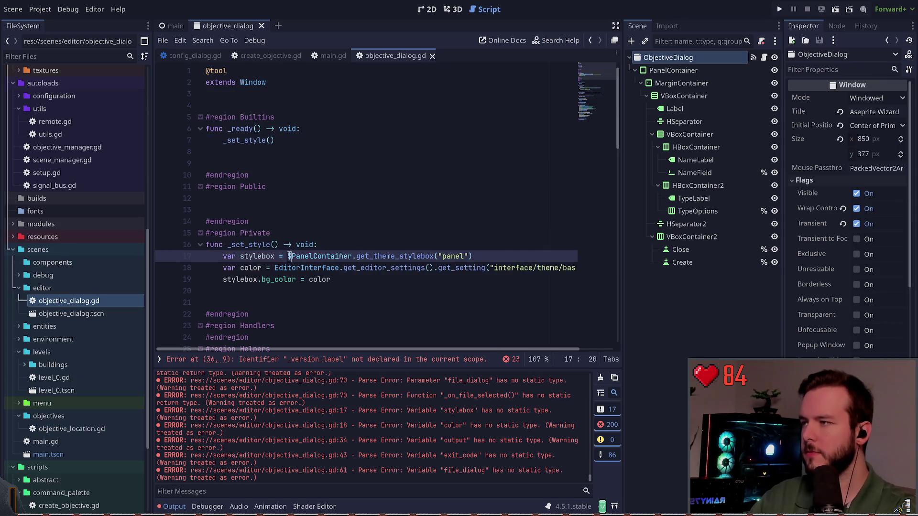
# Step: Rename the PanelContainer node to Dialog and mark it Access as Unique Name
pyautogui.click(662, 71)
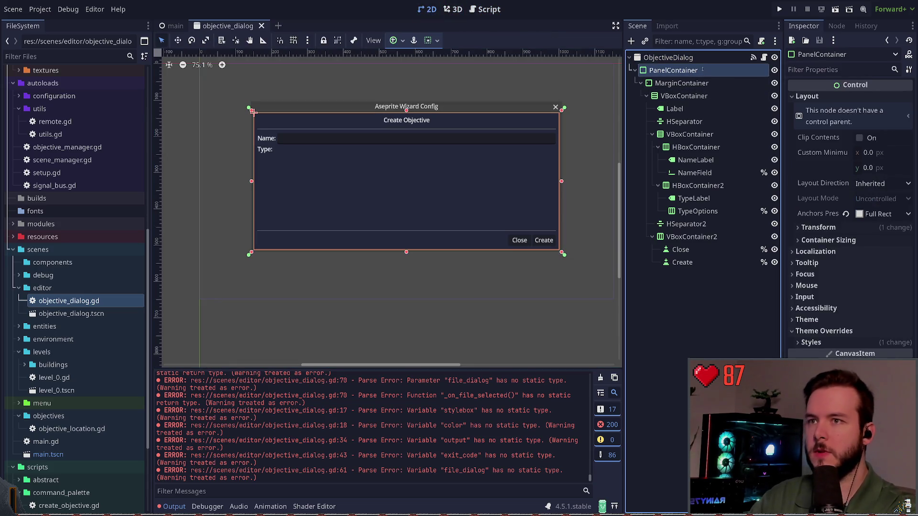
pyautogui.write('Dialog')
pyautogui.press('Return')
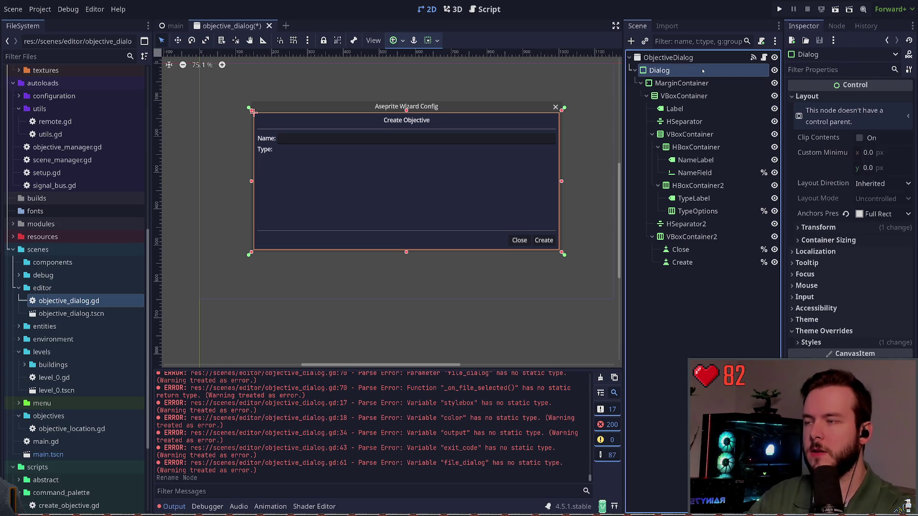
pyautogui.rightClick(660, 70)
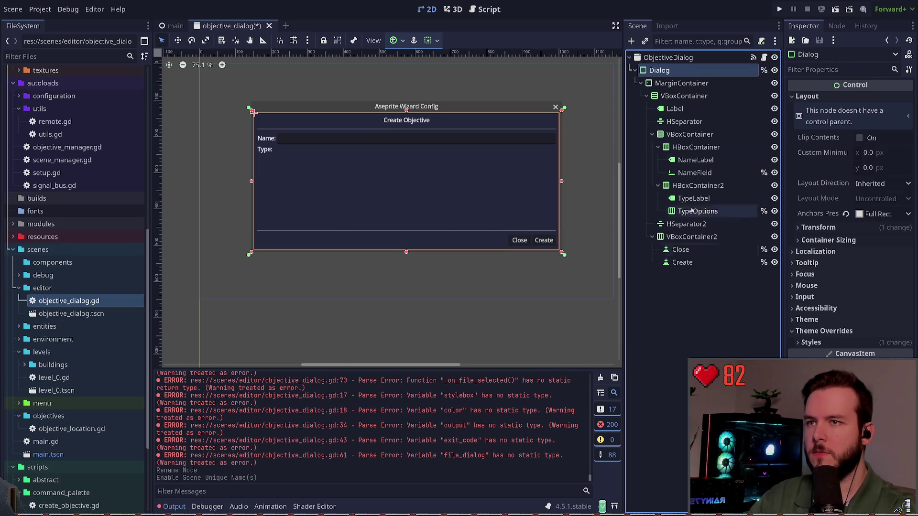
# Step: Drop a Dialog node reference near the top of objective_dialog.gd
pyautogui.moveTo(659, 70)
pyautogui.mouseDown()
pyautogui.moveTo(486, 9)
pyautogui.moveTo(347, 114)
pyautogui.mouseUp()
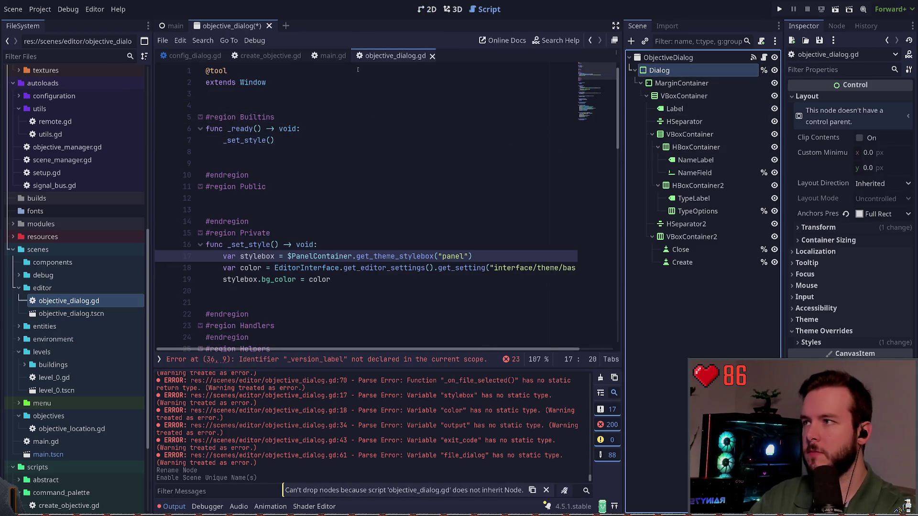
pyautogui.click(287, 82)
pyautogui.moveTo(660, 71)
pyautogui.mouseDown()
pyautogui.moveTo(291, 113)
pyautogui.moveTo(288, 106)
pyautogui.mouseUp()
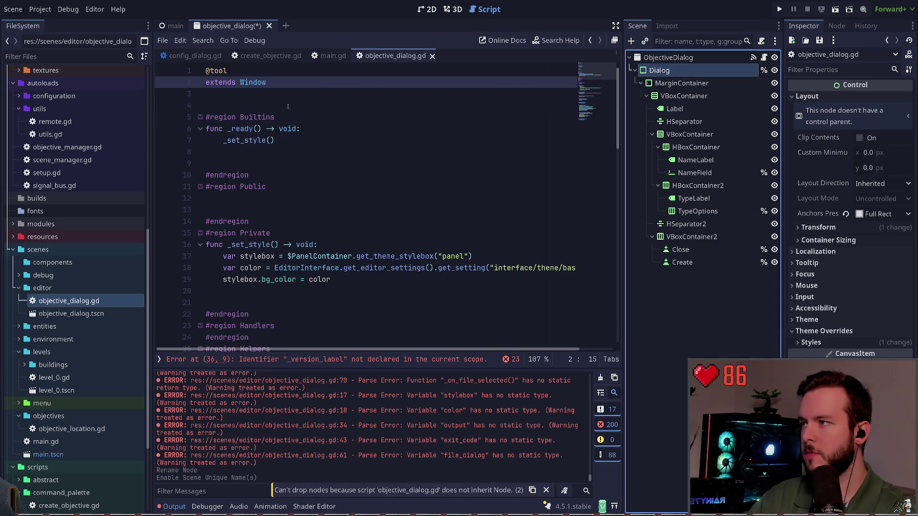
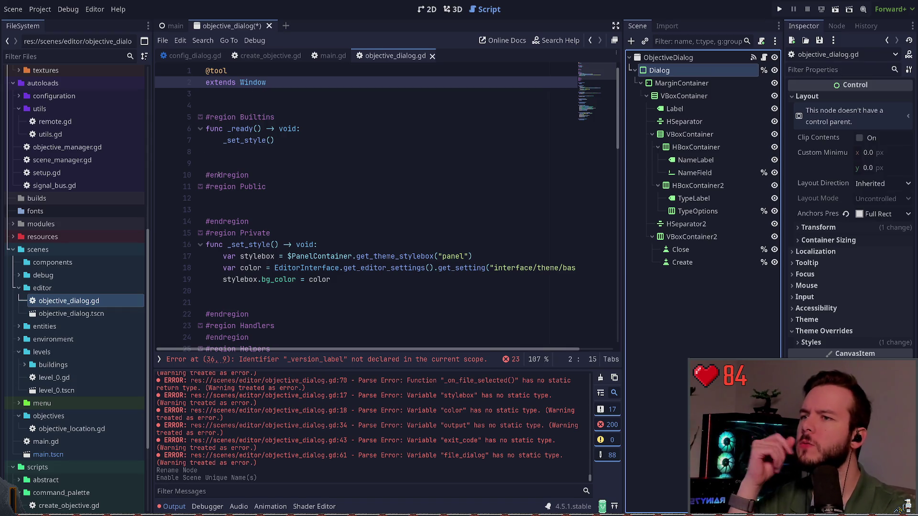
# Step: Save, close and reopen objective_dialog.gd together with its scene
pyautogui.scroll(-9, 364, 206)
pyautogui.hotkey('ctrl', 's')
pyautogui.press('Down')
pyautogui.press('Down')
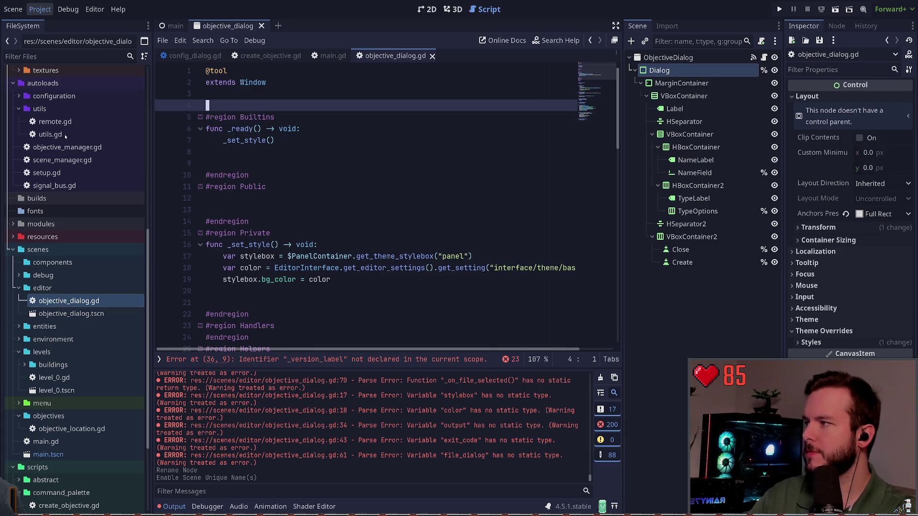
pyautogui.click(432, 56)
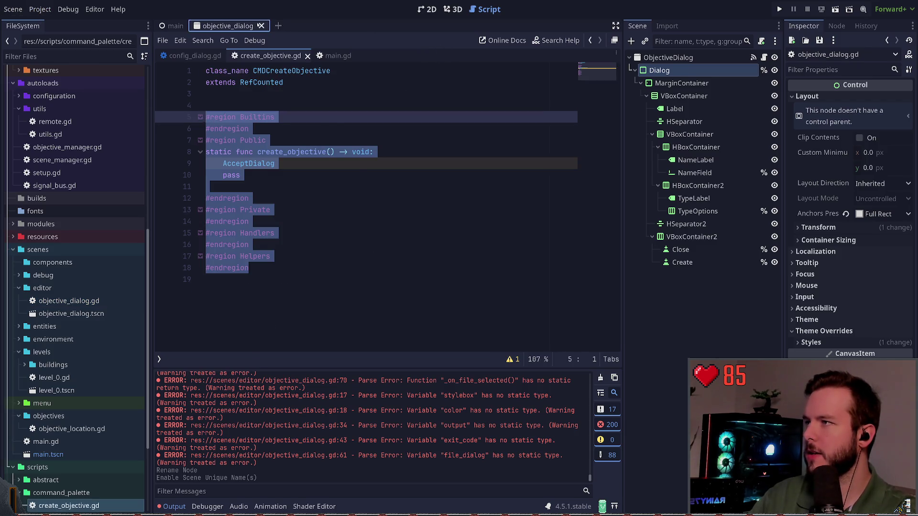
pyautogui.click(261, 26)
pyautogui.doubleClick(90, 301)
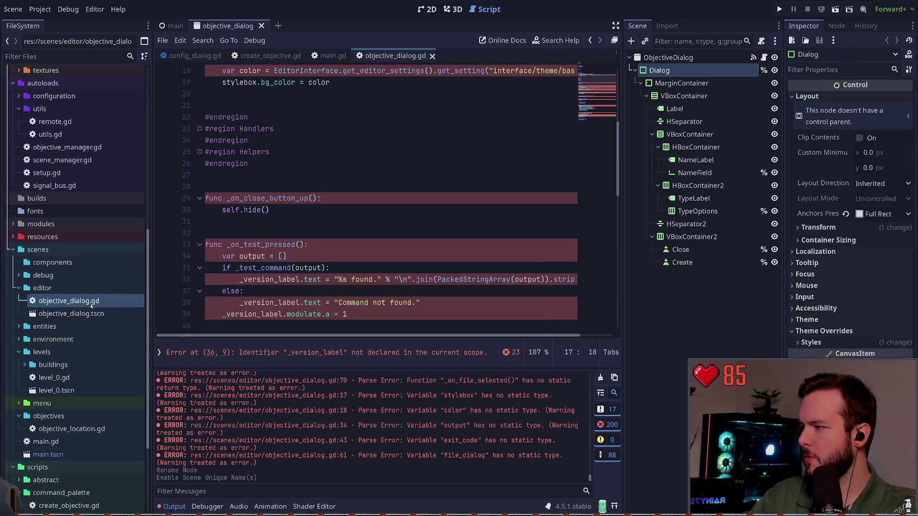
# Step: Insert blank lines inside #region Helpers for the new close handler
pyautogui.scroll(5, 343, 147)
pyautogui.scroll(-5, 343, 147)
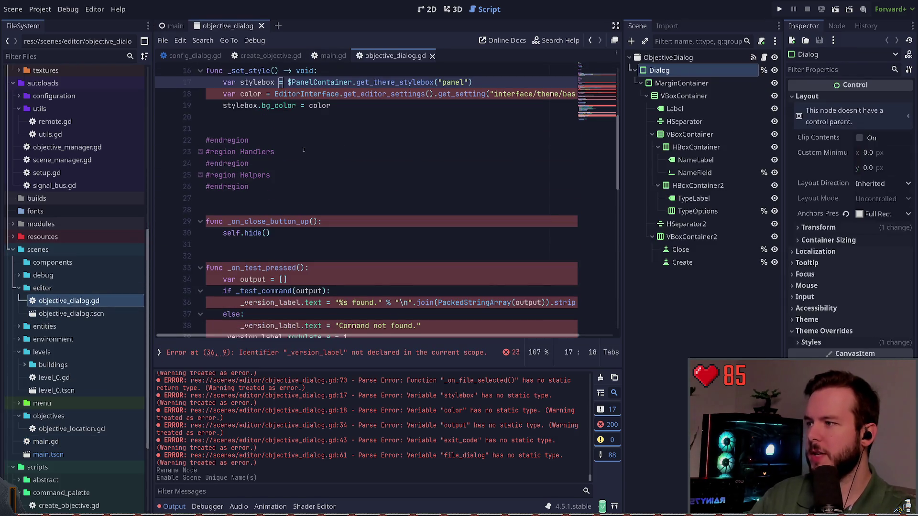
pyautogui.scroll(-3, 303, 150)
pyautogui.scroll(2, 287, 158)
pyautogui.click(268, 163)
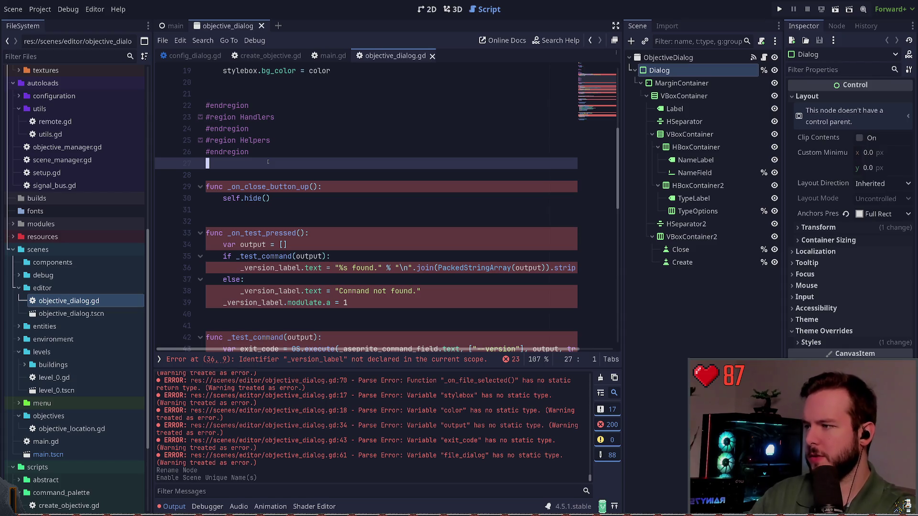
pyautogui.press('Up')
pyautogui.press('Up')
pyautogui.press('End')
pyautogui.press('Return')
pyautogui.press('Return')
pyautogui.press('Up')
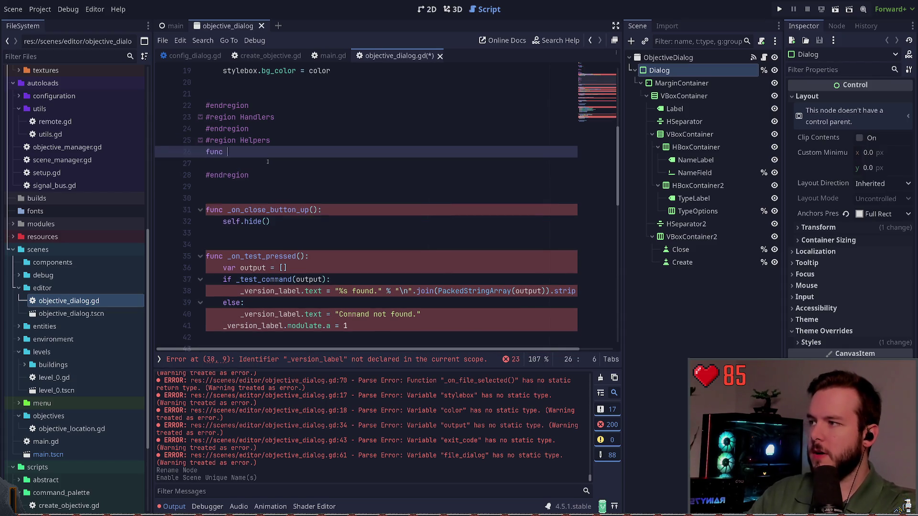
pyautogui.write('_onclos')
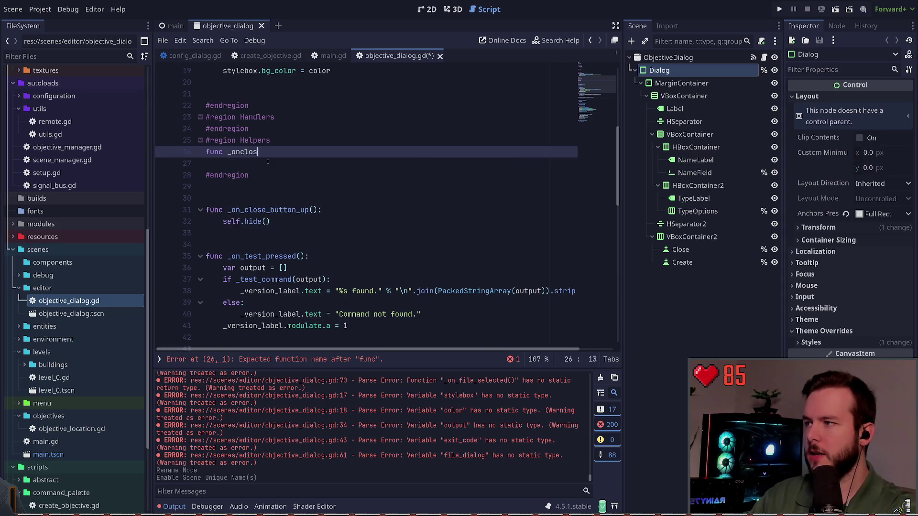
pyautogui.press('Down')
pyautogui.press('Down')
pyautogui.press('Down')
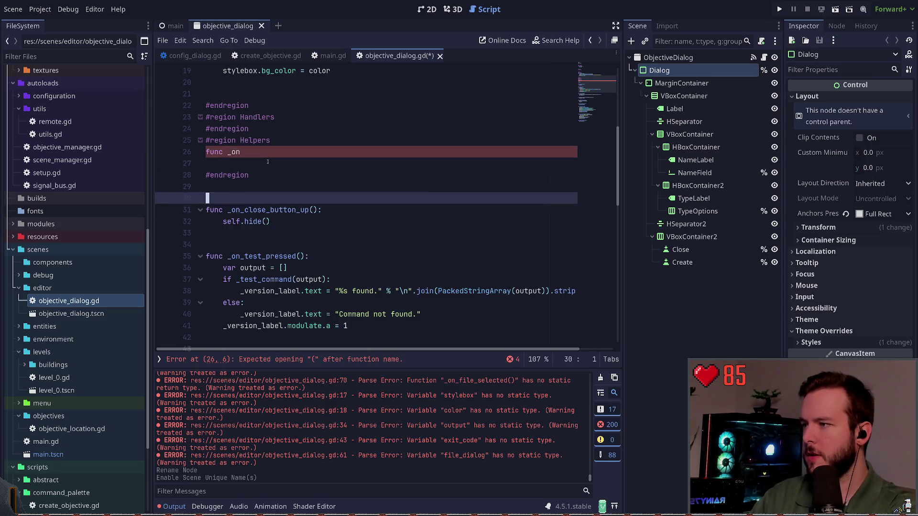
# Step: Paste the close handler under Helpers as _on_close_button_pressed calling hide(), and save
pyautogui.press('Up')
pyautogui.press('Up')
pyautogui.press('Up')
pyautogui.write('func _on_close_button_up(): \tself.hide()')
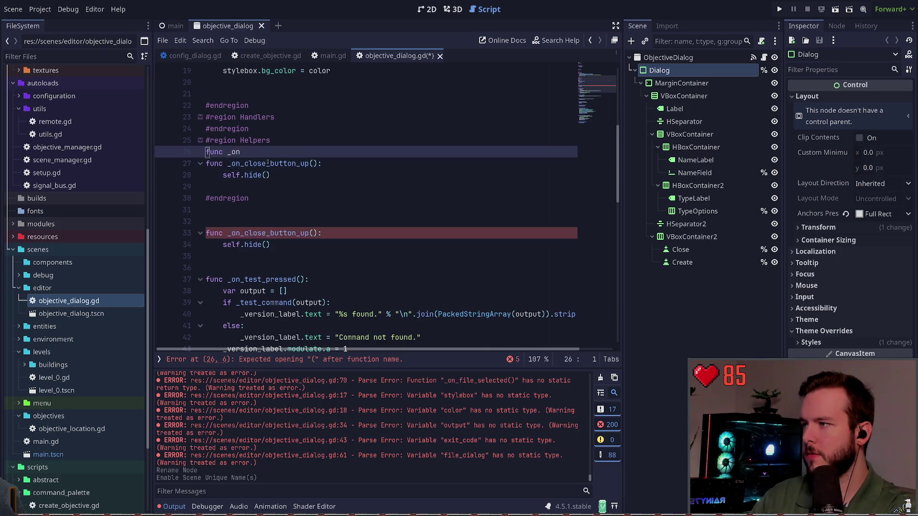
pyautogui.hotkey('ctrl', 'shift', 'k')
pyautogui.press('Up')
pyautogui.press('End')
pyautogui.press('Left')
pyautogui.press('Left')
pyautogui.press('Left')
pyautogui.press('BackSpace')
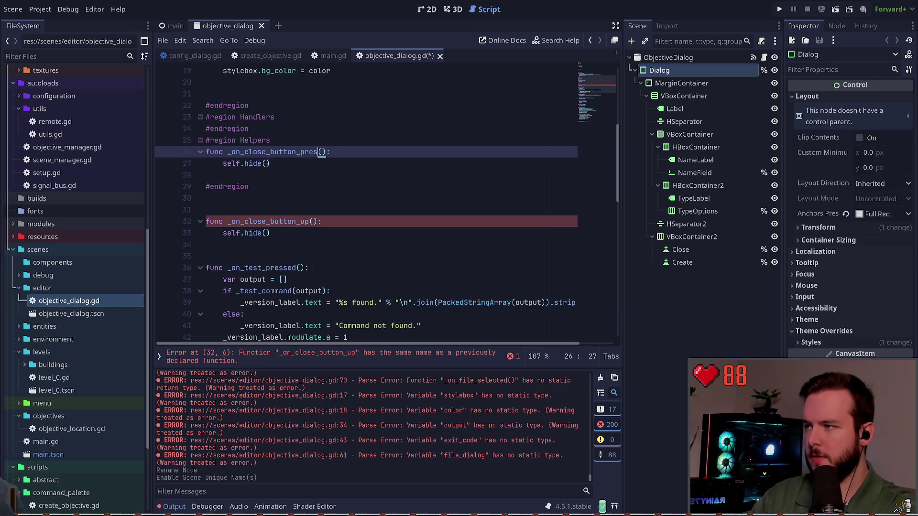
pyautogui.write('sed')
pyautogui.click(272, 164)
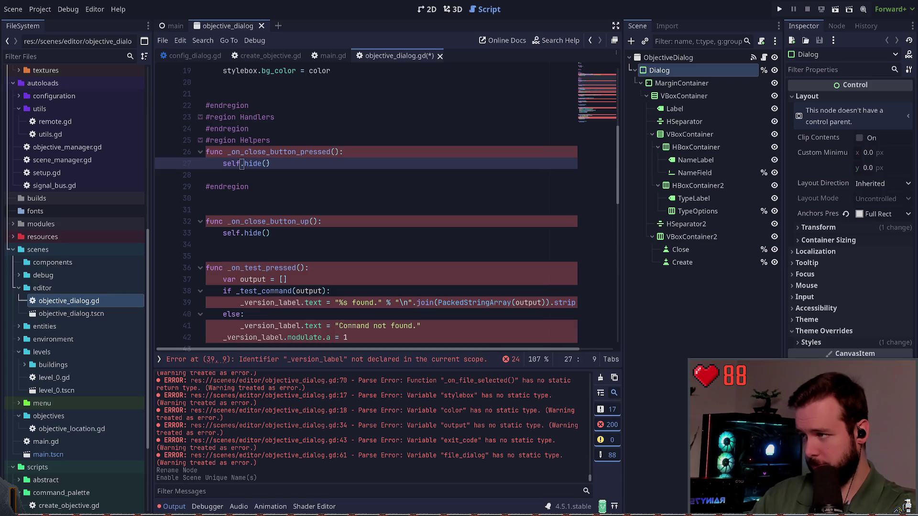
pyautogui.press('End')
pyautogui.press('Return')
pyautogui.hotkey('ctrl', 's')
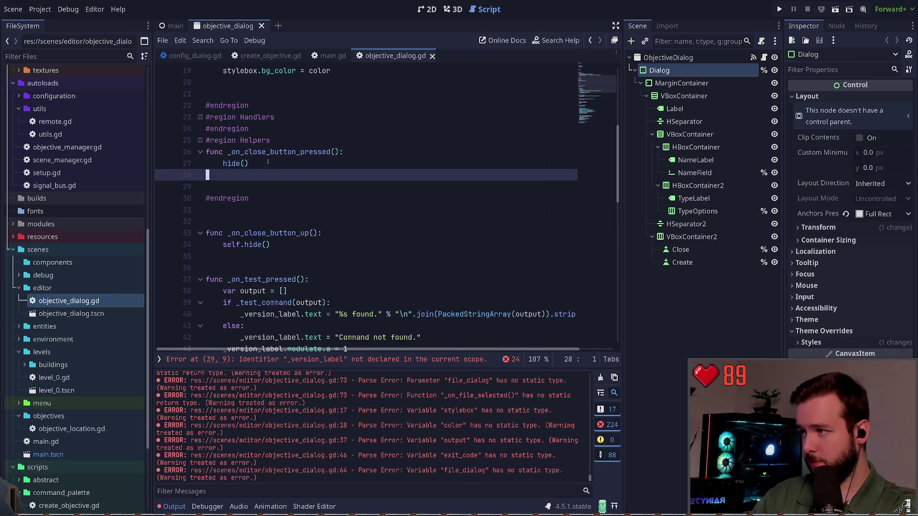
# Step: Delete the old _on_close_button_up function and move down to _on_test_pressed
pyautogui.press('Down')
pyautogui.press('Down')
pyautogui.press('Down')
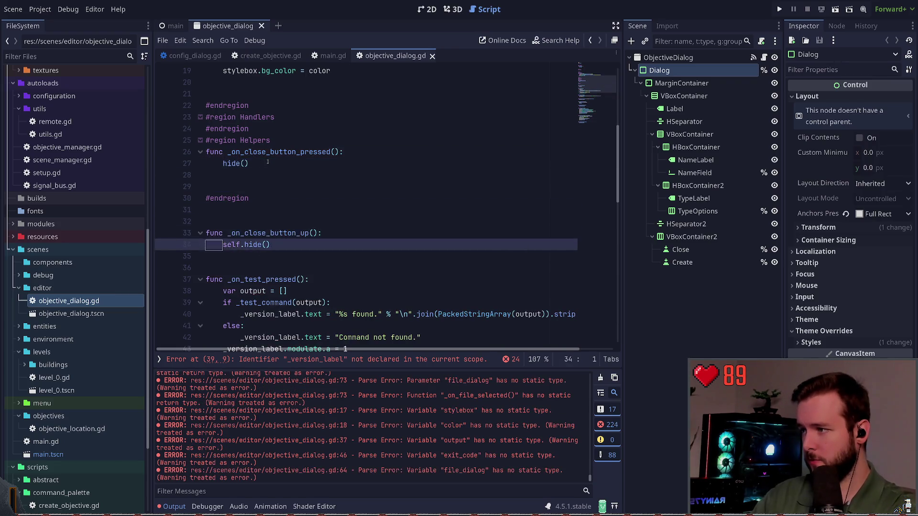
pyautogui.hotkey('shift', 'Up')
pyautogui.hotkey('shift', 'Up')
pyautogui.hotkey('shift', 'Up')
pyautogui.hotkey('ctrl', 'shift', 'k')
pyautogui.press('Down')
pyautogui.press('Down')
pyautogui.press('Down')
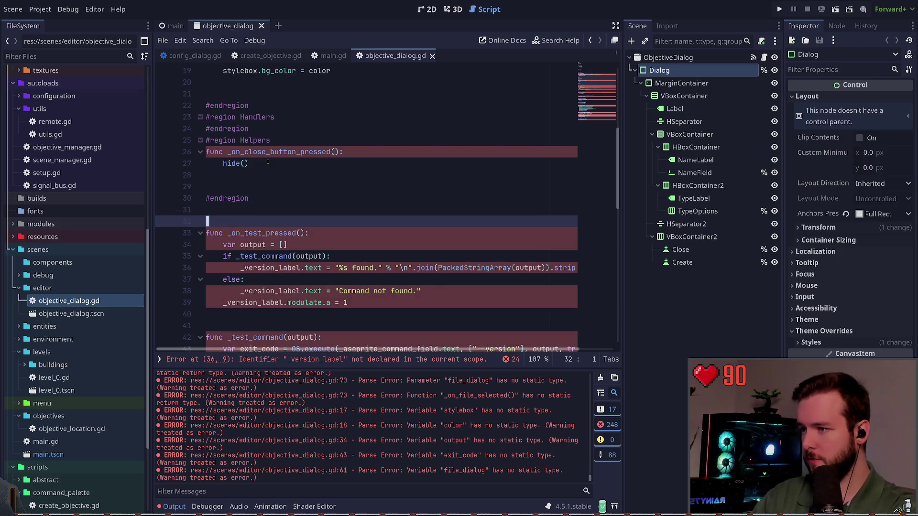
pyautogui.press('Home')
pyautogui.hotkey('shift', 'Home')
# Step: Delete the _on_test_pressed function and its leftover blank lines
pyautogui.hotkey('shift', 'Up')
pyautogui.hotkey('shift', 'Up')
pyautogui.hotkey('shift', 'Up')
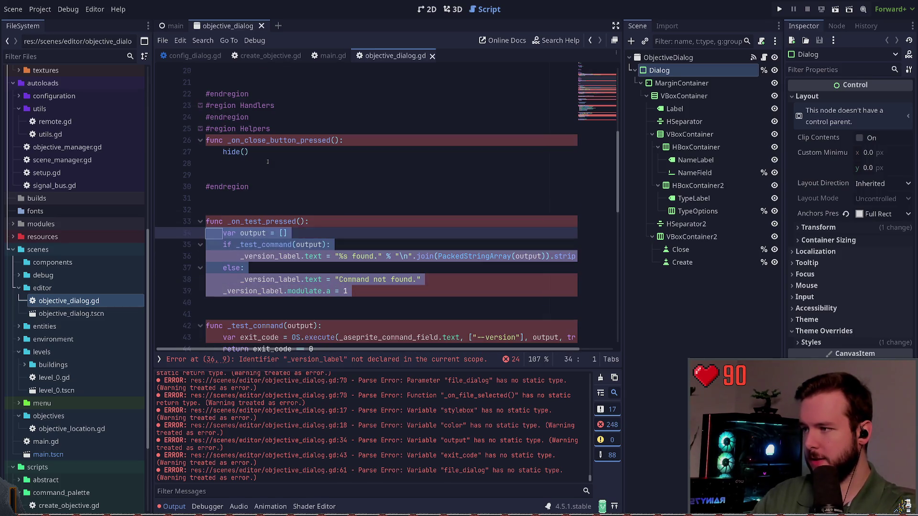
pyautogui.hotkey('ctrl', 'shift', 'k')
pyautogui.press('Up')
pyautogui.press('Up')
pyautogui.press('Delete')
pyautogui.press('Delete')
pyautogui.press('Delete')
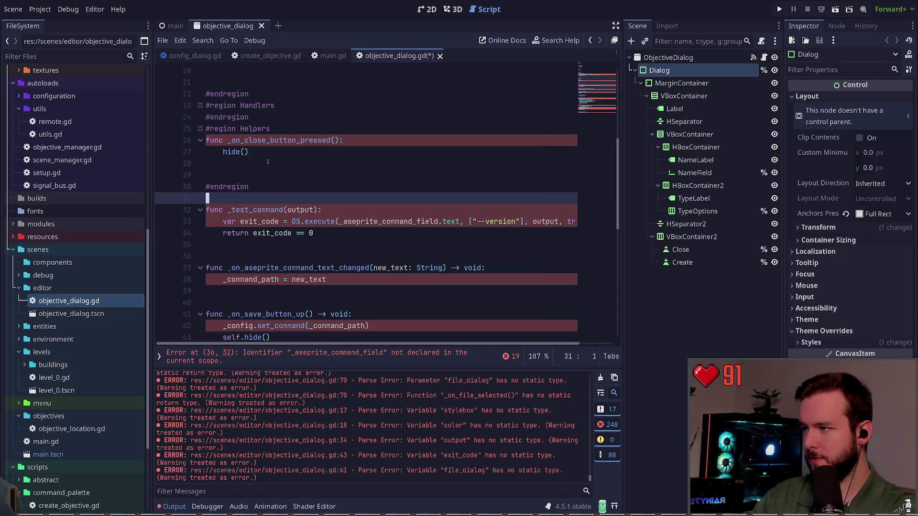
pyautogui.press('Down')
pyautogui.press('Down')
pyautogui.press('Down')
# Step: Delete the _test_command function
pyautogui.press('End')
pyautogui.hotkey('shift', 'Up')
pyautogui.hotkey('shift', 'Up')
pyautogui.hotkey('shift', 'Up')
pyautogui.hotkey('ctrl', 'x')
pyautogui.press('Delete')
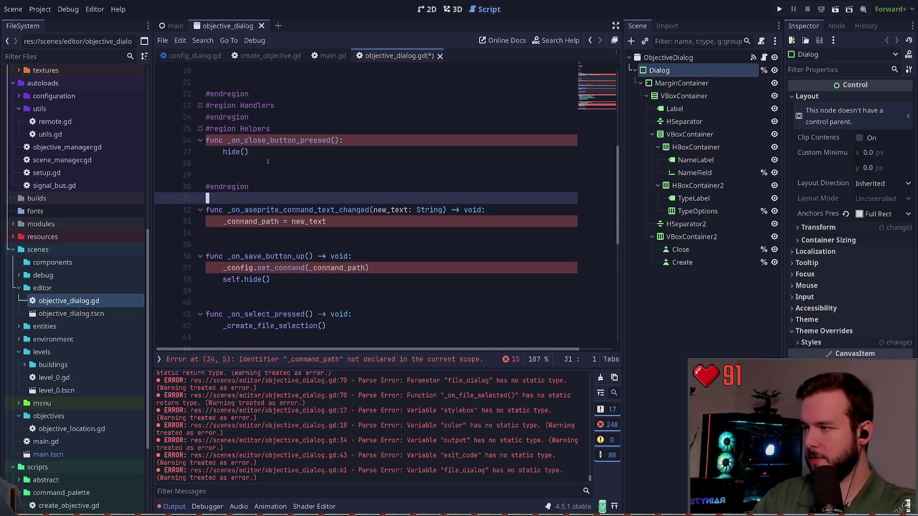
pyautogui.hotkey('ctrl', 'z')
pyautogui.hotkey('ctrl', 'z')
pyautogui.press('Down')
pyautogui.press('Down')
pyautogui.press('Down')
pyautogui.press('Down')
pyautogui.hotkey('shift', 'Up')
pyautogui.hotkey('shift', 'Up')
pyautogui.hotkey('shift', 'Up')
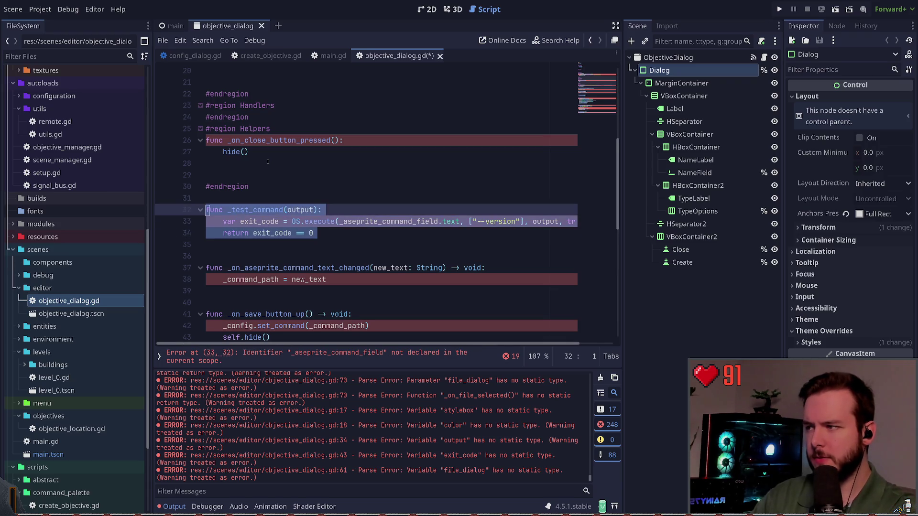
pyautogui.press('Delete')
pyautogui.press('Delete')
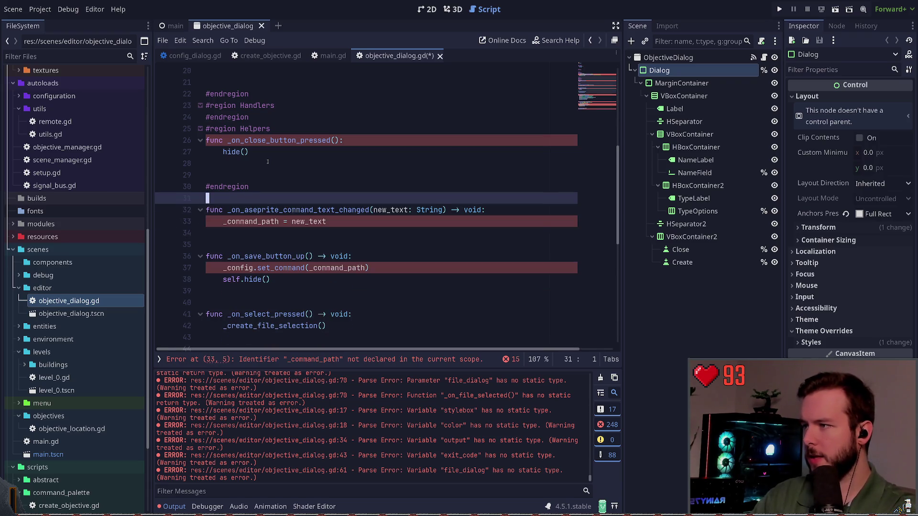
# Step: Rename the text-changed handler to _on_objective_name_changed
pyautogui.press('Down')
pyautogui.press('Down')
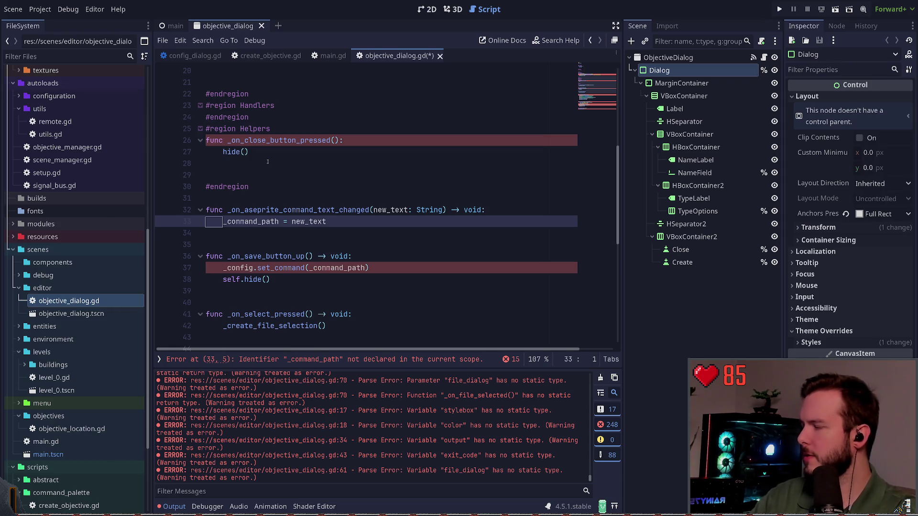
pyautogui.press('Up')
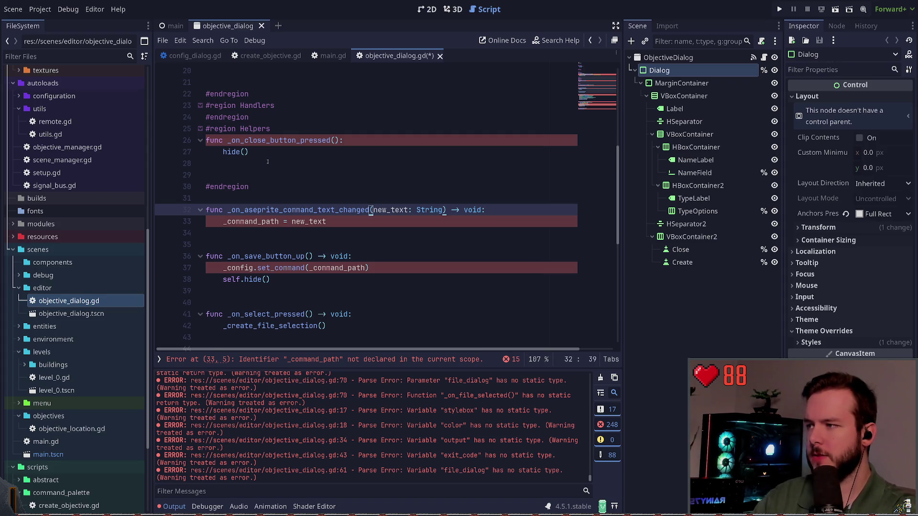
pyautogui.hotkey('ctrl', 'Delete')
pyautogui.write('on_objective')
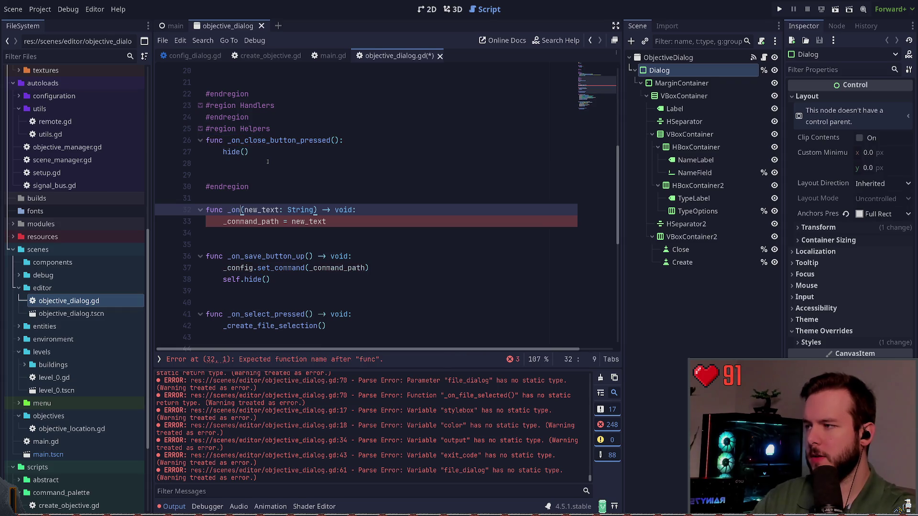
pyautogui.write('_')
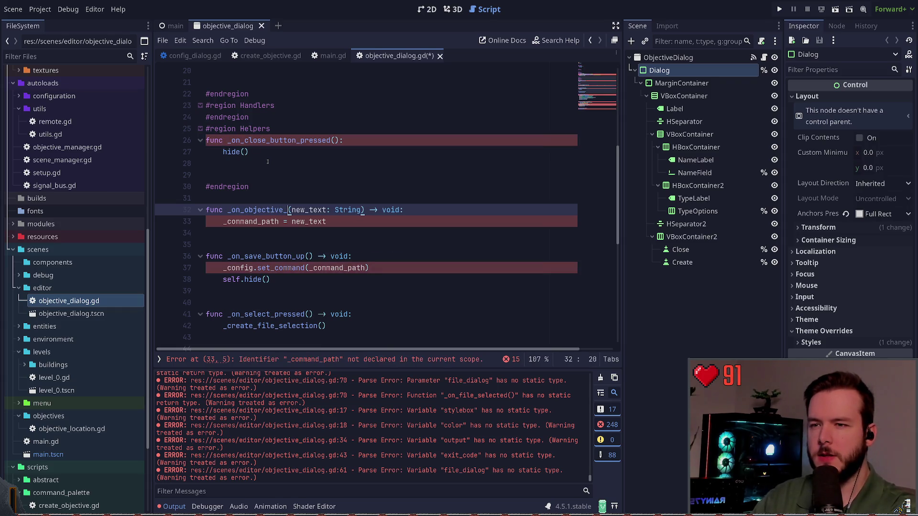
pyautogui.write('name_changed')
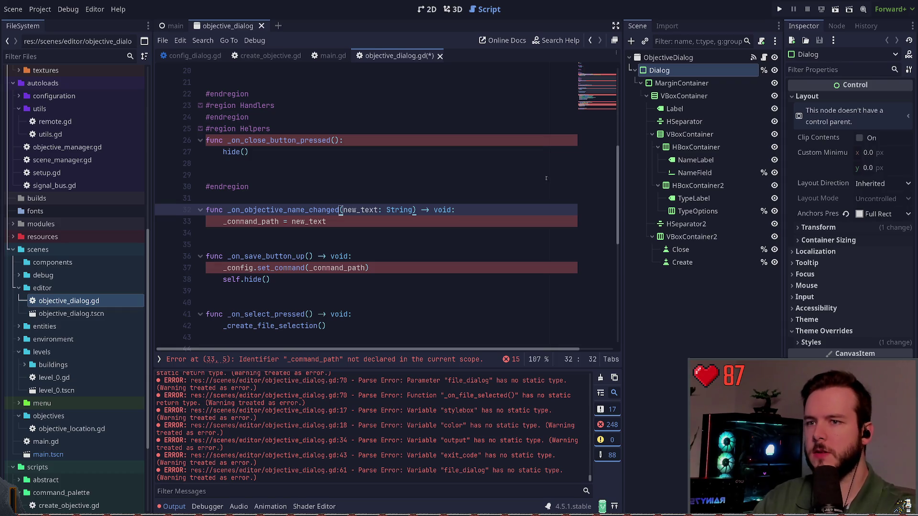
pyautogui.click(692, 174)
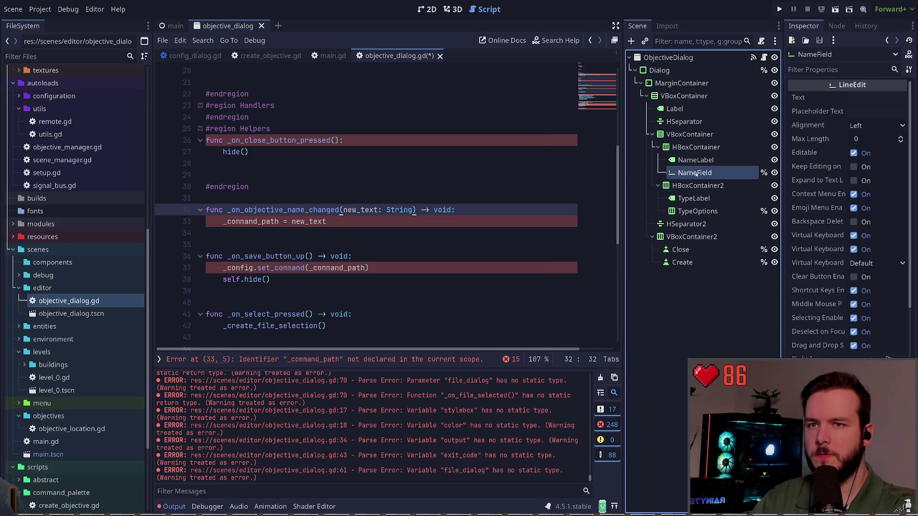
# Step: Check NameField's signals and rename the handler to _on_name_text_changed
pyautogui.click(837, 26)
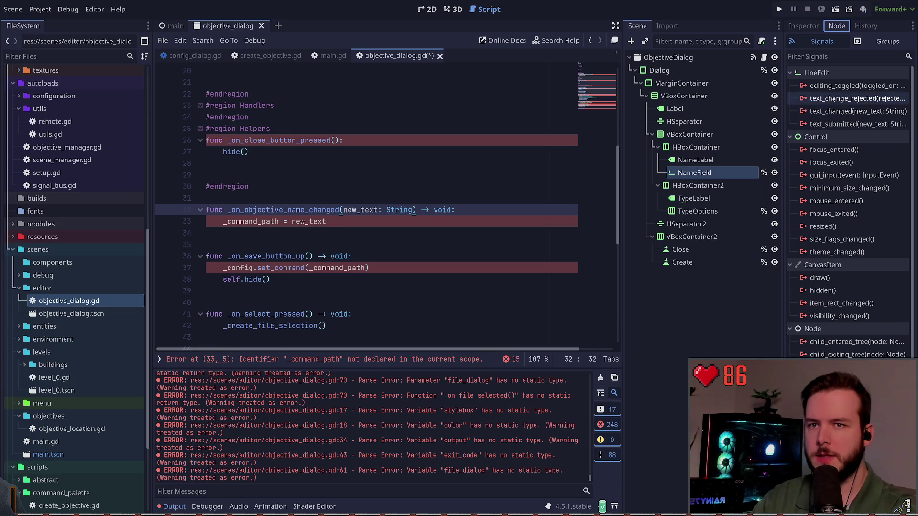
pyautogui.click(804, 26)
pyautogui.click(298, 210)
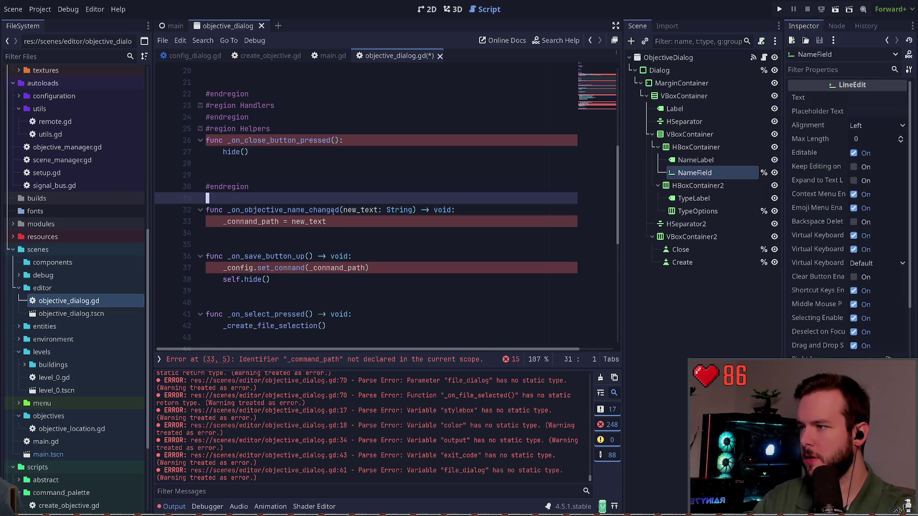
pyautogui.press('Delete')
pyautogui.press('Delete')
pyautogui.press('Delete')
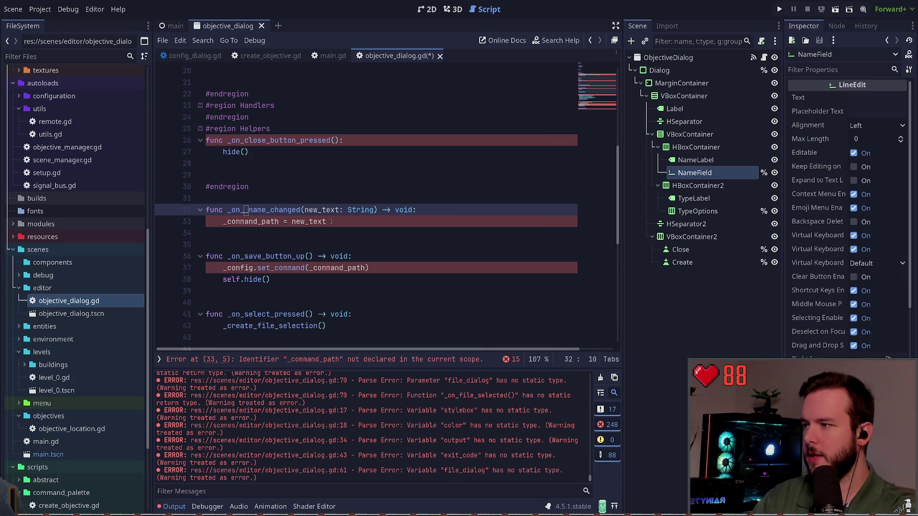
pyautogui.hotkey('ctrl', 'Right')
pyautogui.press('Right')
pyautogui.press('Right')
pyautogui.press('Right')
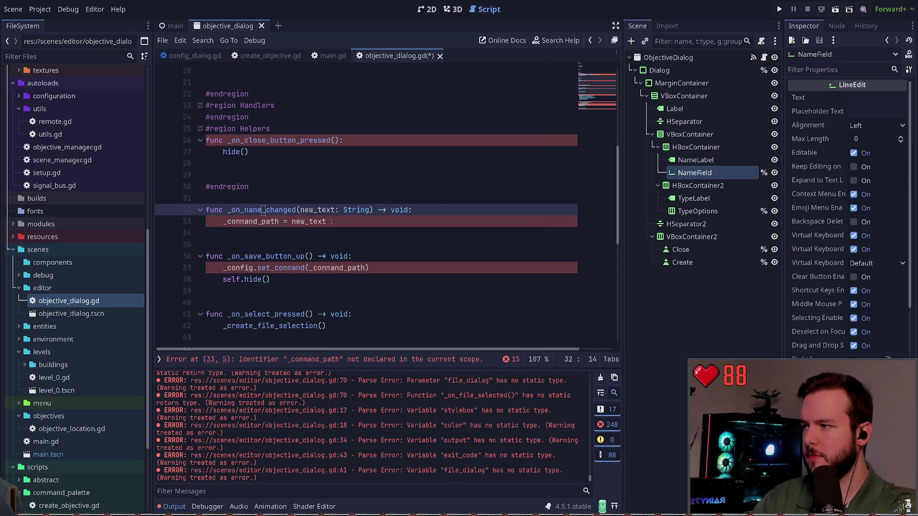
pyautogui.write('text_')
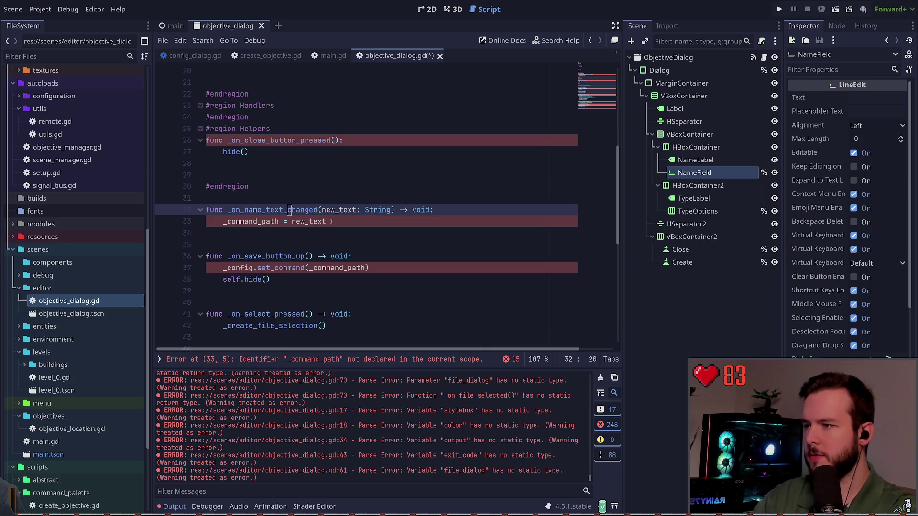
pyautogui.press('Right')
pyautogui.press('Right')
pyautogui.press('Right')
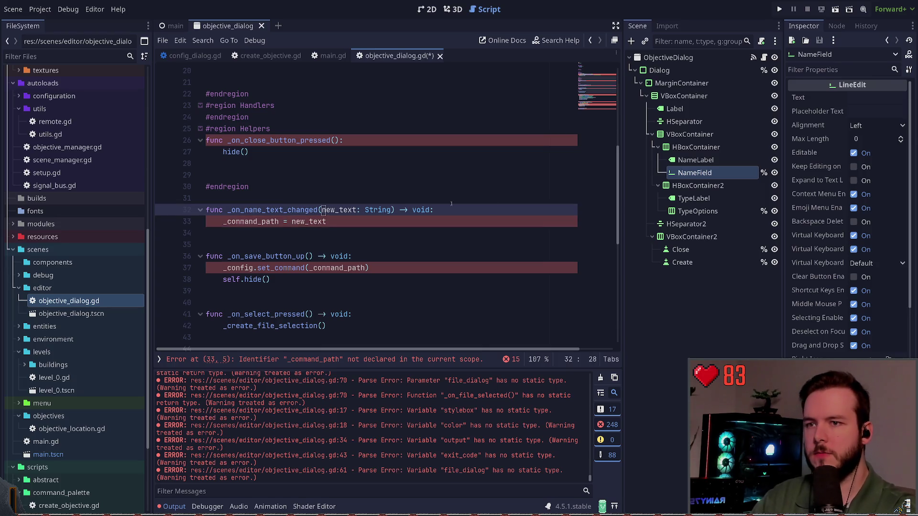
# Step: Make the name handler assign _name = new_text instead of _command_path, and save
pyautogui.click(837, 25)
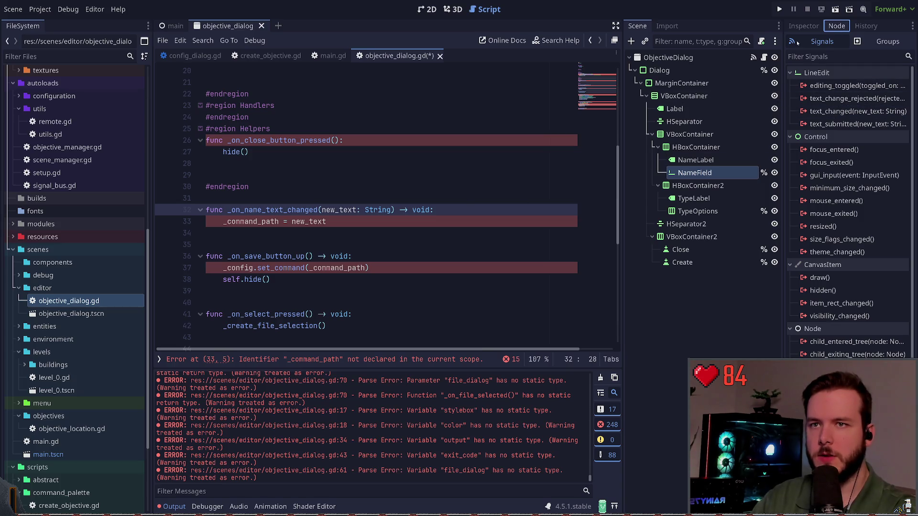
pyautogui.click(804, 25)
pyautogui.click(323, 231)
pyautogui.press('Up')
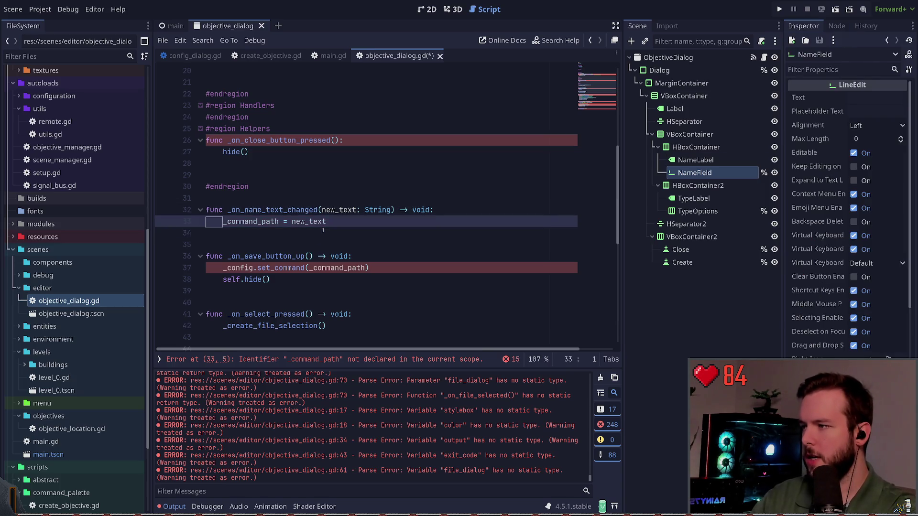
pyautogui.hotkey('ctrl', 'Delete')
pyautogui.write('_')
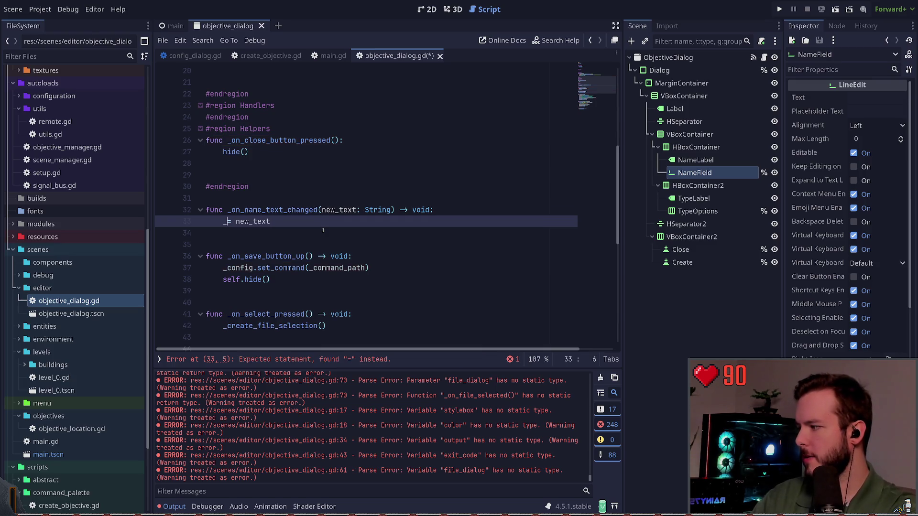
pyautogui.write('name')
pyautogui.hotkey('ctrl', 's')
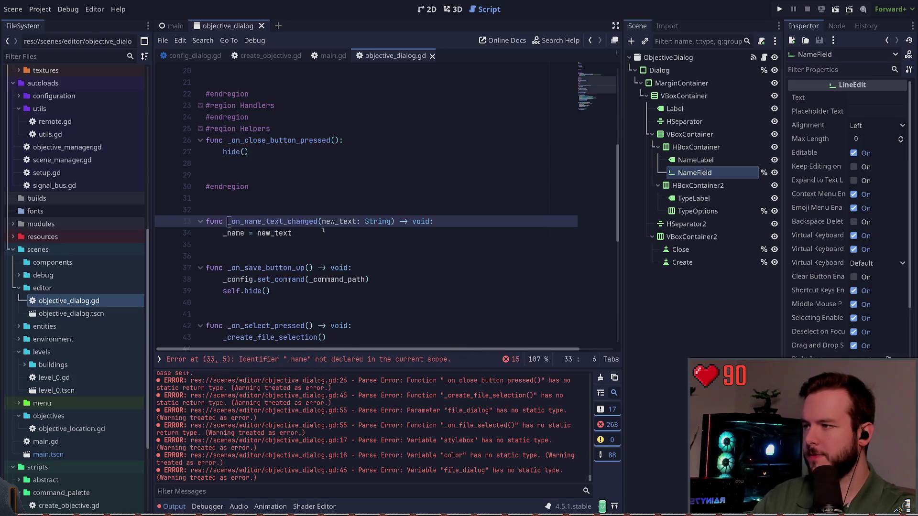
# Step: Move the close handler below _on_name_text_changed and save
pyautogui.hotkey('shift', 'Up')
pyautogui.press('Delete')
pyautogui.press('Up')
pyautogui.press('Up')
pyautogui.press('Up')
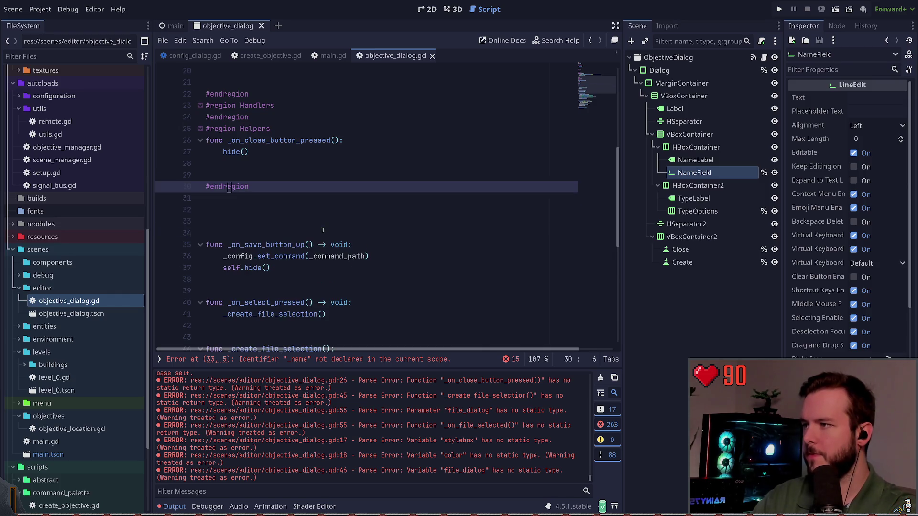
pyautogui.hotkey('ctrl', 'z')
pyautogui.press('Up')
pyautogui.press('Up')
pyautogui.press('Up')
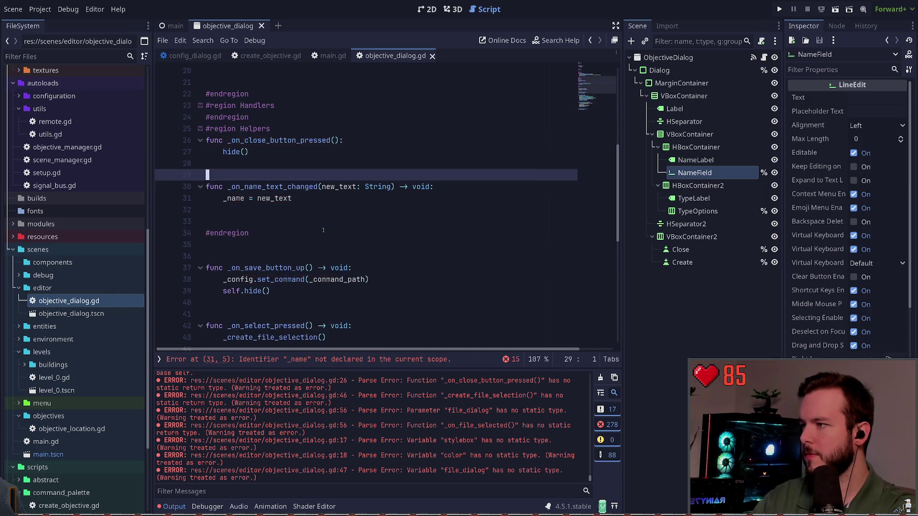
pyautogui.hotkey('shift', 'Up')
pyautogui.hotkey('shift', 'Up')
pyautogui.hotkey('alt', 'Down')
pyautogui.hotkey('alt', 'Down')
pyautogui.hotkey('alt', 'Down')
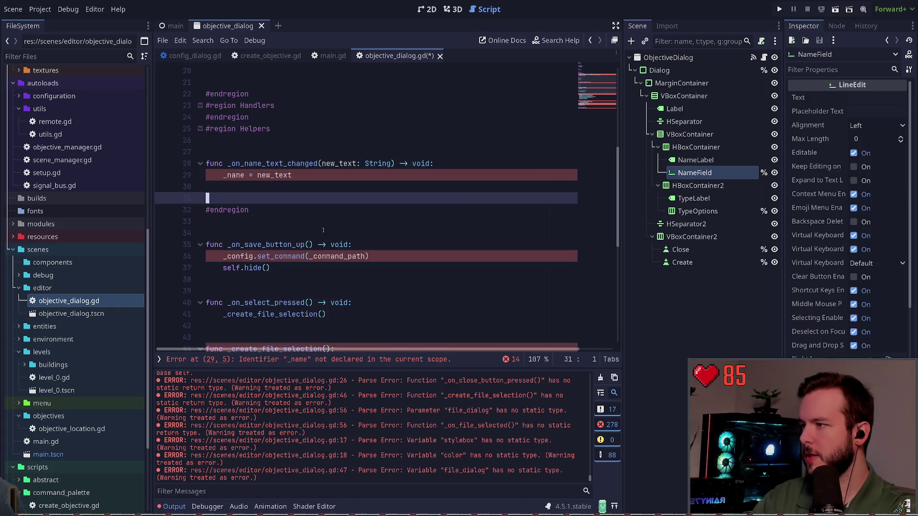
pyautogui.hotkey('ctrl', 's')
pyautogui.write('hide()')
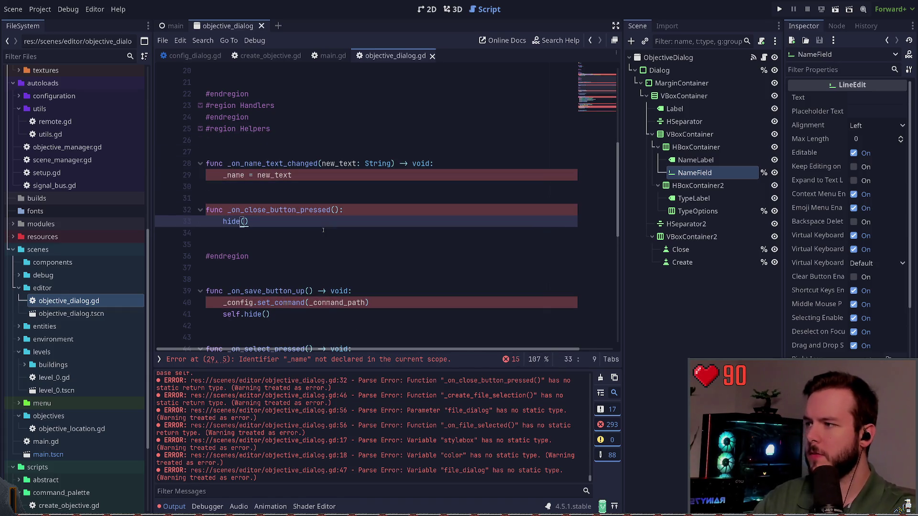
# Step: Move the _on_save_button_up handler above #endregion and rename it as the create-button pressed handler
pyautogui.press('Return')
pyautogui.press('Return')
pyautogui.press('BackSpace')
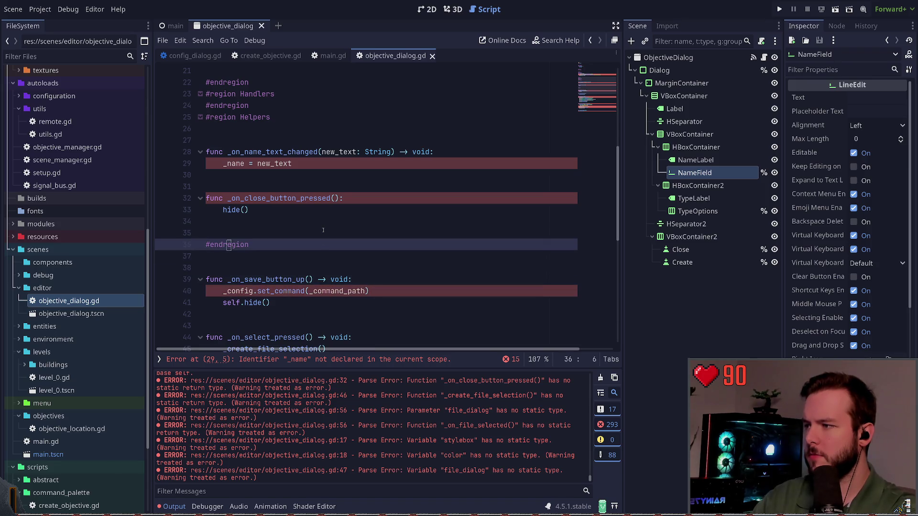
pyautogui.hotkey('ctrl', 'z')
pyautogui.press('Down')
pyautogui.press('Down')
pyautogui.press('Down')
pyautogui.press('Up')
pyautogui.press('Up')
pyautogui.press('Up')
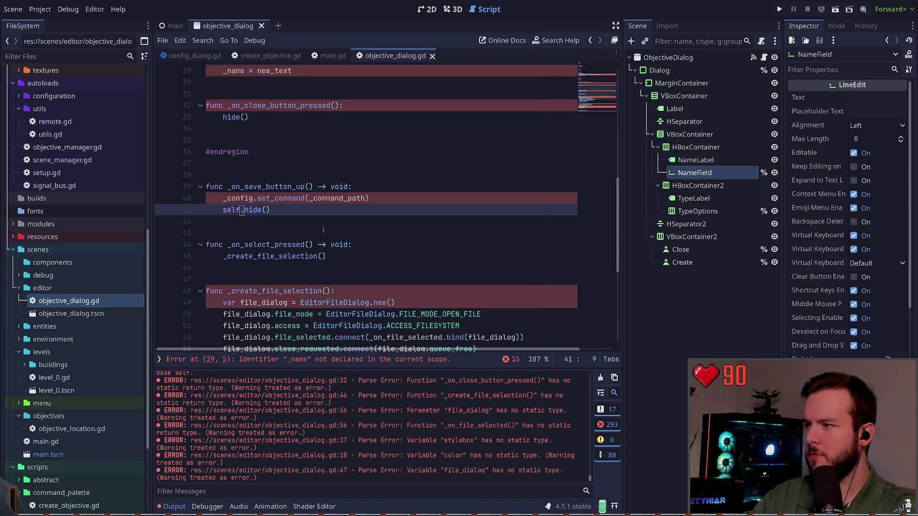
pyautogui.hotkey('shift', 'Up')
pyautogui.hotkey('shift', 'Up')
pyautogui.hotkey('shift', 'Up')
pyautogui.press('BackSpace')
pyautogui.press('Up')
pyautogui.press('Up')
pyautogui.press('Up')
pyautogui.write('func _on_save_button_up() -> void: \t_config.set_command(_command_path) \tself.hide()')
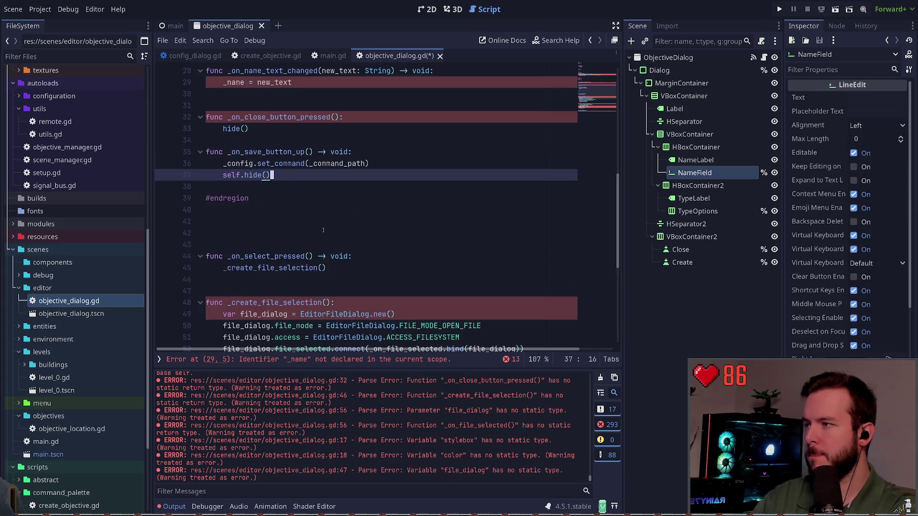
pyautogui.press('Up')
pyautogui.press('Up')
pyautogui.press('Up')
pyautogui.hotkey('ctrl', 'Right')
pyautogui.hotkey('ctrl', 'Right')
pyautogui.press('BackSpace')
pyautogui.press('BackSpace')
pyautogui.press('BackSpace')
pyautogui.write('create_b')
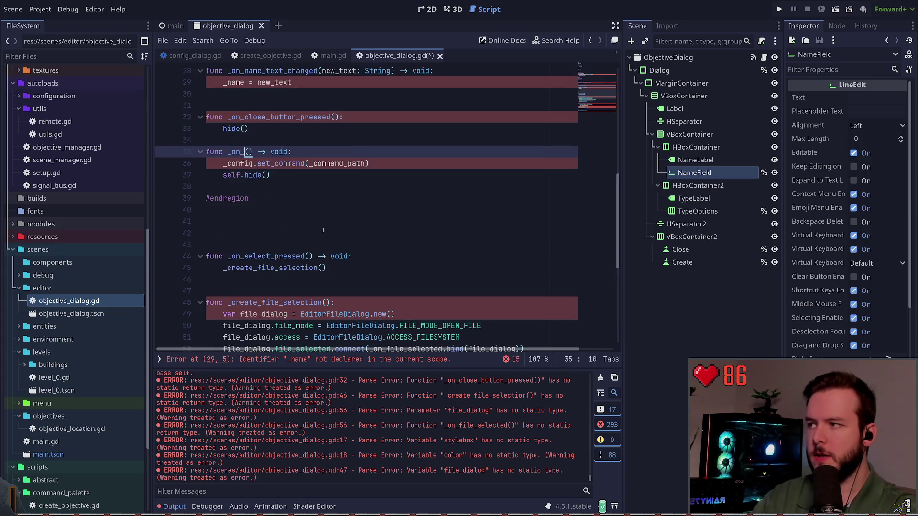
pyautogui.write('utton_pressed')
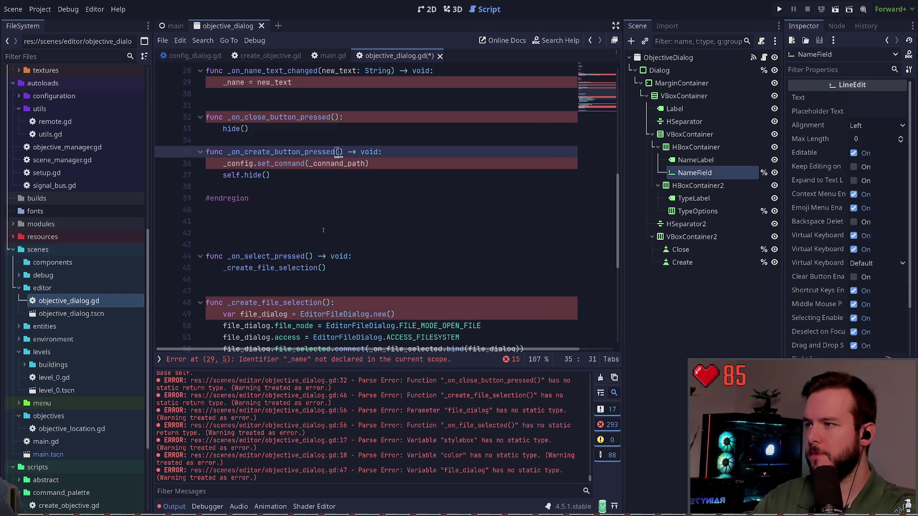
# Step: Remove the set_command line and self. prefix from the create handler, and save
pyautogui.press('Down')
pyautogui.hotkey('ctrl', 'shift', 'k')
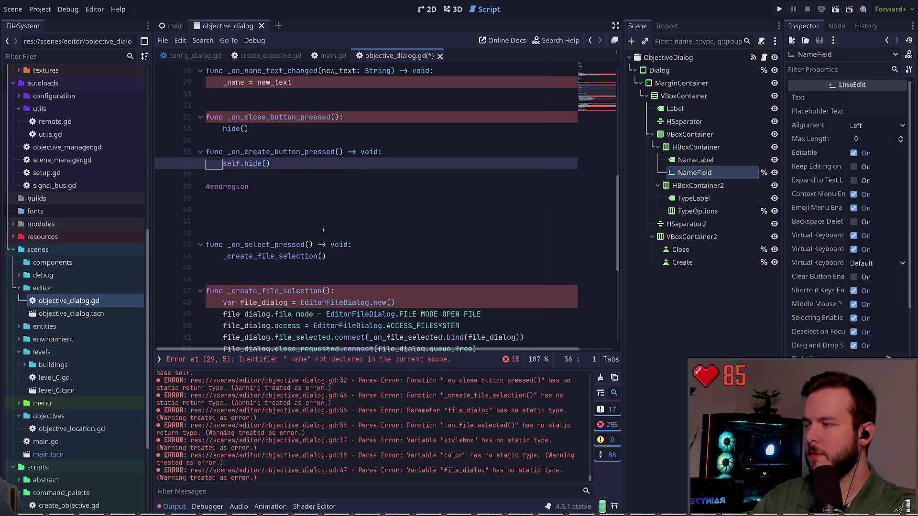
pyautogui.press('Delete')
pyautogui.press('Delete')
pyautogui.press('Delete')
pyautogui.hotkey('ctrl', 's')
pyautogui.press('Down')
pyautogui.press('Down')
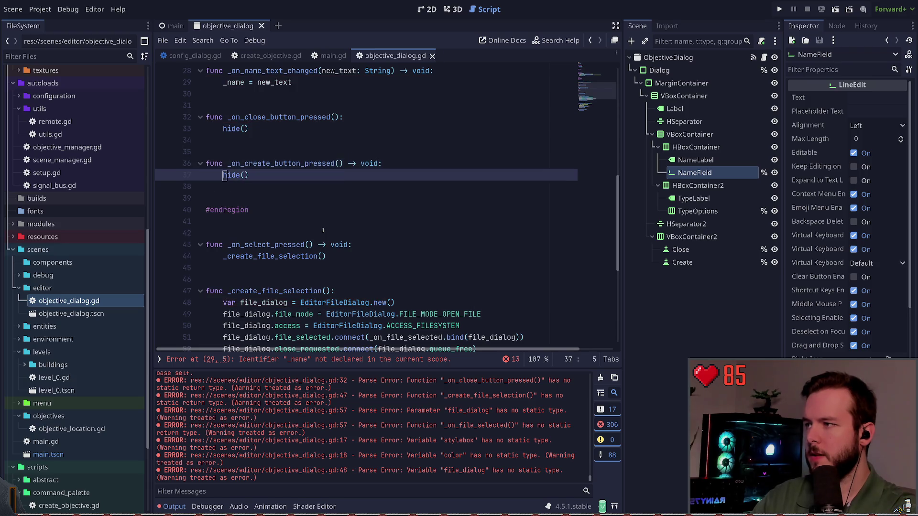
# Step: Delete the file selection functions below _on_select_pressed
pyautogui.press('Down')
pyautogui.press('Down')
pyautogui.press('Down')
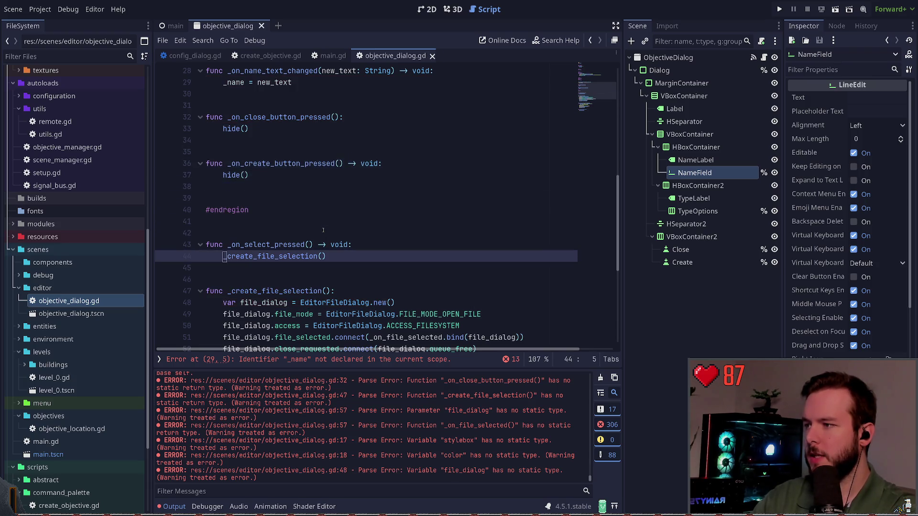
pyautogui.press('End')
pyautogui.hotkey('shift', 'Up')
pyautogui.hotkey('shift', 'Up')
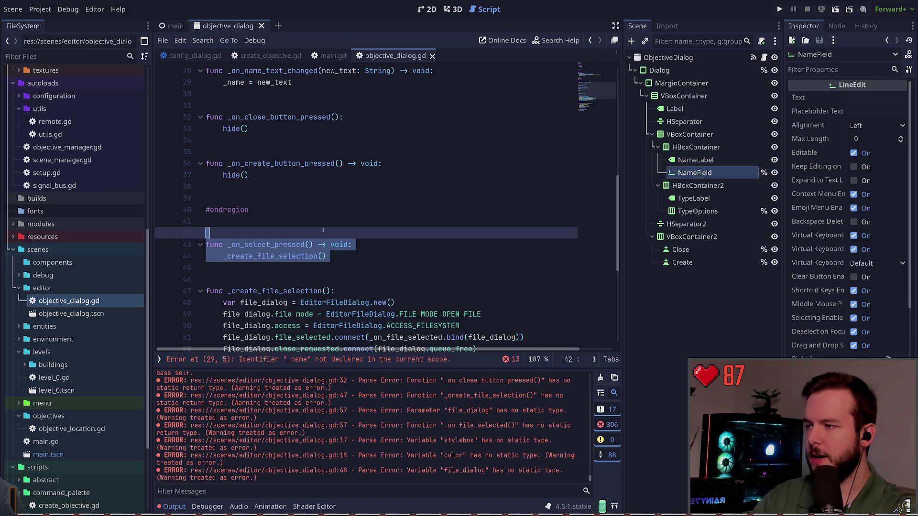
pyautogui.click(323, 230)
pyautogui.scroll(-3, 361, 208)
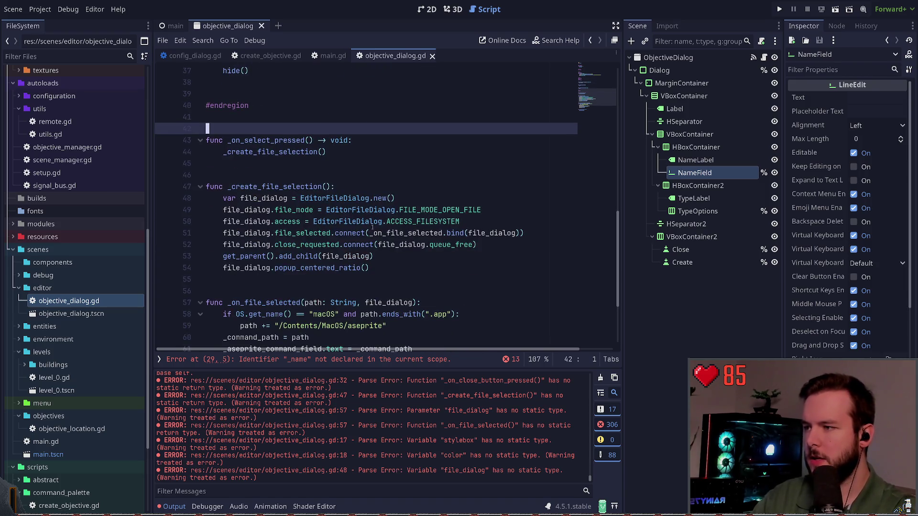
pyautogui.click(412, 257)
pyautogui.click(412, 267)
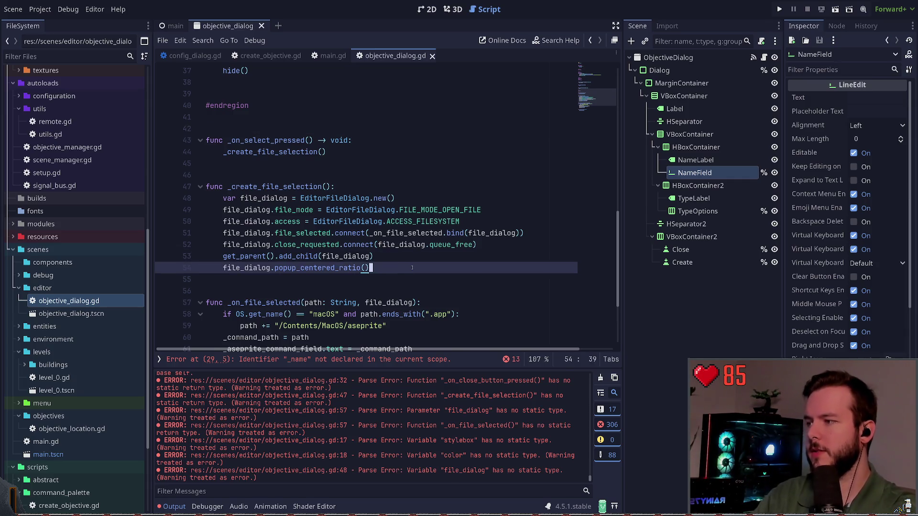
pyautogui.hotkey('shift', 'Home')
pyautogui.hotkey('shift', 'Up')
pyautogui.hotkey('shift', 'Up')
pyautogui.hotkey('shift', 'Up')
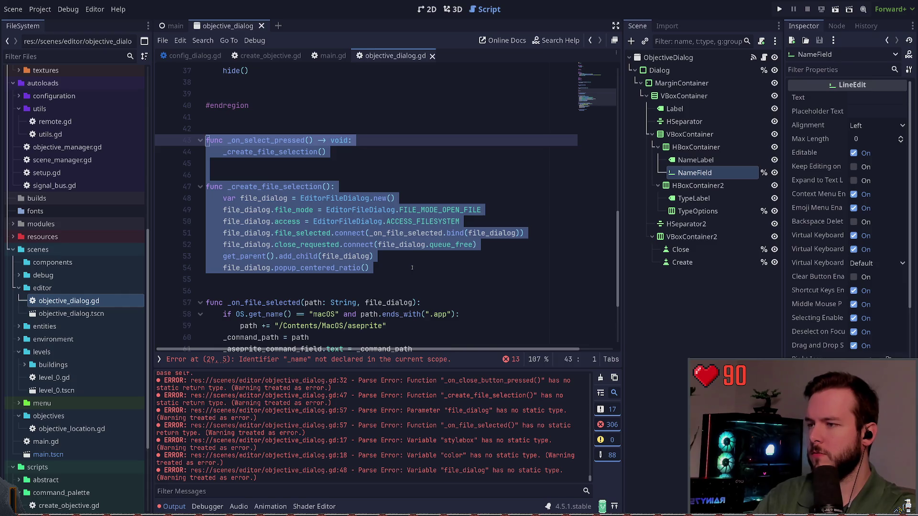
pyautogui.press('BackSpace')
pyautogui.press('Down')
pyautogui.press('Down')
pyautogui.press('Down')
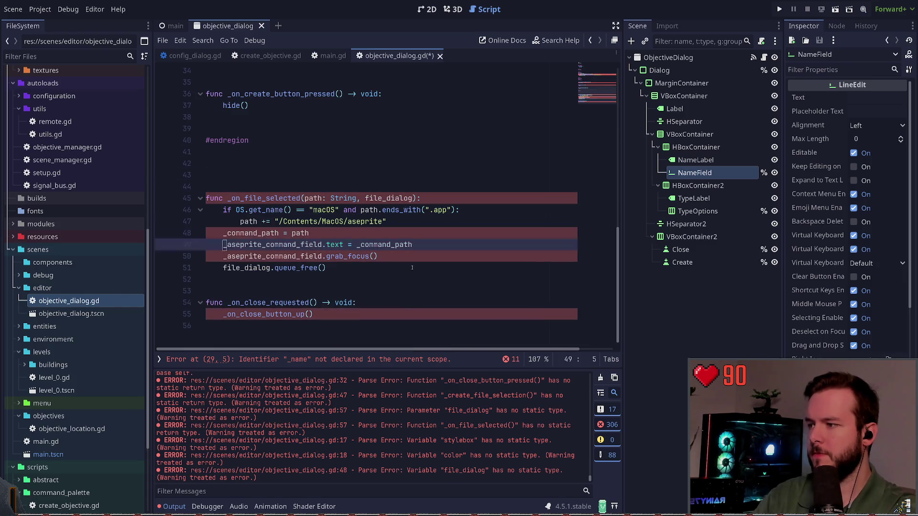
# Step: Delete the _on_file_selected function
pyautogui.press('Down')
pyautogui.press('Down')
pyautogui.press('End')
pyautogui.hotkey('shift', 'Home')
pyautogui.hotkey('shift', 'Up')
pyautogui.hotkey('shift', 'Up')
pyautogui.hotkey('shift', 'Up')
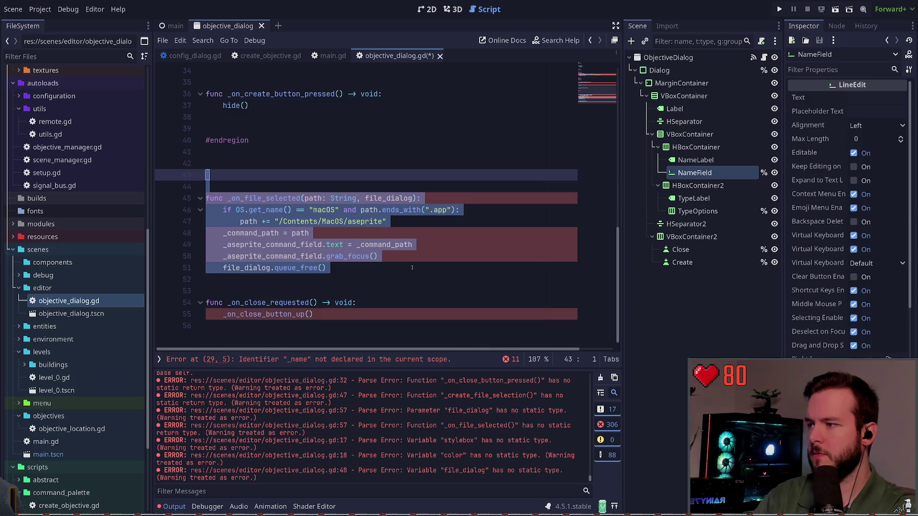
pyautogui.hotkey('shift', 'Up')
pyautogui.hotkey('shift', 'Up')
pyautogui.press('BackSpace')
pyautogui.press('Delete')
# Step: Select the _on_close_requested function name, then return to the Public region's closing line
pyautogui.scroll(4, 413, 268)
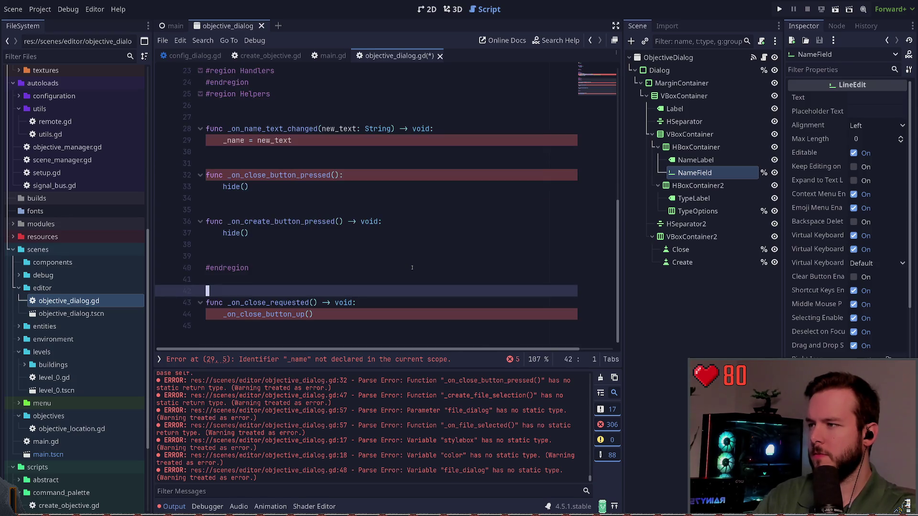
pyautogui.press('Down')
pyautogui.press('Down')
pyautogui.press('Down')
pyautogui.press('Home')
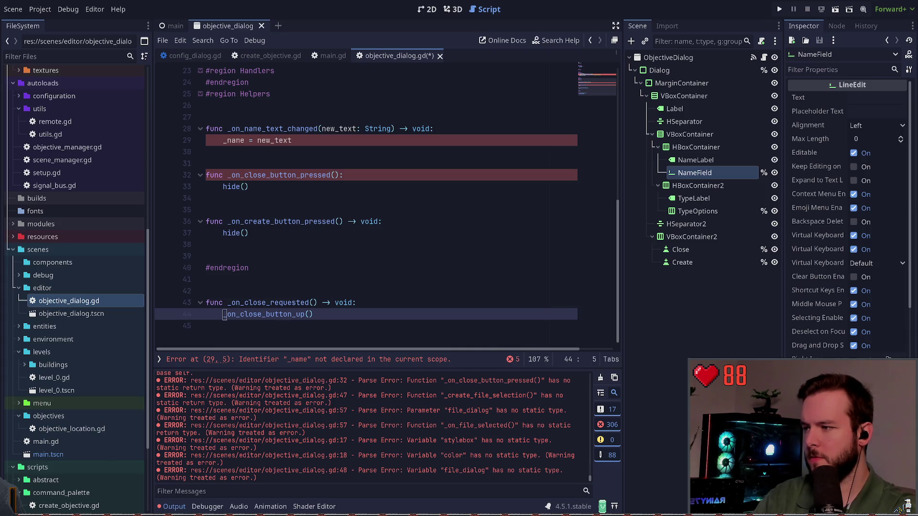
pyautogui.doubleClick(283, 303)
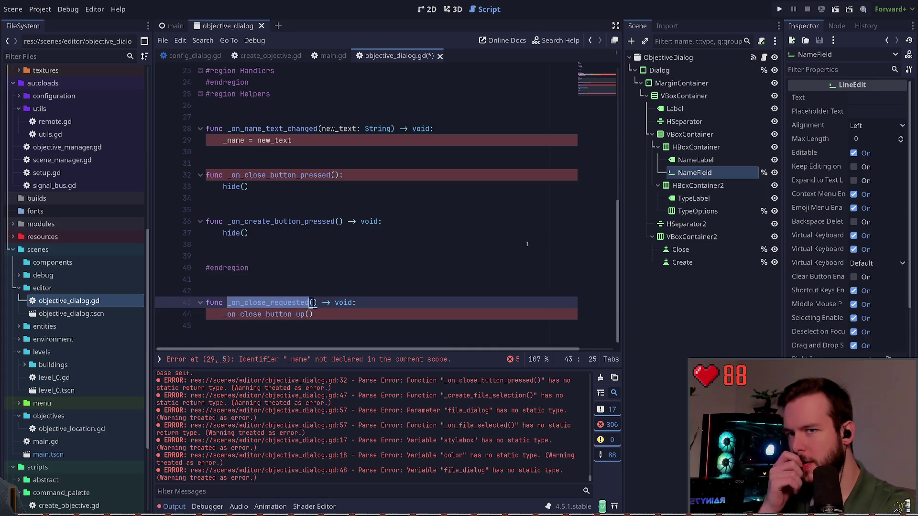
pyautogui.scroll(5, 344, 191)
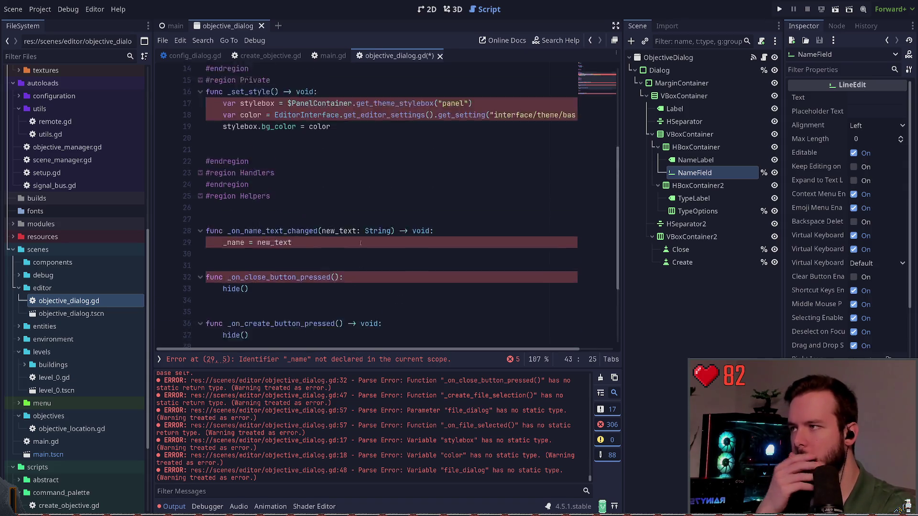
pyautogui.click(329, 139)
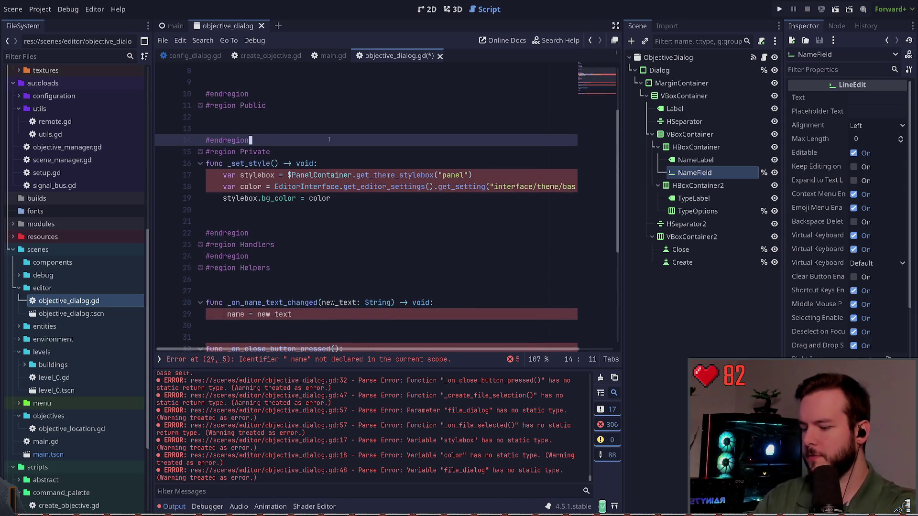
# Step: Add 'func _connect_signals() -> void:' below #region Private with name_field as its first body line
pyautogui.press('Down')
pyautogui.press('End')
pyautogui.press('Return')
pyautogui.press('Return')
pyautogui.press('Up')
pyautogui.write('fu')
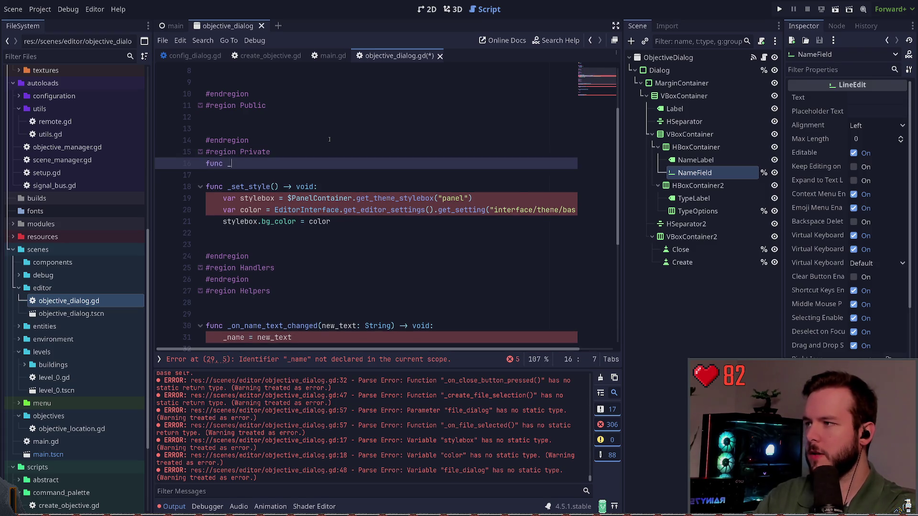
pyautogui.write('connect_signal')
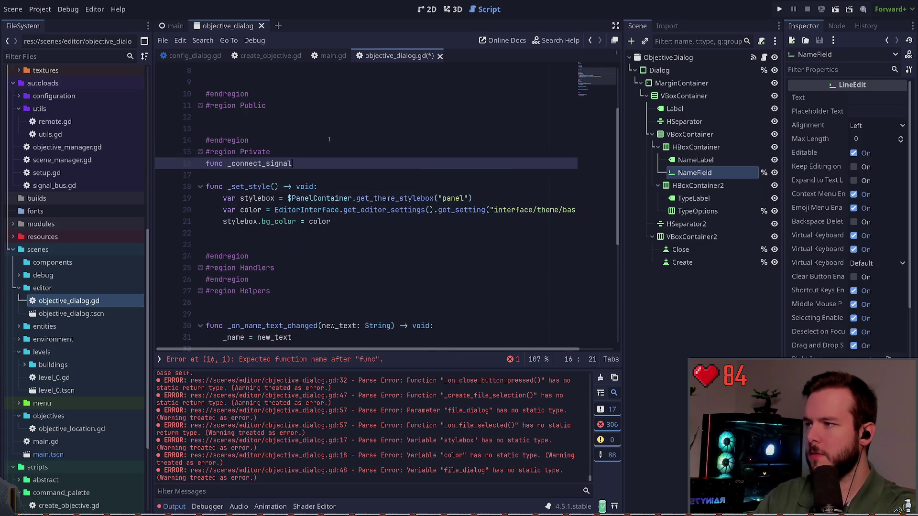
pyautogui.write('. voi')
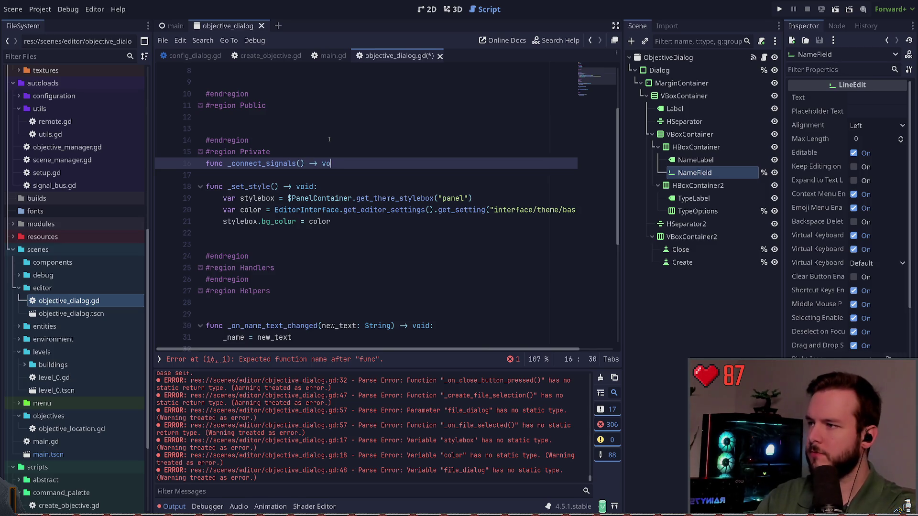
pyautogui.write('id:')
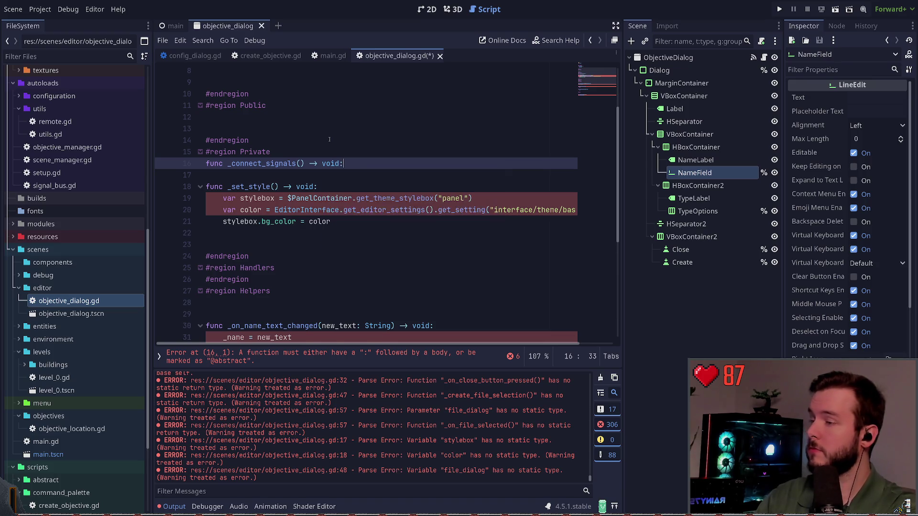
pyautogui.press('Return')
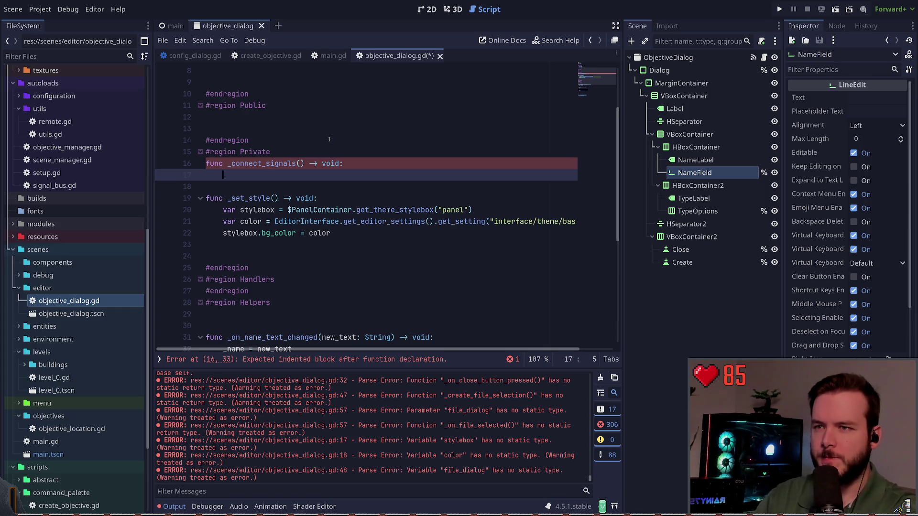
pyautogui.write('name')
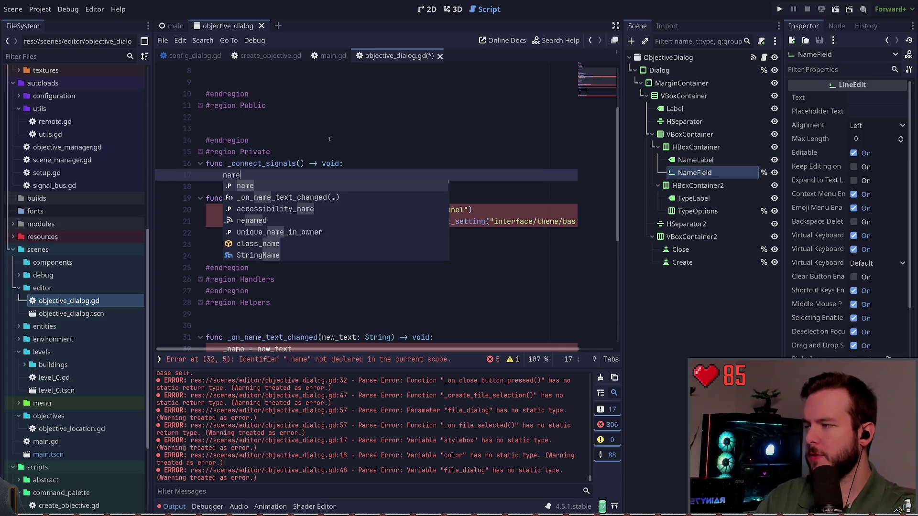
pyautogui.write('.')
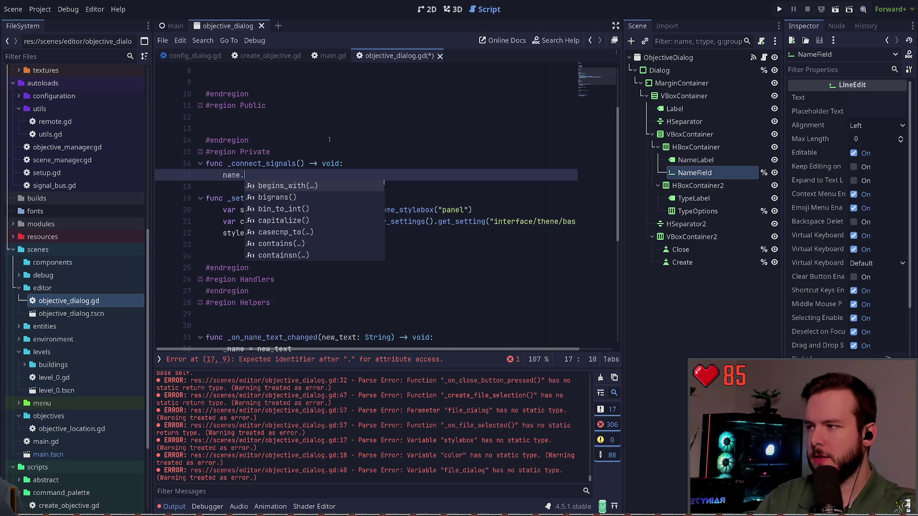
pyautogui.press('BackSpace')
pyautogui.press('BackSpace')
pyautogui.press('BackSpace')
pyautogui.press('BackSpace')
pyautogui.press('BackSpace')
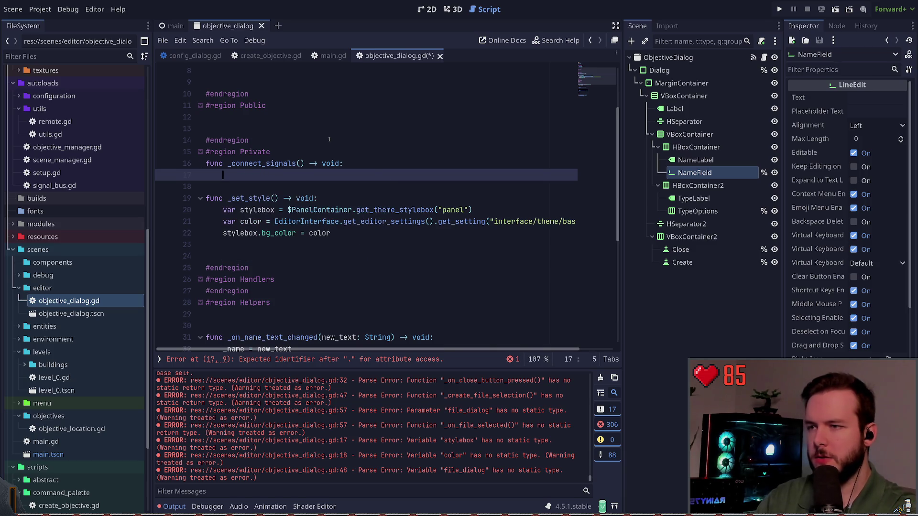
pyautogui.write('name_field')
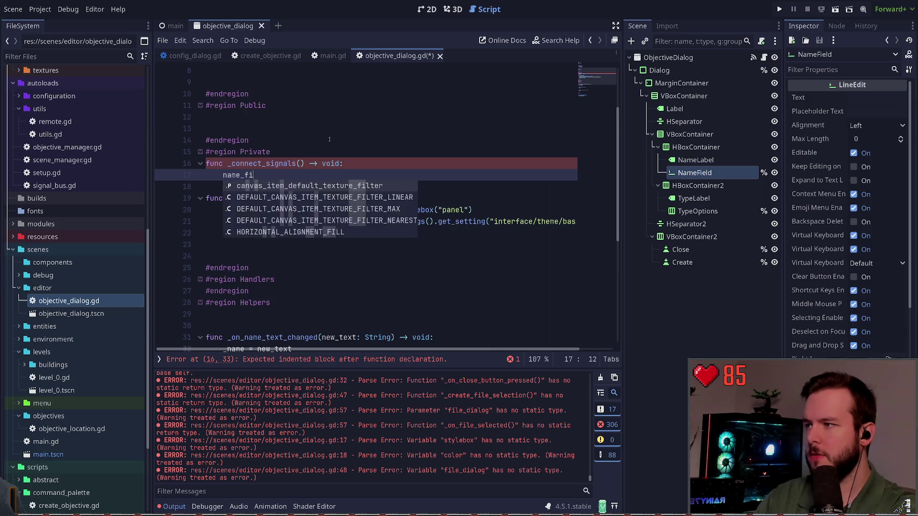
# Step: Add the TypeOptions and Close nodes to the scene-tree selection
pyautogui.scroll(3, 330, 164)
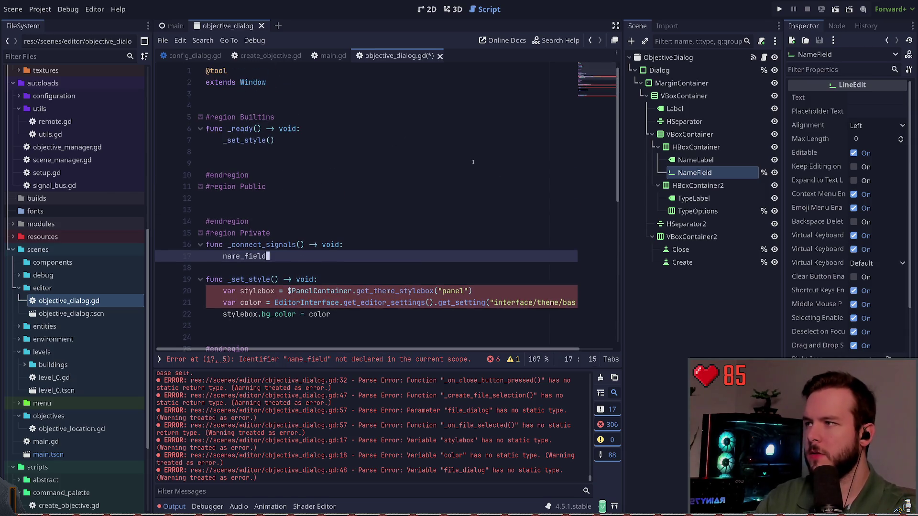
pyautogui.keyDown('ctrl'); pyautogui.click(697, 211); pyautogui.keyUp('ctrl')
pyautogui.keyDown('ctrl'); pyautogui.click(697, 250); pyautogui.keyUp('ctrl')
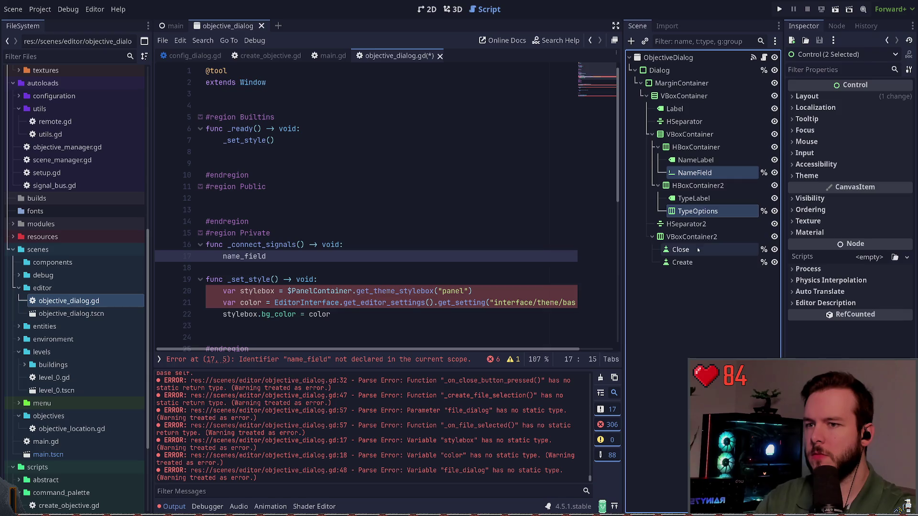
# Step: Insert node references into the script and replace $PanelContainer with dialog in _set_style
pyautogui.keyDown('ctrl'); pyautogui.click(698, 263); pyautogui.keyUp('ctrl')
pyautogui.moveTo(697, 263)
pyautogui.mouseDown()
pyautogui.moveTo(698, 182)
pyautogui.moveTo(313, 110)
pyautogui.mouseUp()
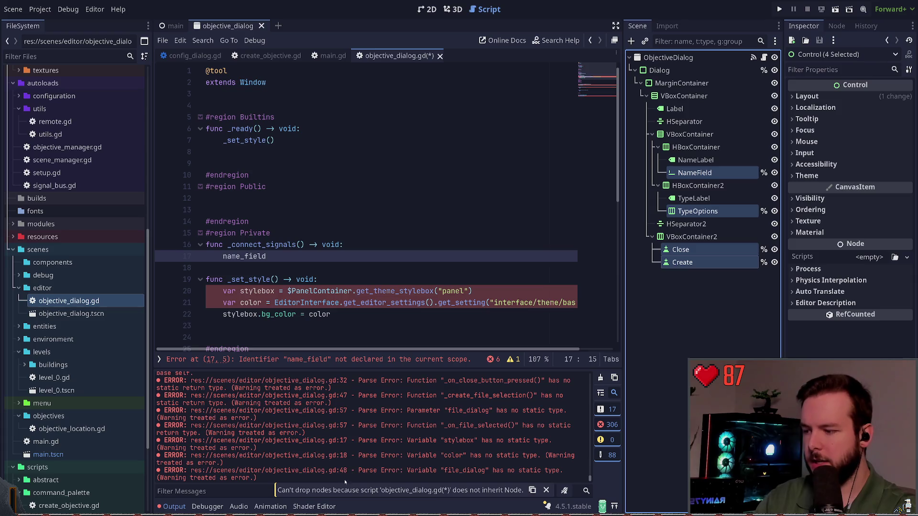
pyautogui.scroll(-3, 327, 315)
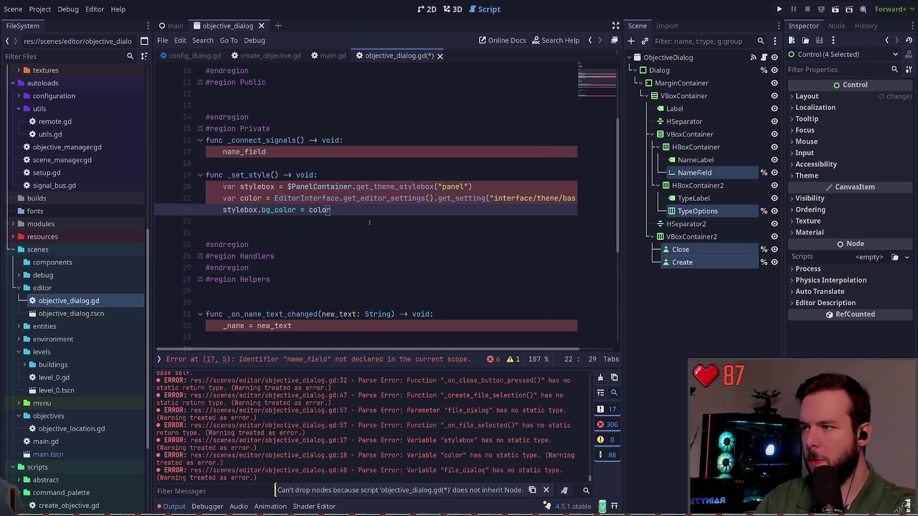
pyautogui.click(289, 186)
pyautogui.hotkey('ctrl', 'shift', 'Right')
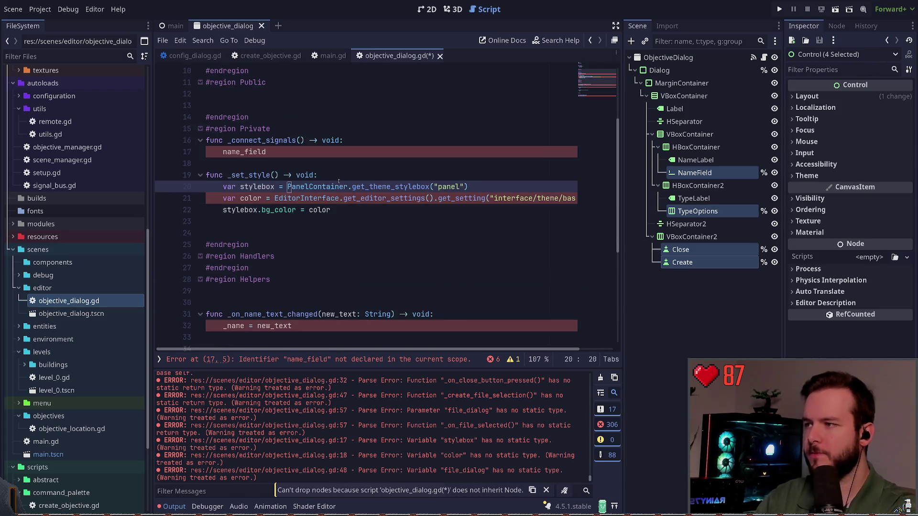
pyautogui.press('Delete')
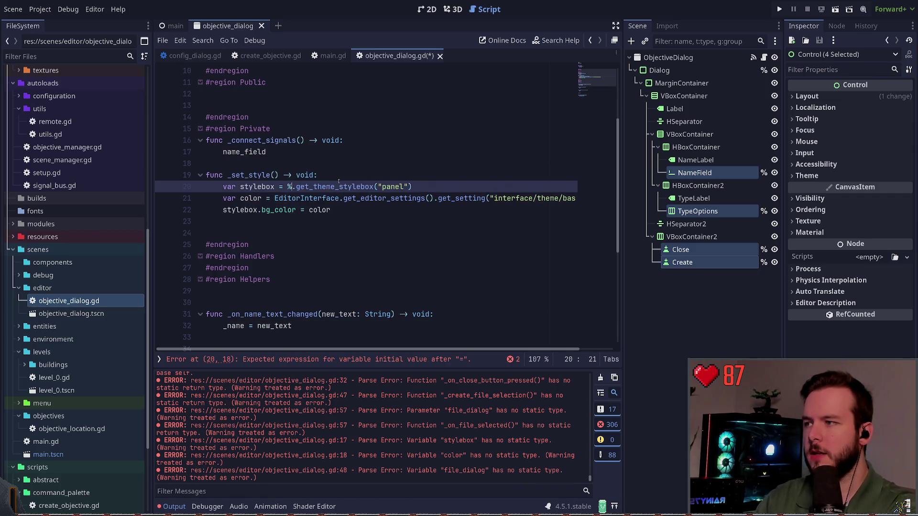
pyautogui.write('dialog')
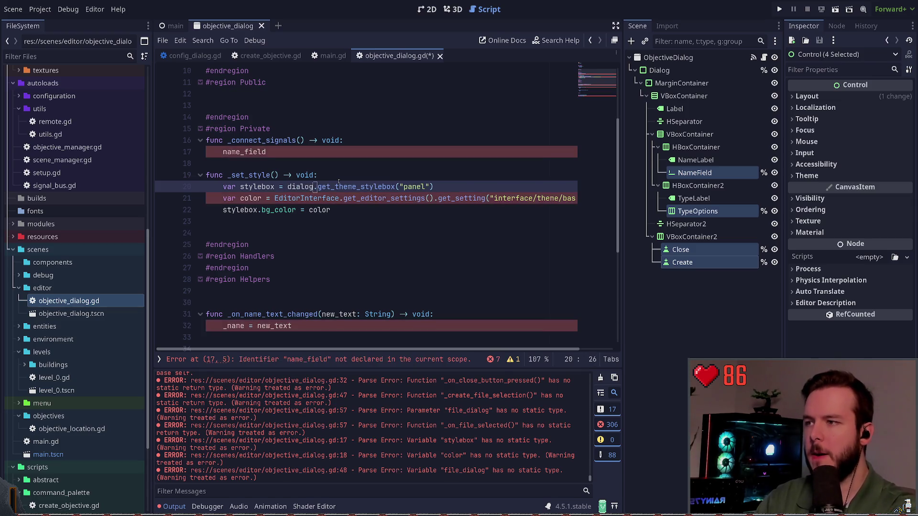
# Step: Replace the incomplete name_field line in _connect_signals with pass and save
pyautogui.click(295, 152)
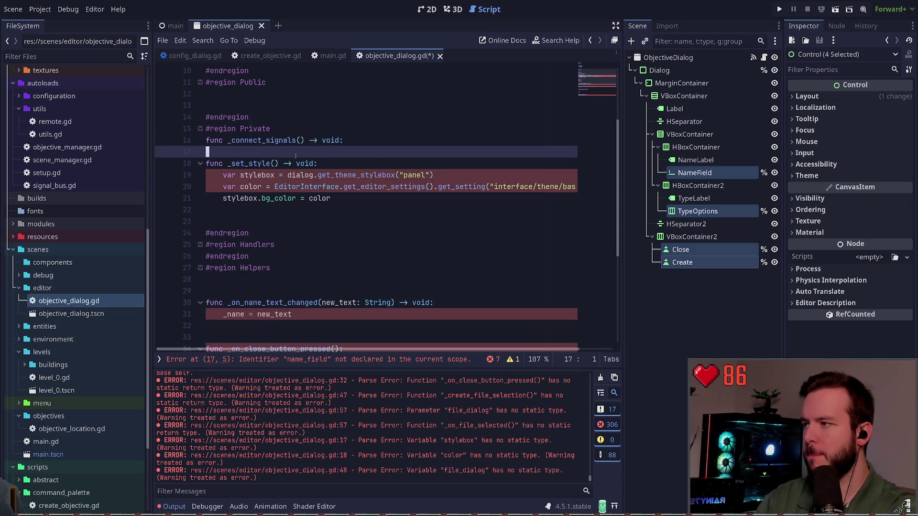
pyautogui.hotkey('ctrl', 'BackSpace')
pyautogui.write('pas')
pyautogui.press('Down')
pyautogui.press('Down')
pyautogui.press('Home')
pyautogui.press('Return')
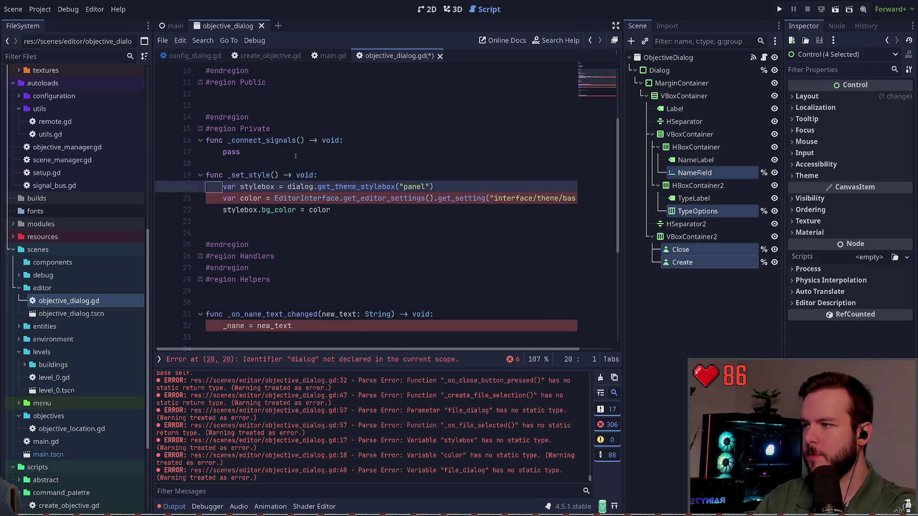
pyautogui.hotkey('ctrl', 's')
# Step: Add a pass placeholder to _set_style and comment out its three styling lines
pyautogui.scroll(1, 352, 156)
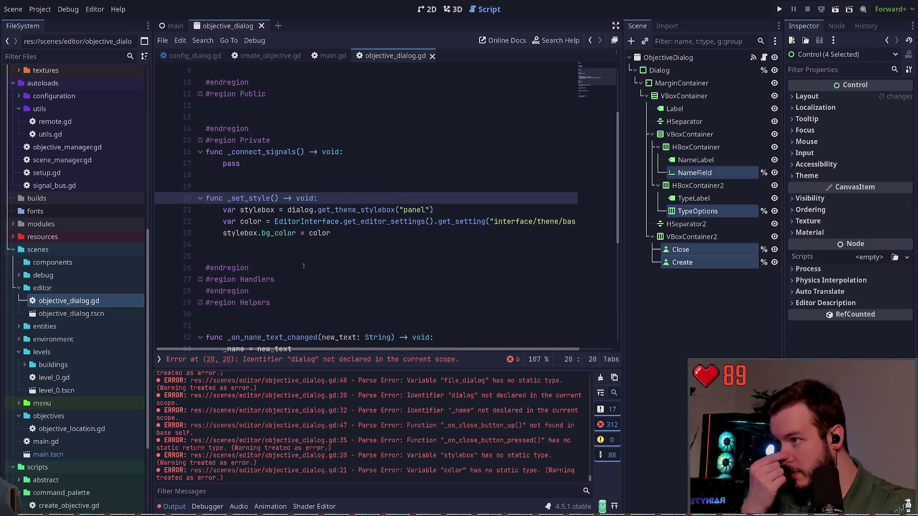
pyautogui.click(302, 210)
pyautogui.doubleClick(306, 210)
pyautogui.press('Home')
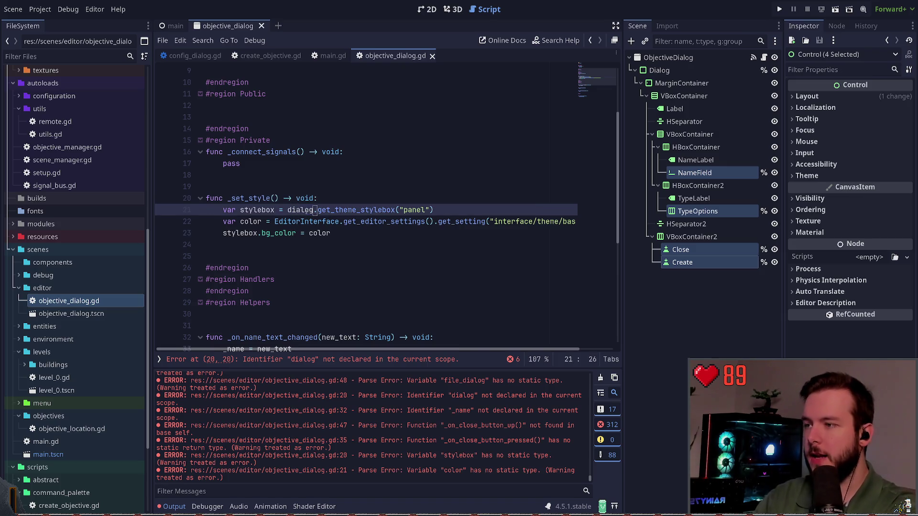
pyautogui.press('Down')
pyautogui.press('Down')
pyautogui.press('Up')
pyautogui.press('Up')
pyautogui.hotkey('ctrl', 'shift', 'Return')
pyautogui.write('pass')
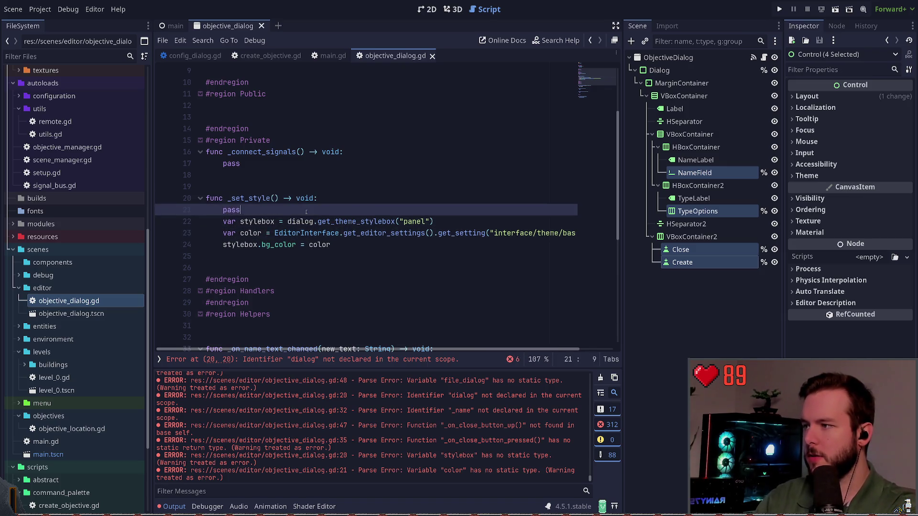
pyautogui.press('Down')
pyautogui.hotkey('shift', 'Down')
pyautogui.hotkey('shift', 'Down')
pyautogui.hotkey('shift', 'Down')
pyautogui.hotkey('ctrl', 'k')
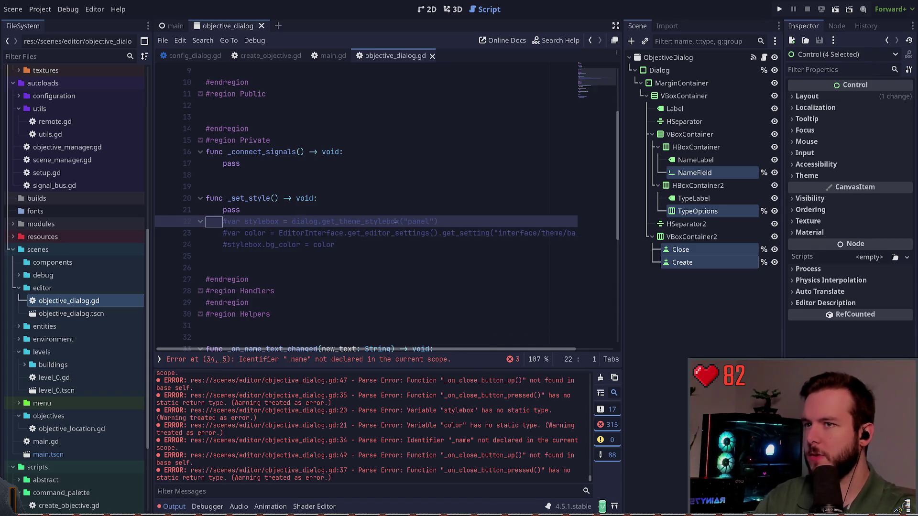
# Step: Comment out the _name assignment and put pass in its place
pyautogui.scroll(-5, 396, 221)
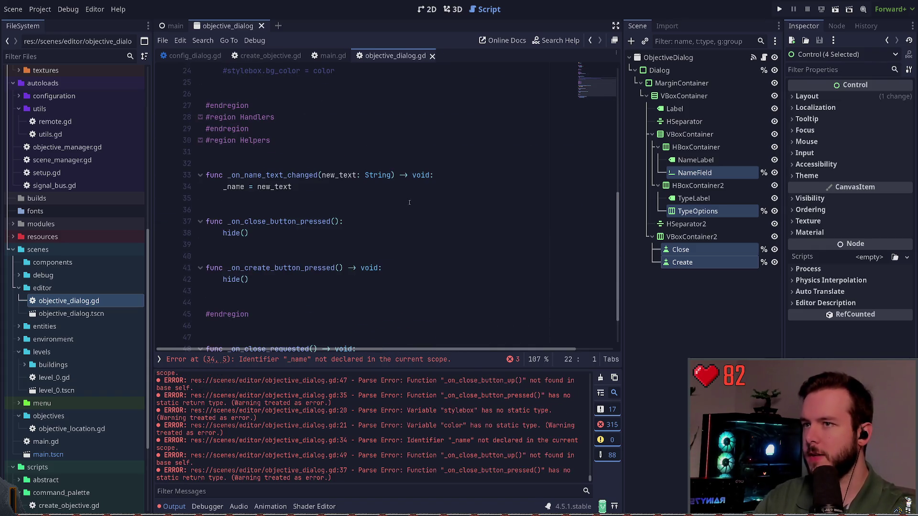
pyautogui.click(308, 359)
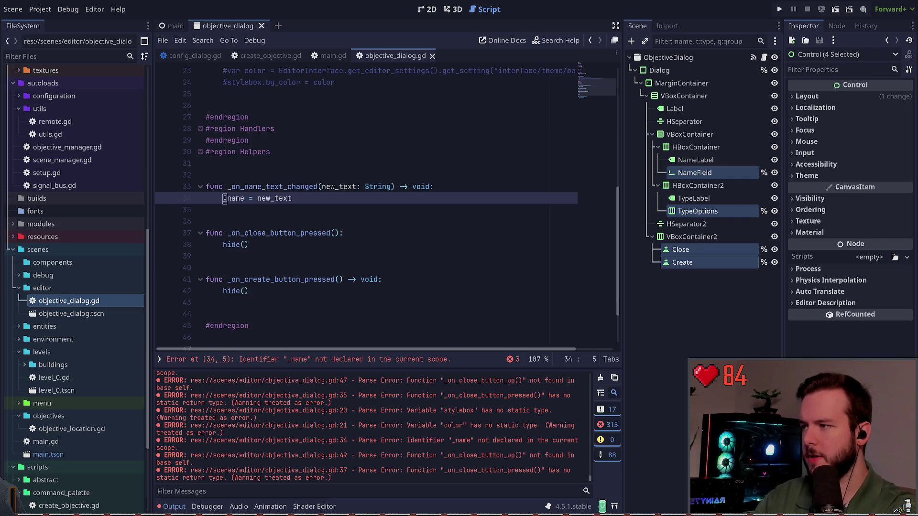
pyautogui.hotkey('ctrl', 'k')
pyautogui.press('Return')
pyautogui.write('psas')
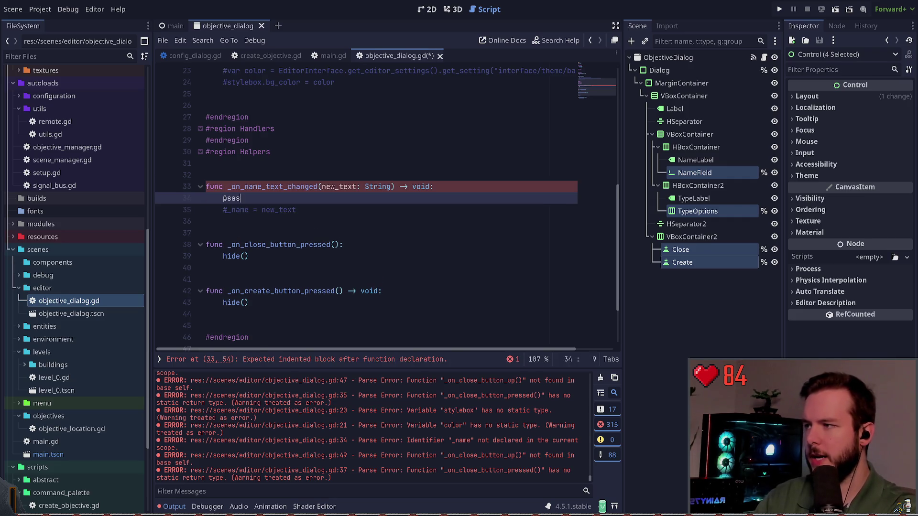
pyautogui.press('BackSpace')
pyautogui.press('BackSpace')
pyautogui.press('BackSpace')
pyautogui.write('ass')
pyautogui.click(293, 244)
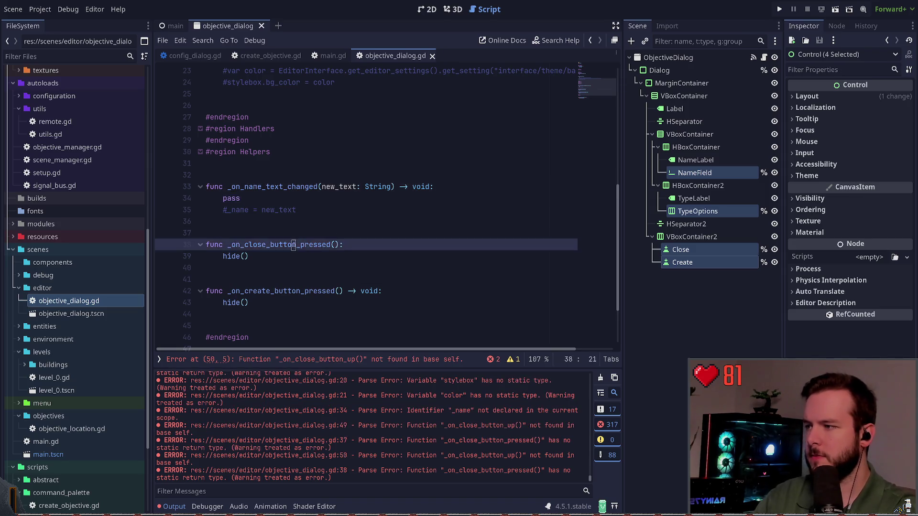
# Step: Replace the _on_close_button_up() call on line 50 with pass and save
pyautogui.doubleClick(294, 244)
pyautogui.click(315, 359)
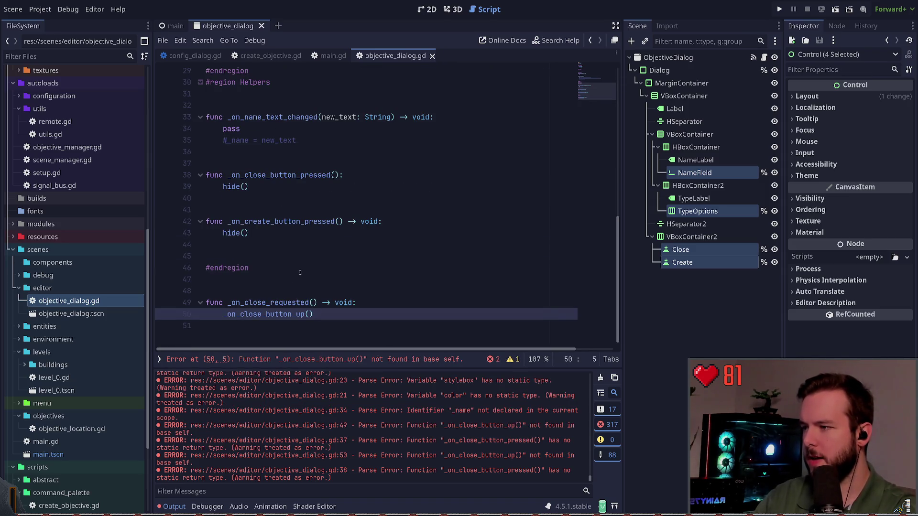
pyautogui.click(339, 318)
pyautogui.hotkey('ctrl', 'BackSpace')
pyautogui.hotkey('ctrl', 'BackSpace')
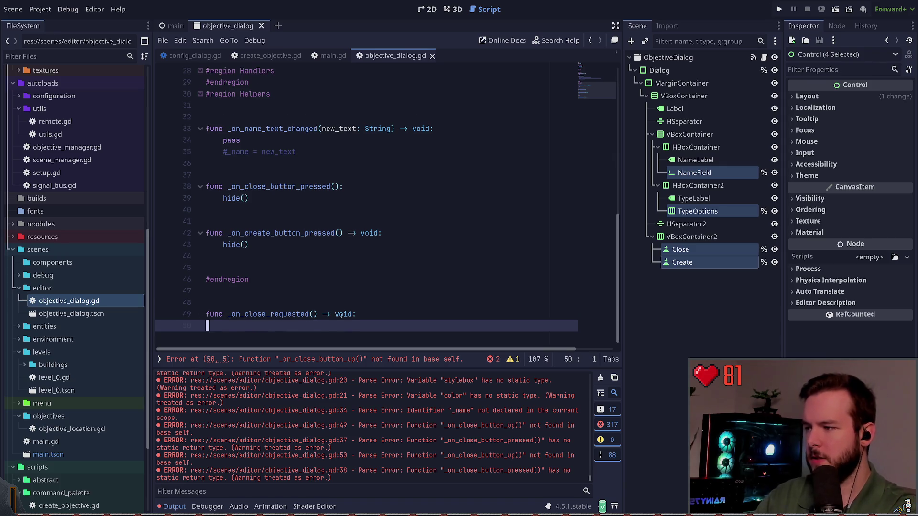
pyautogui.write('pass')
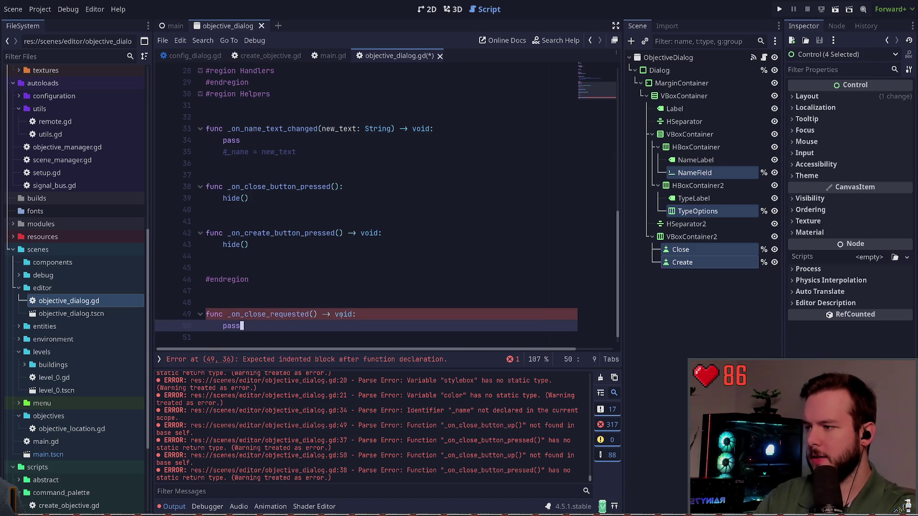
pyautogui.hotkey('ctrl', 's')
pyautogui.press('Up')
pyautogui.press('Up')
pyautogui.press('Up')
pyautogui.press('Up')
pyautogui.press('Up')
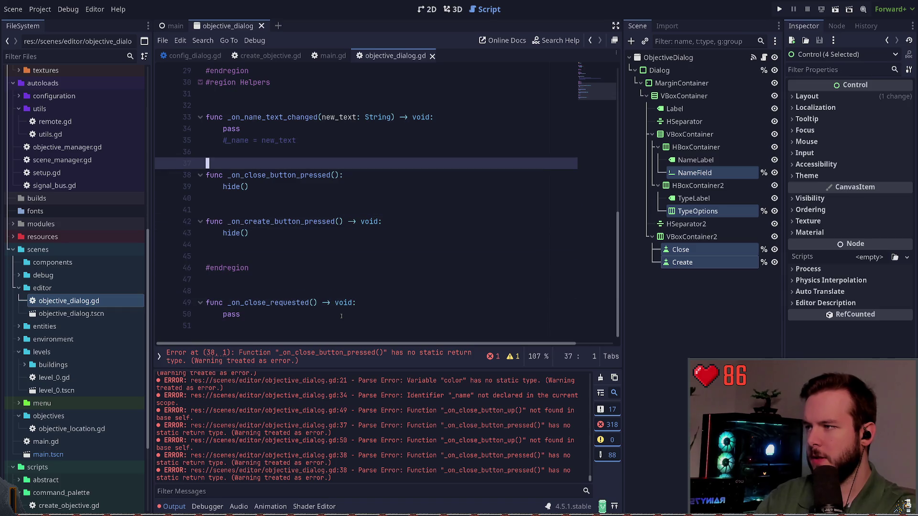
pyautogui.press('Down')
pyautogui.press('End')
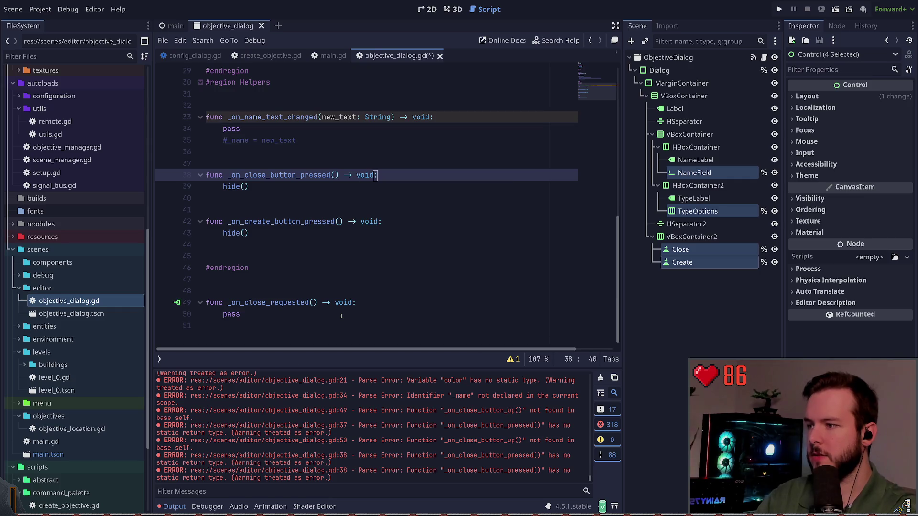
pyautogui.press('Up')
pyautogui.press('Up')
pyautogui.press('Up')
# Step: Remove the extra empty lines in the Public region and save the script
pyautogui.press('Up')
pyautogui.press('Up')
pyautogui.press('Up')
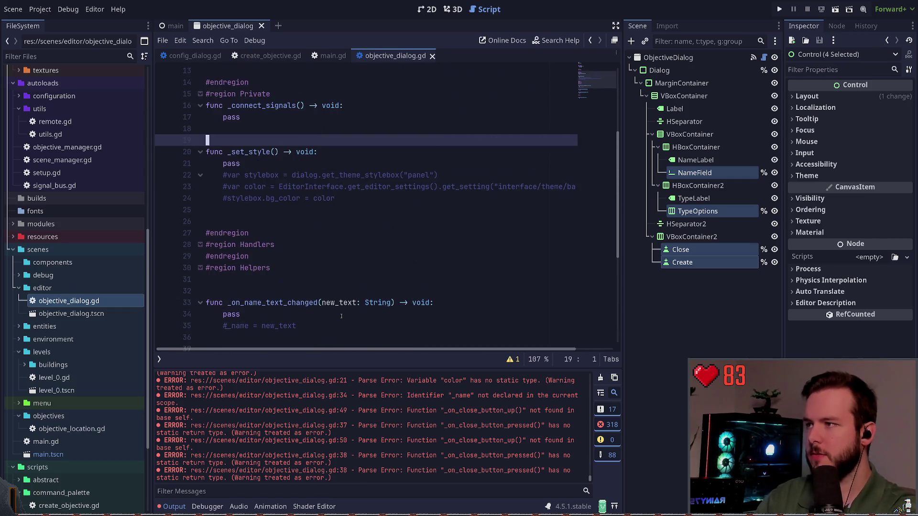
pyautogui.moveTo(693, 254)
pyautogui.mouseDown()
pyautogui.moveTo(229, 115)
pyautogui.moveTo(297, 111)
pyautogui.mouseUp()
pyautogui.hotkey('ctrl', 's')
pyautogui.press('Return')
pyautogui.press('Up')
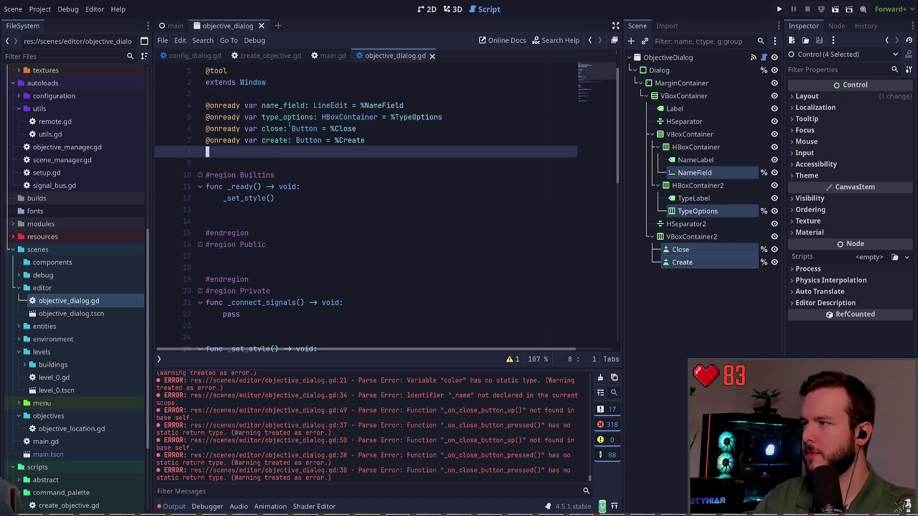
pyautogui.scroll(-3, 307, 165)
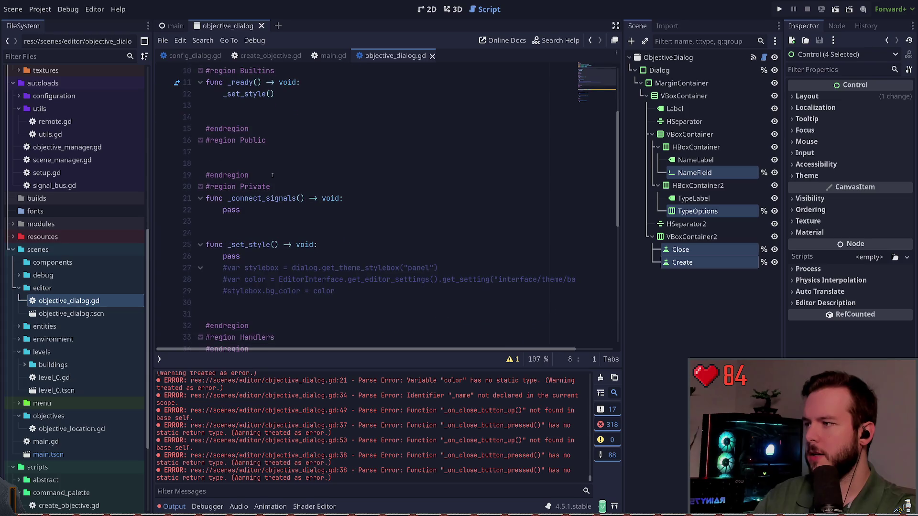
pyautogui.click(277, 157)
pyautogui.press('Delete')
pyautogui.press('Delete')
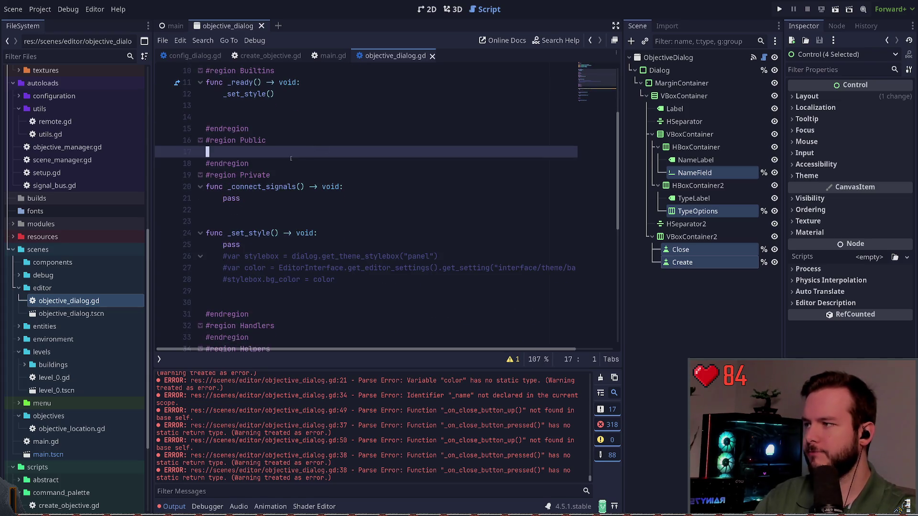
pyautogui.hotkey('ctrl', 's')
pyautogui.scroll(-2, 311, 177)
pyautogui.click(311, 177)
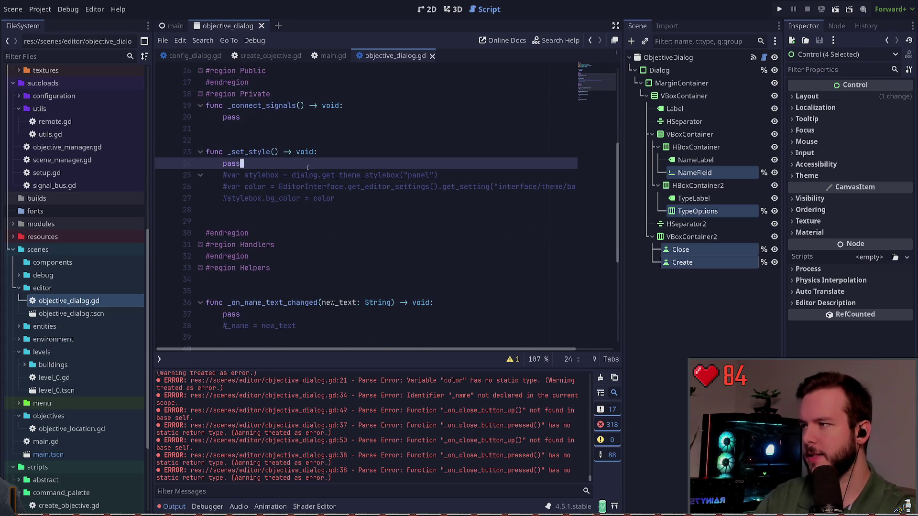
# Step: Delete pass in _set_style and uncomment its stylebox and colour lines
pyautogui.press('Up')
pyautogui.hotkey('ctrl', 'shift', 'k')
pyautogui.hotkey('shift', 'Down')
pyautogui.hotkey('shift', 'Down')
pyautogui.hotkey('ctrl', 'k')
# Step: Replace the name handler's pass with the uncommented _name = new_text assignment
pyautogui.press('Down')
pyautogui.press('Down')
pyautogui.press('Down')
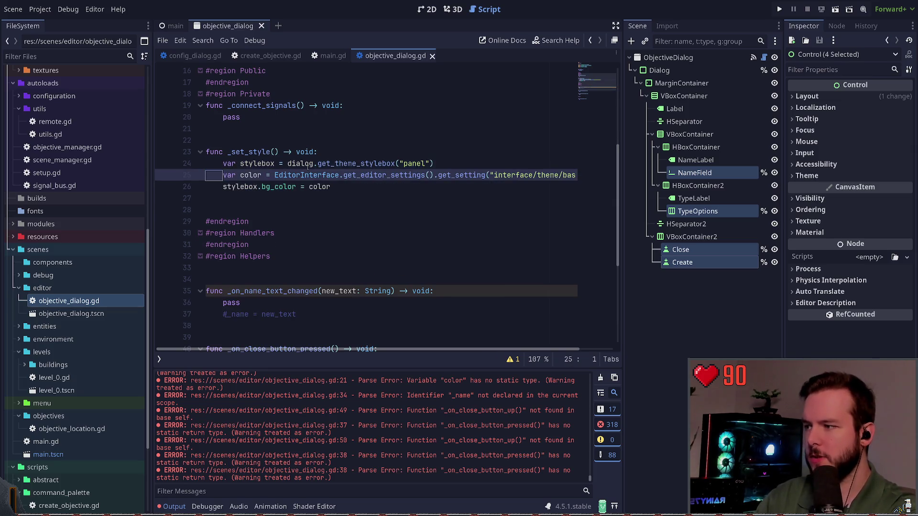
pyautogui.scroll(-1, 308, 168)
pyautogui.hotkey('ctrl', 'shift', 'k')
pyautogui.hotkey('ctrl', 'k')
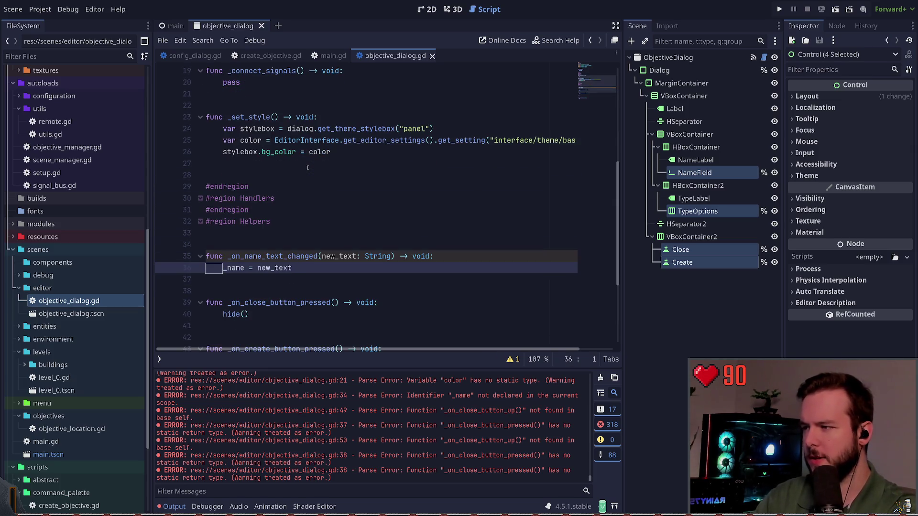
pyautogui.scroll(-4, 303, 241)
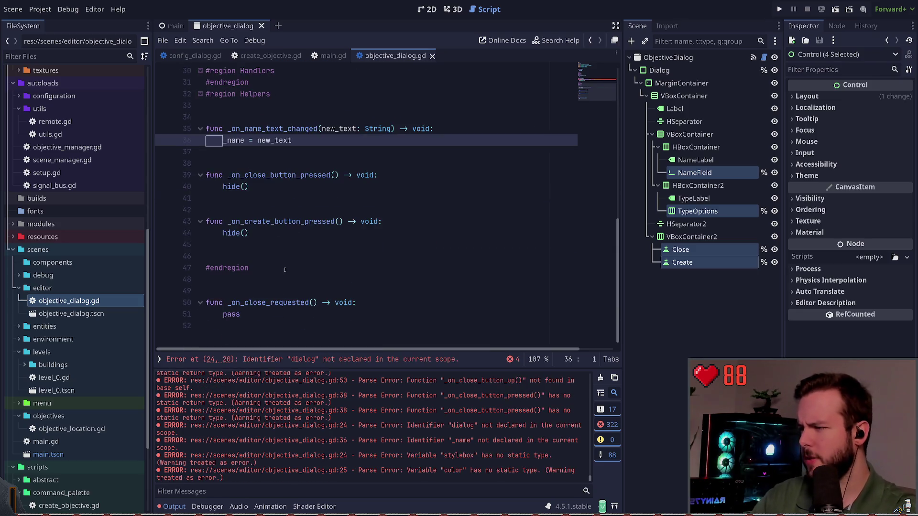
pyautogui.scroll(5, 303, 248)
pyautogui.click(335, 209)
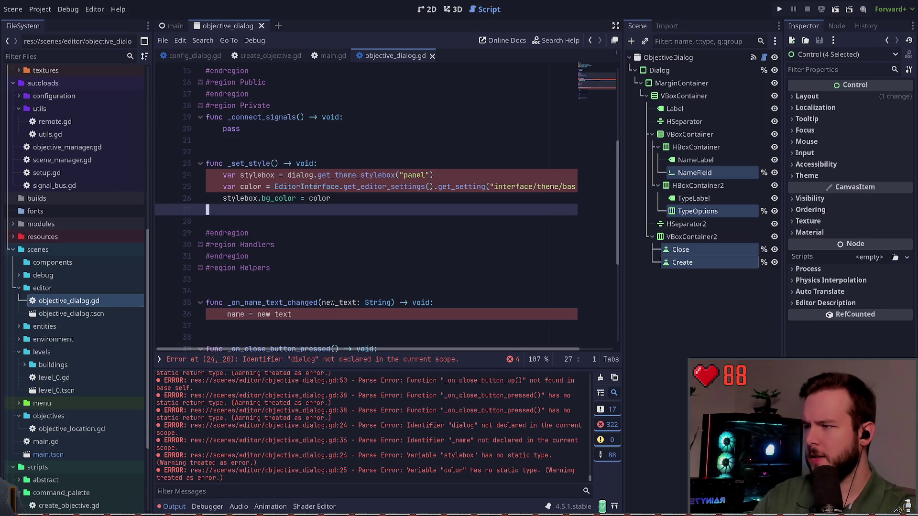
pyautogui.scroll(5, 299, 190)
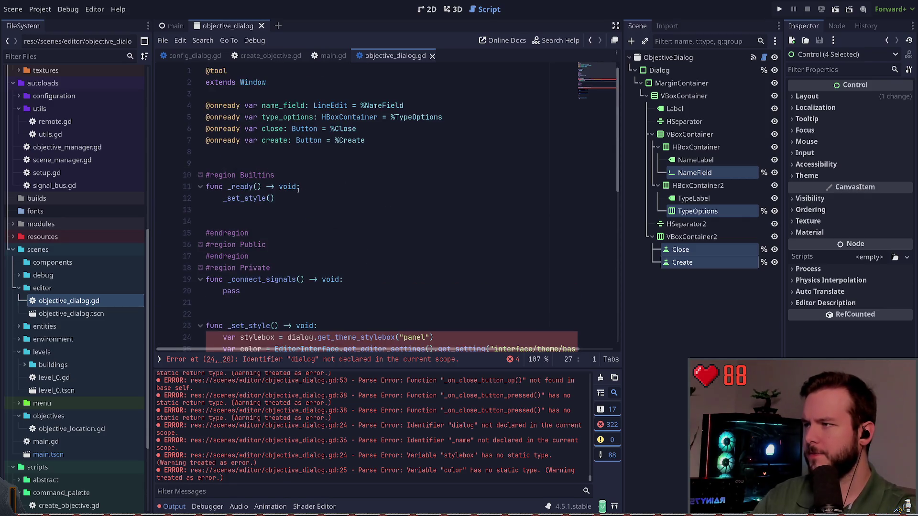
pyautogui.click(660, 70)
pyautogui.moveTo(659, 70); pyautogui.dragTo(345, 88)
pyautogui.press('Return')
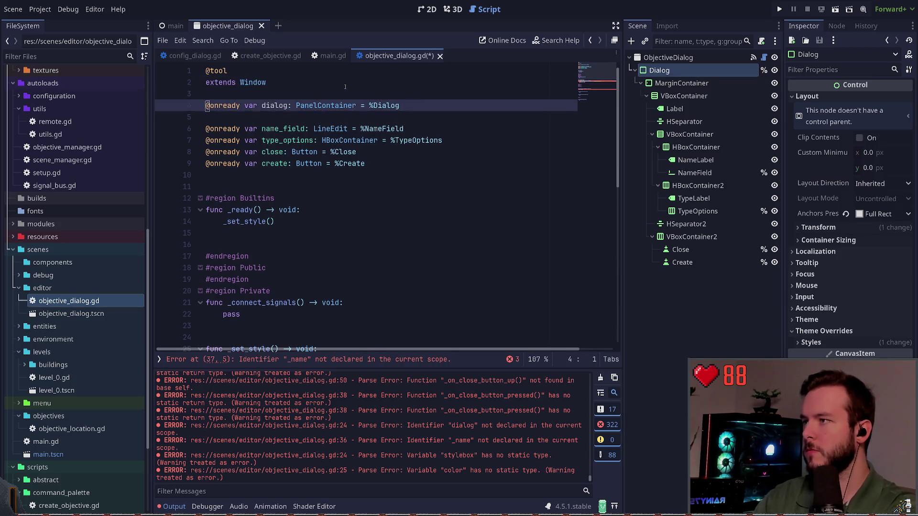
pyautogui.press('Down')
pyautogui.press('Down')
pyautogui.press('Delete')
pyautogui.hotkey('ctrl', 's')
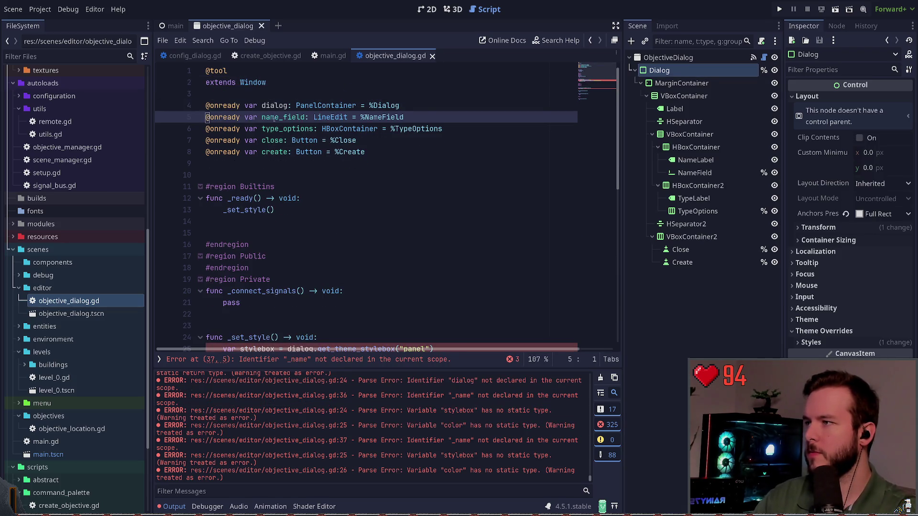
# Step: Inspect the ObjectiveDialog and Dialog nodes and review the bg_color and _name lines
pyautogui.doubleClick(274, 105)
pyautogui.scroll(-5, 341, 153)
pyautogui.scroll(5, 341, 153)
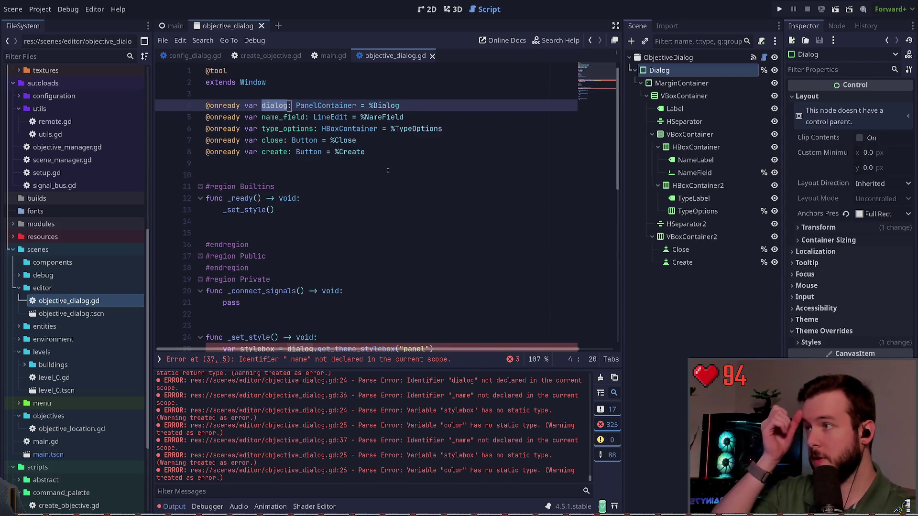
pyautogui.click(688, 57)
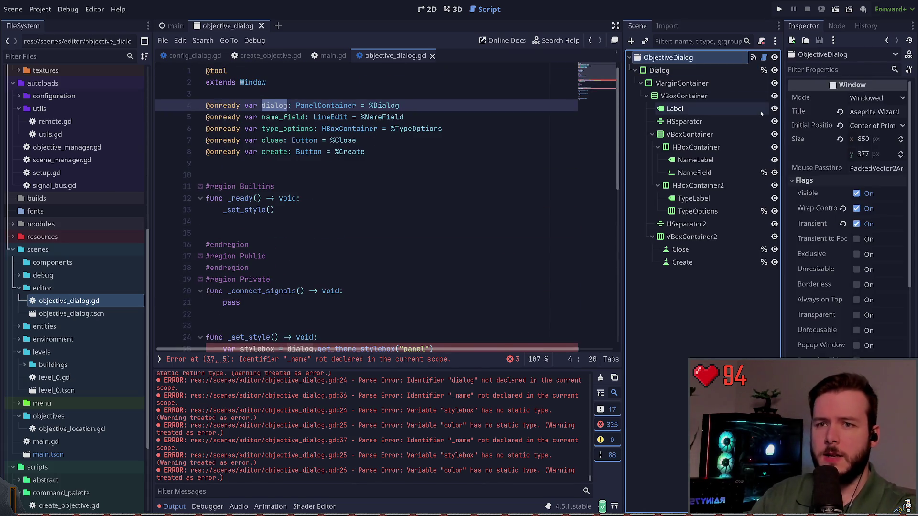
pyautogui.click(660, 71)
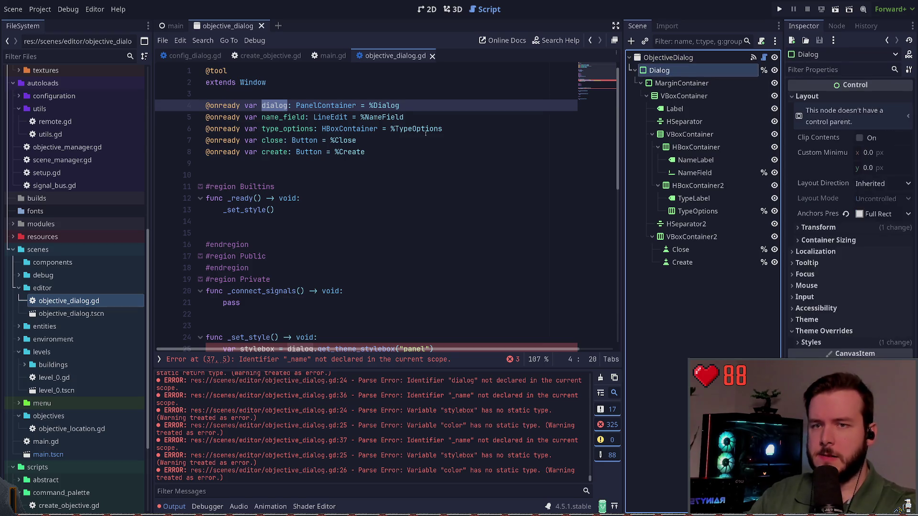
pyautogui.click(468, 129)
pyautogui.click(383, 82)
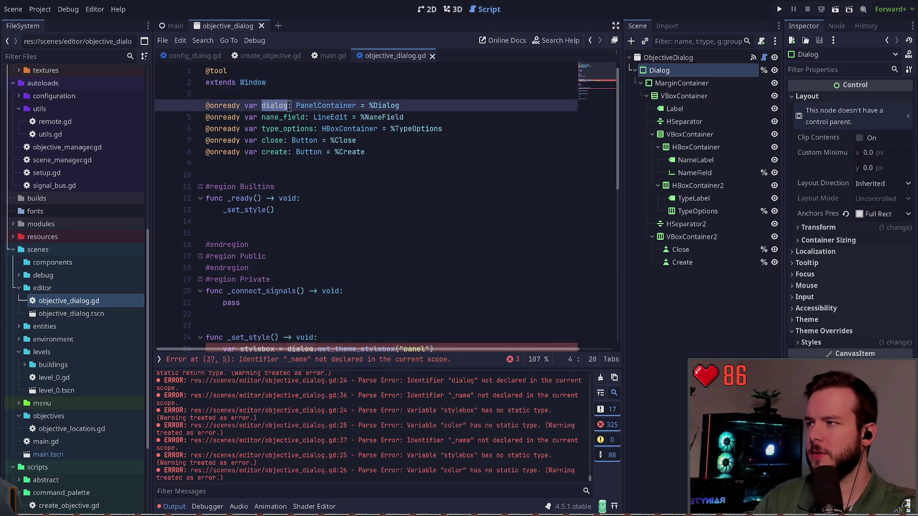
pyautogui.scroll(-5, 297, 211)
pyautogui.click(274, 198)
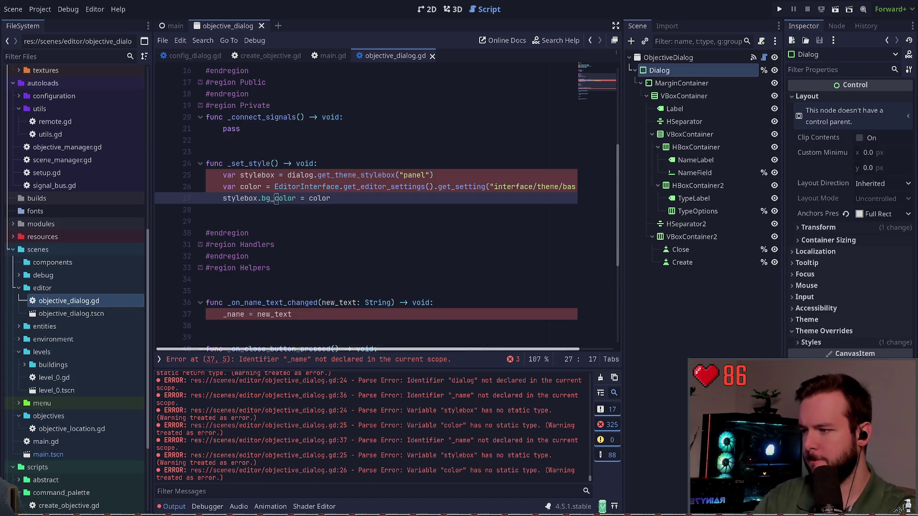
pyautogui.click(306, 359)
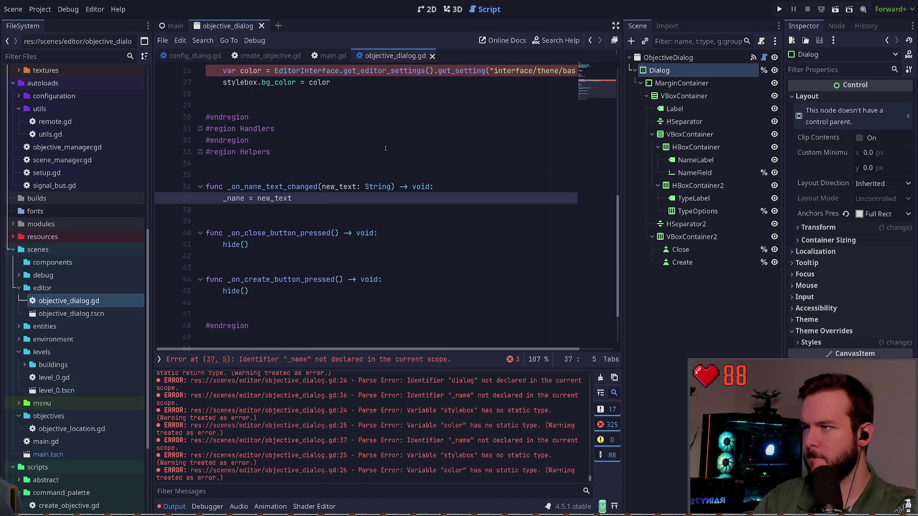
pyautogui.click(233, 198)
pyautogui.scroll(8, 239, 191)
pyautogui.scroll(-5, 268, 163)
pyautogui.scroll(4, 283, 143)
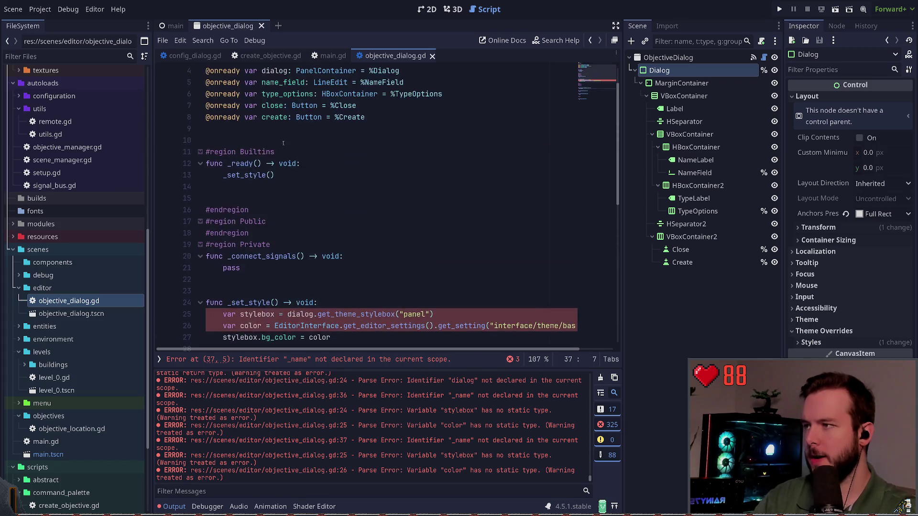
# Step: Declare primary_objective: Objective and sub_objectives: Array[Objective] below the references and save
pyautogui.click(283, 143)
pyautogui.press('Return')
pyautogui.write('var ')
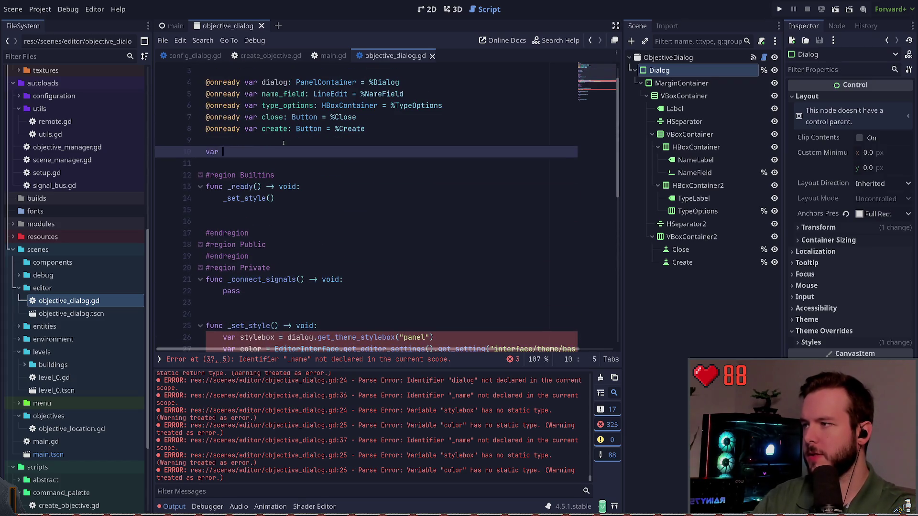
pyautogui.write('objective_')
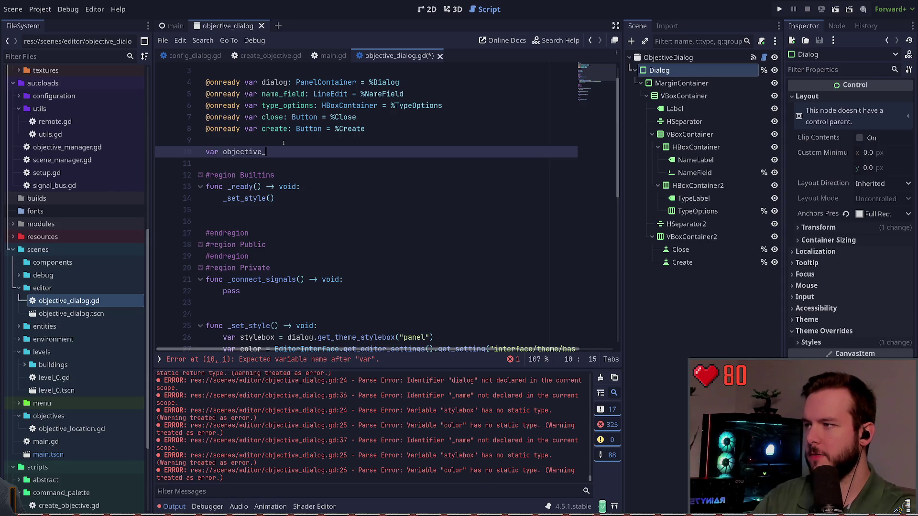
pyautogui.press('BackSpace')
pyautogui.press('BackSpace')
pyautogui.press('BackSpace')
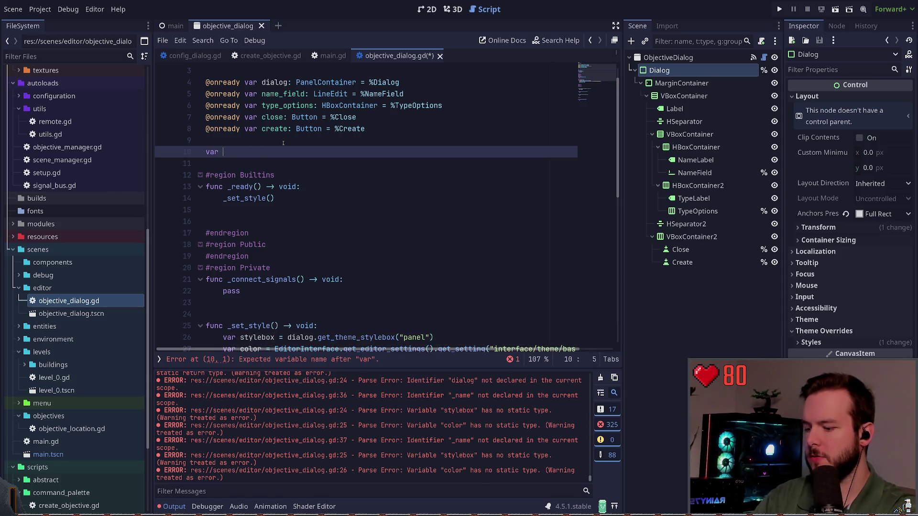
pyautogui.write('objec')
pyautogui.press('BackSpace')
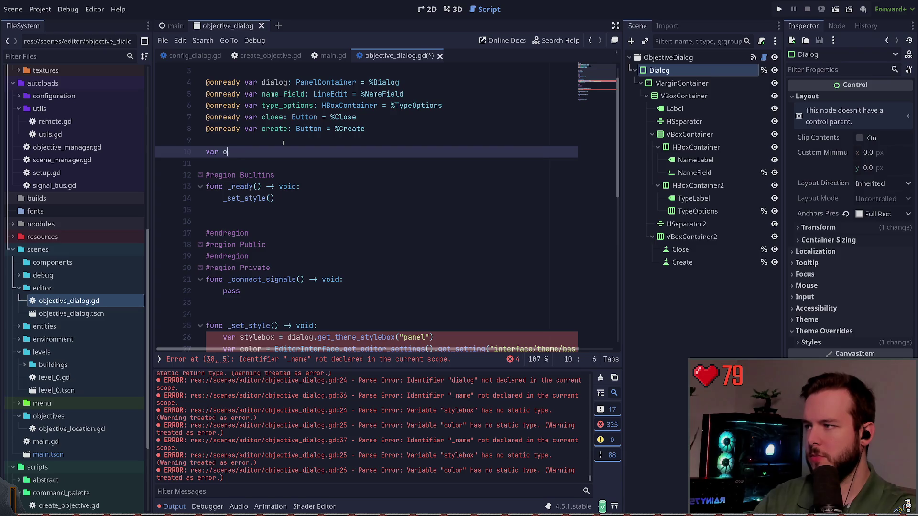
pyautogui.write('primary_objective: OBje')
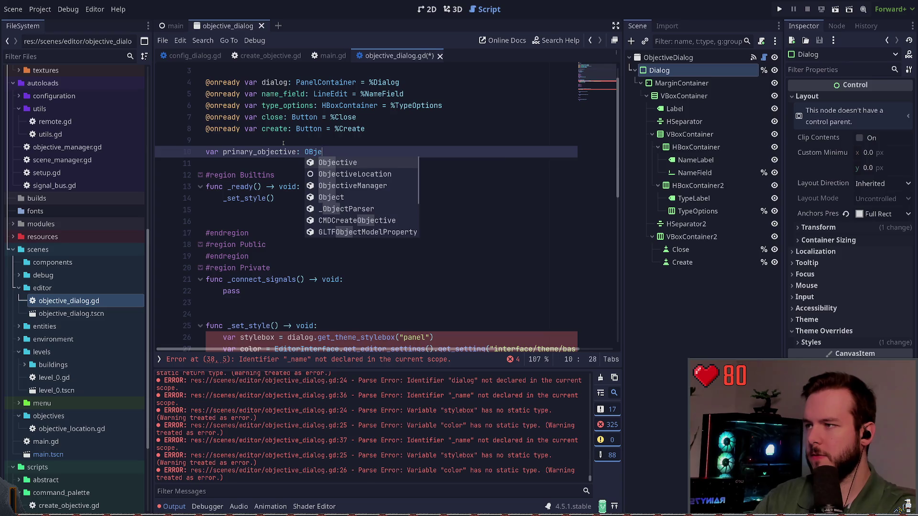
pyautogui.press('Return')
pyautogui.press('Return')
pyautogui.write('var sub_')
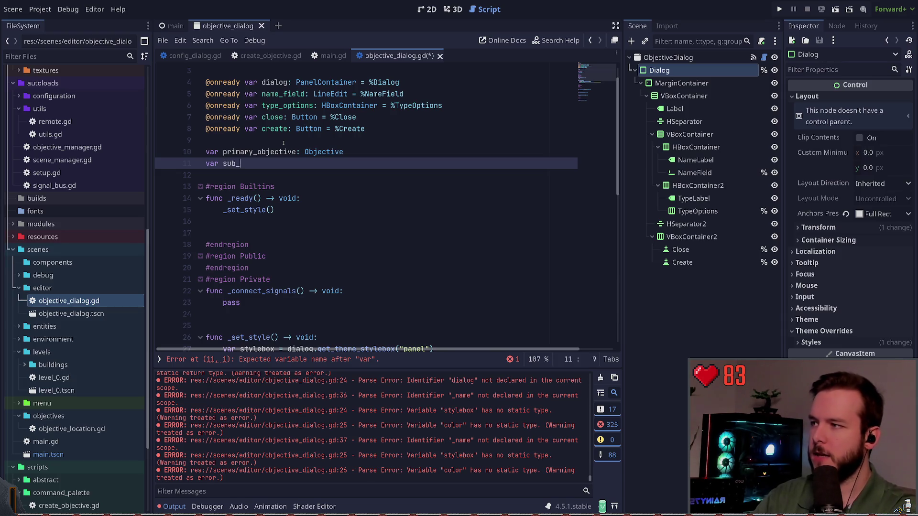
pyautogui.write('objectives: OB')
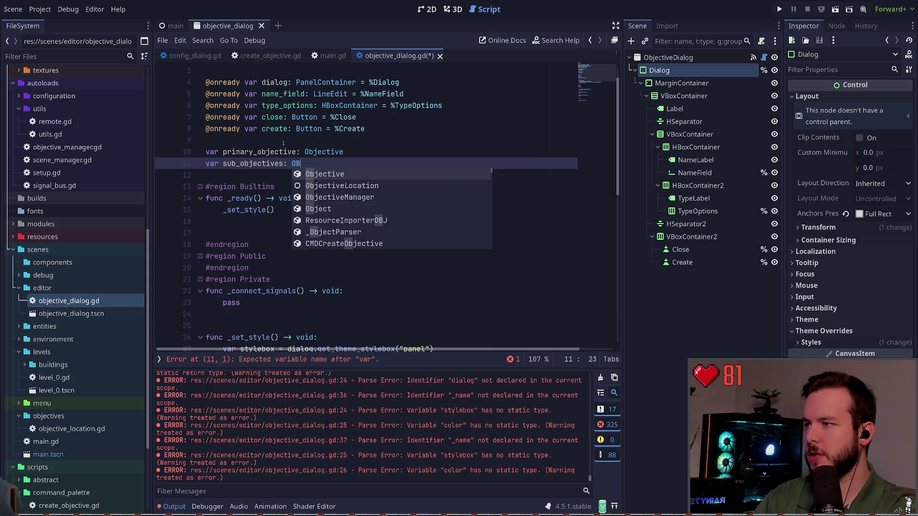
pyautogui.press('BackSpace')
pyautogui.write('Array[O')
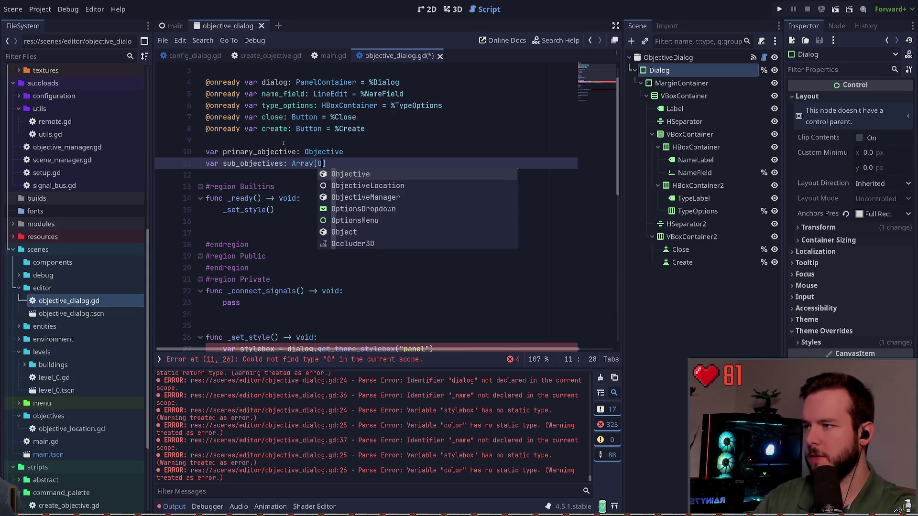
pyautogui.press('Return')
pyautogui.hotkey('ctrl', 's')
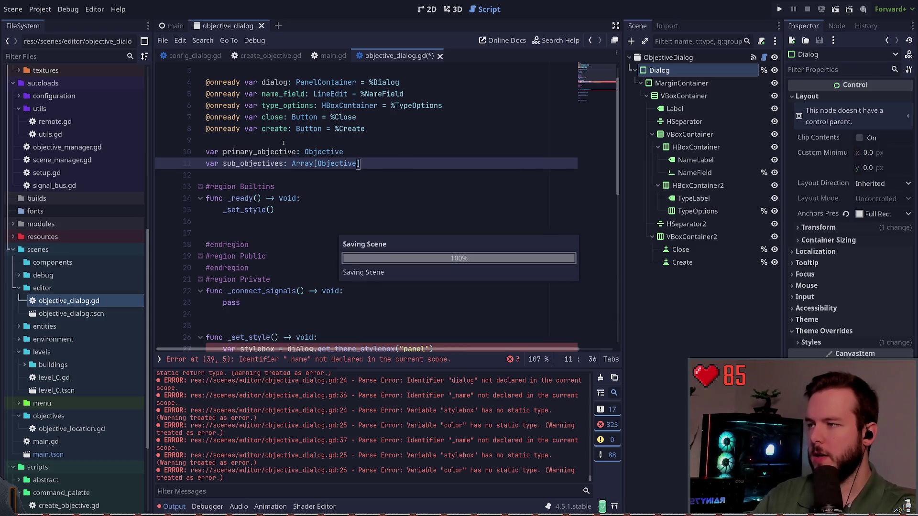
# Step: Remove a stray Objective line added in the name handler and save
pyautogui.scroll(-2, 347, 226)
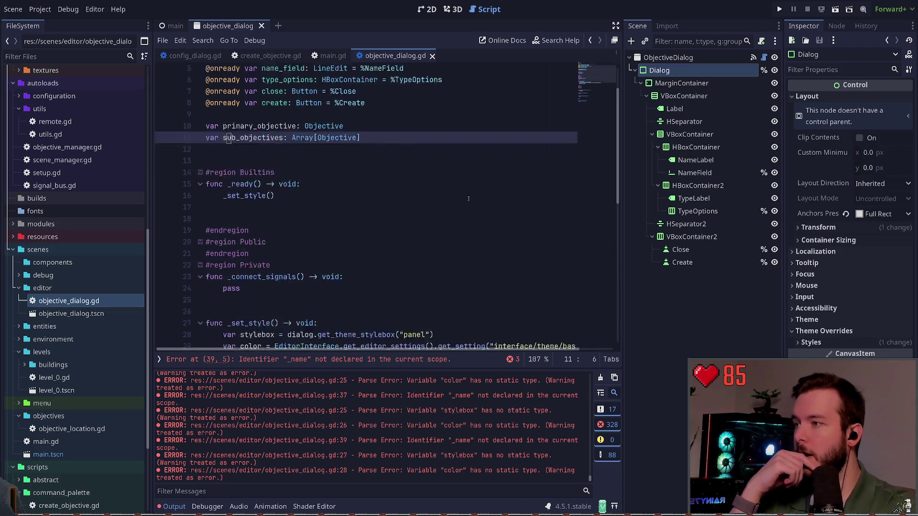
pyautogui.click(306, 359)
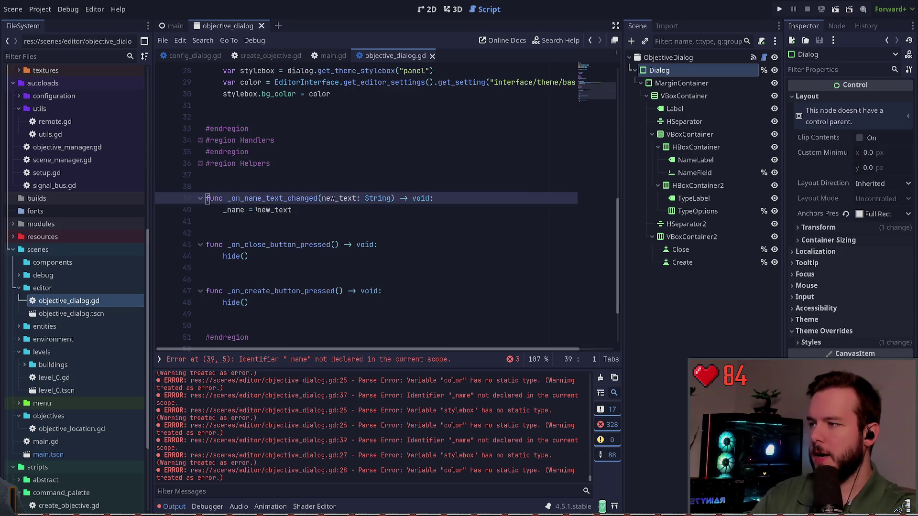
pyautogui.press('End')
pyautogui.press('Return')
pyautogui.write('Objective.n')
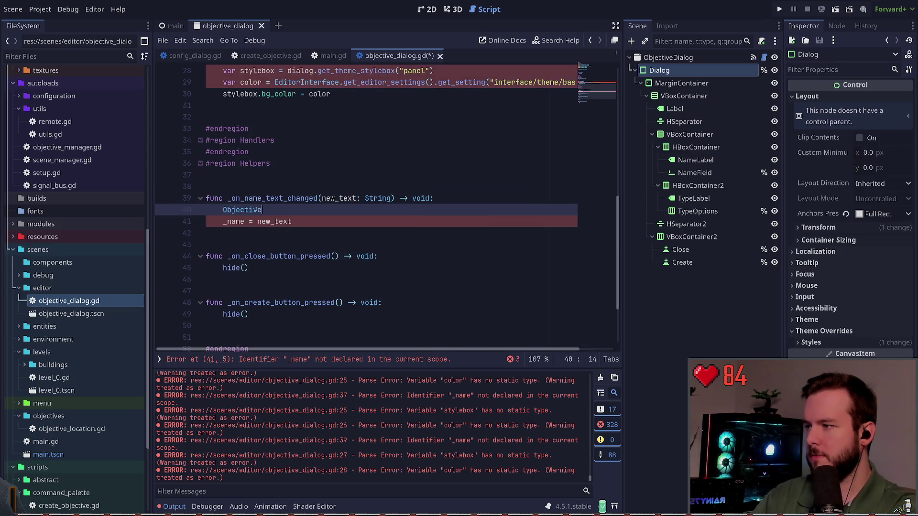
pyautogui.press('BackSpace')
pyautogui.press('BackSpace')
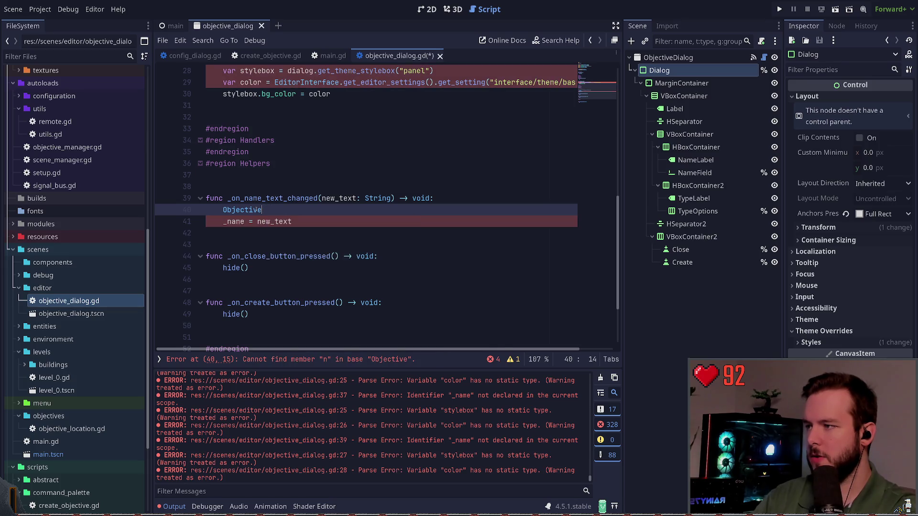
pyautogui.hotkey('ctrl', 'shift', 'k')
pyautogui.hotkey('ctrl', 's')
# Step: Initialise primary_objective to Objective.new() and save the script
pyautogui.press('Up')
pyautogui.press('Up')
pyautogui.press('Up')
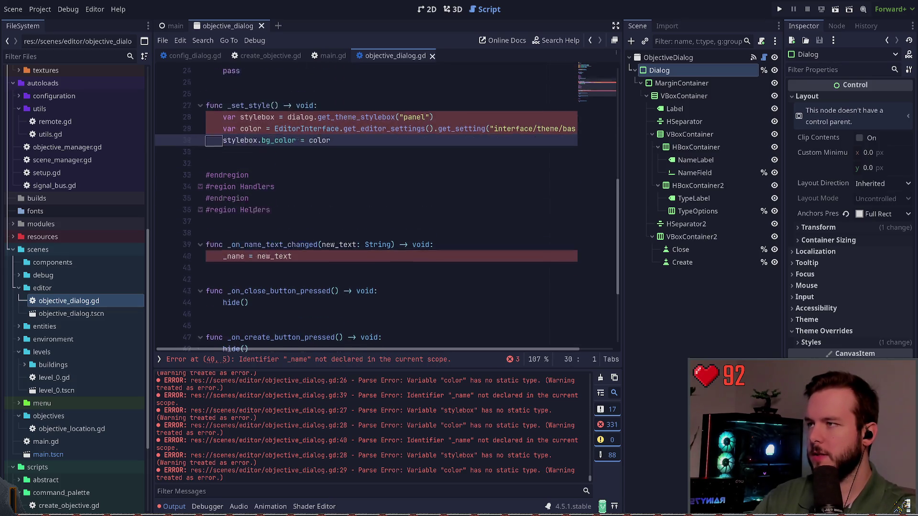
pyautogui.press('Up')
pyautogui.press('Up')
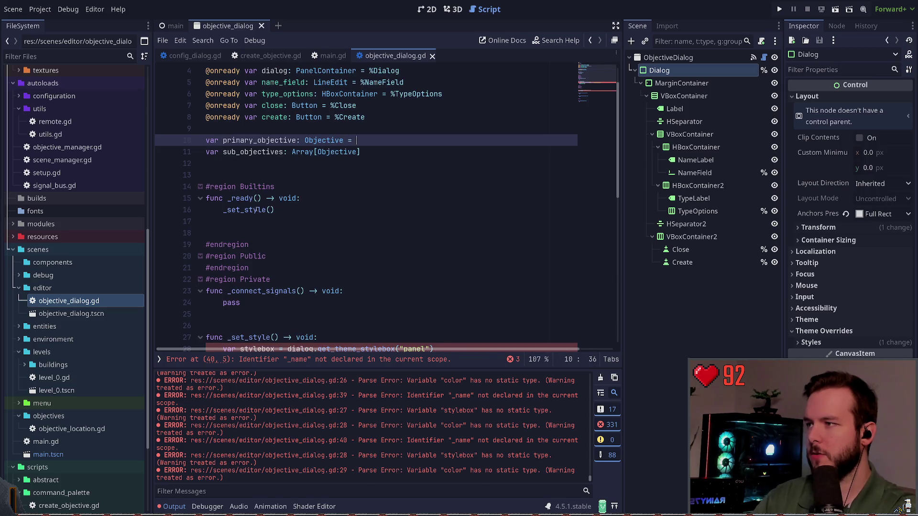
pyautogui.write('O')
pyautogui.press('Return')
pyautogui.write('.n')
pyautogui.press('Return')
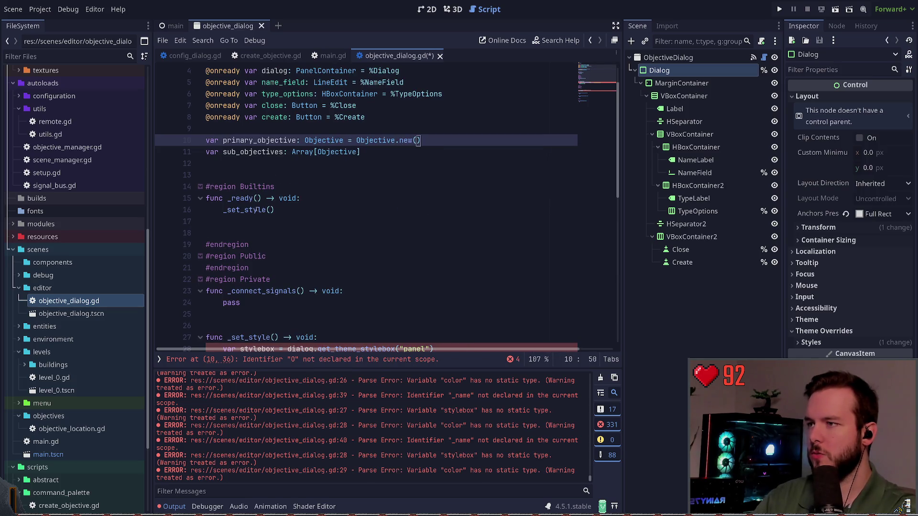
pyautogui.hotkey('ctrl', 's')
pyautogui.scroll(-7, 280, 202)
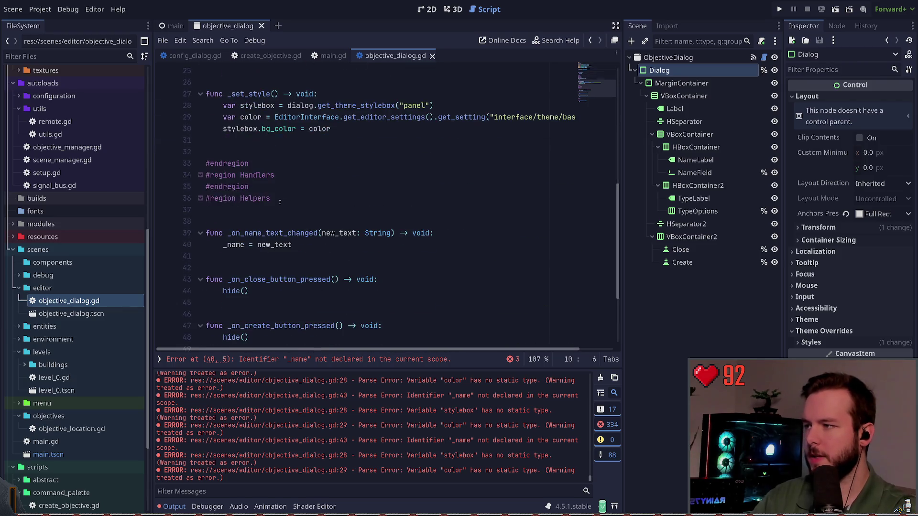
pyautogui.scroll(-1, 325, 227)
pyautogui.click(436, 198)
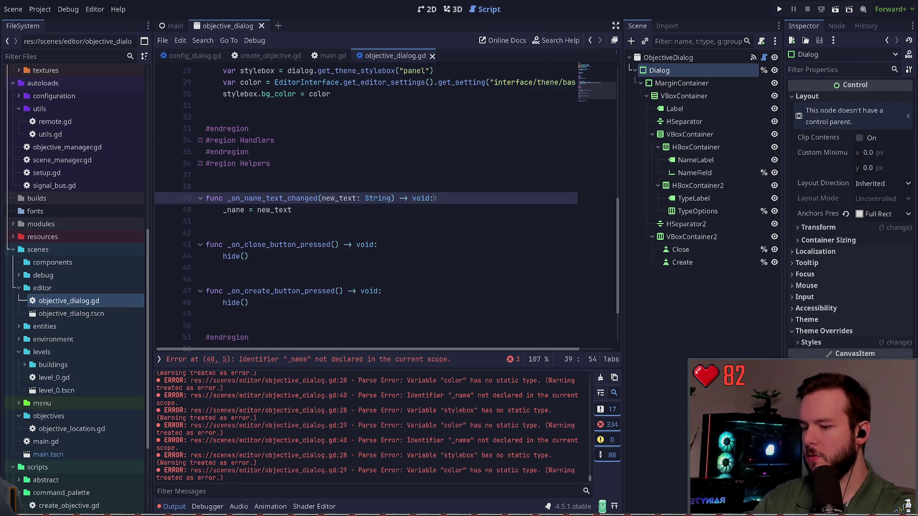
# Step: Add primary_objective.resource_name = new_text to the name handler and save
pyautogui.press('Return')
pyautogui.write('primary_objective.')
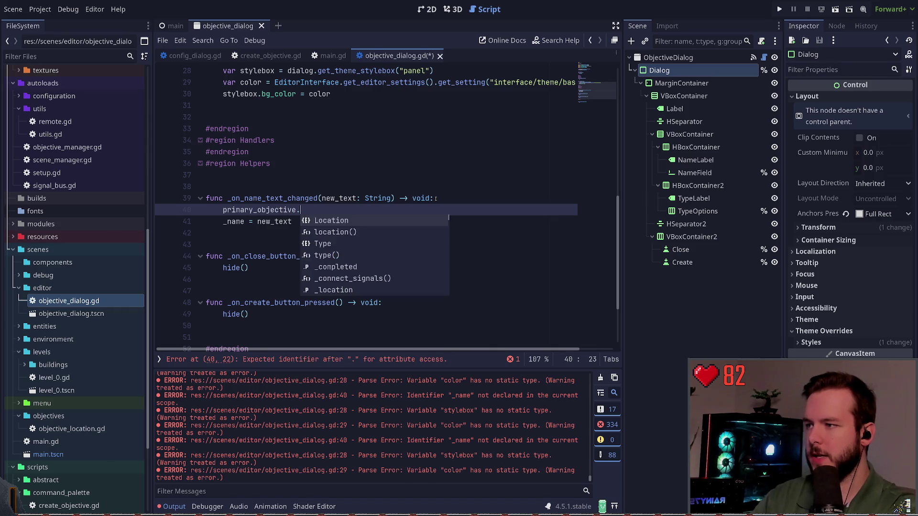
pyautogui.write('name')
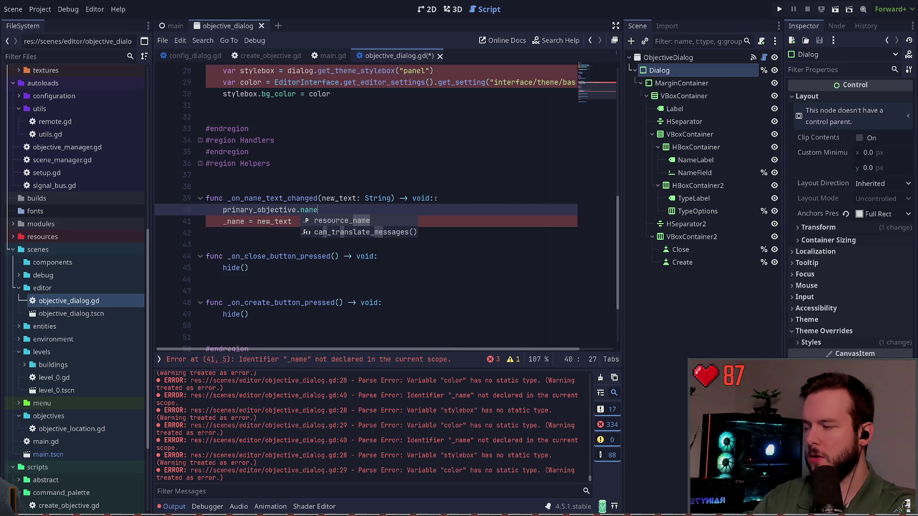
pyautogui.press('Return')
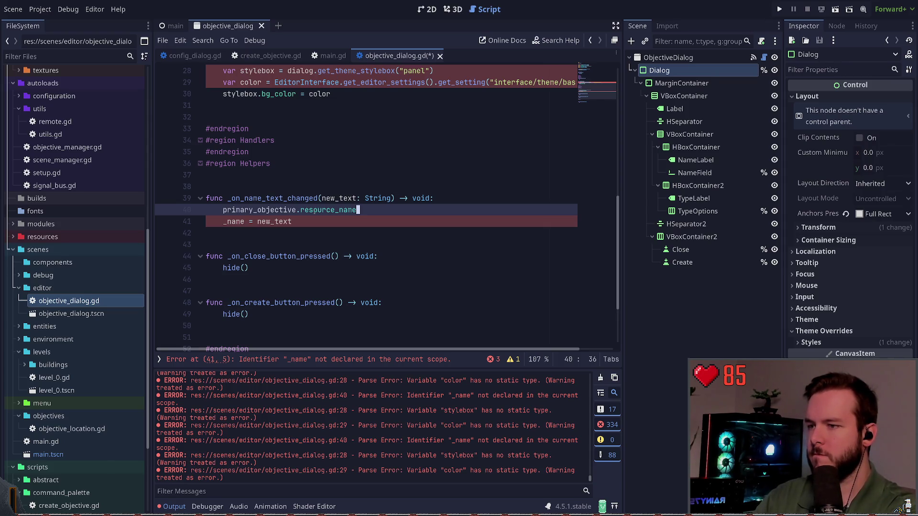
pyautogui.write('=')
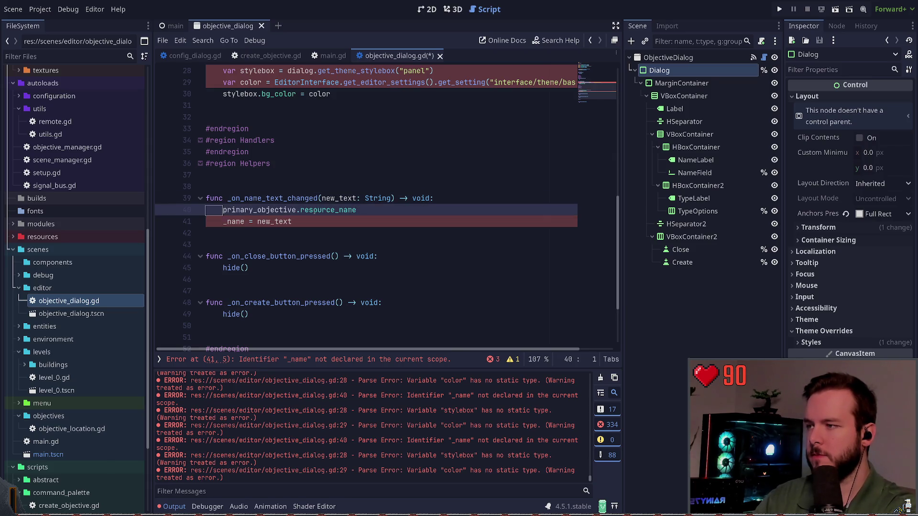
pyautogui.write(' new_text')
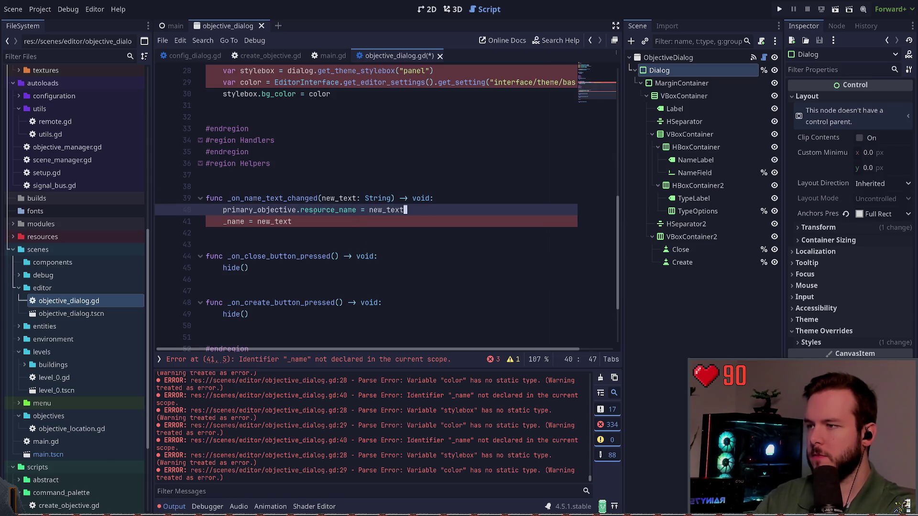
pyautogui.hotkey('ctrl', 's')
# Step: Discard an unfinished primary_objective.set line in the handler
pyautogui.press('Up')
pyautogui.press('End')
pyautogui.press('Return')
pyautogui.write('primar')
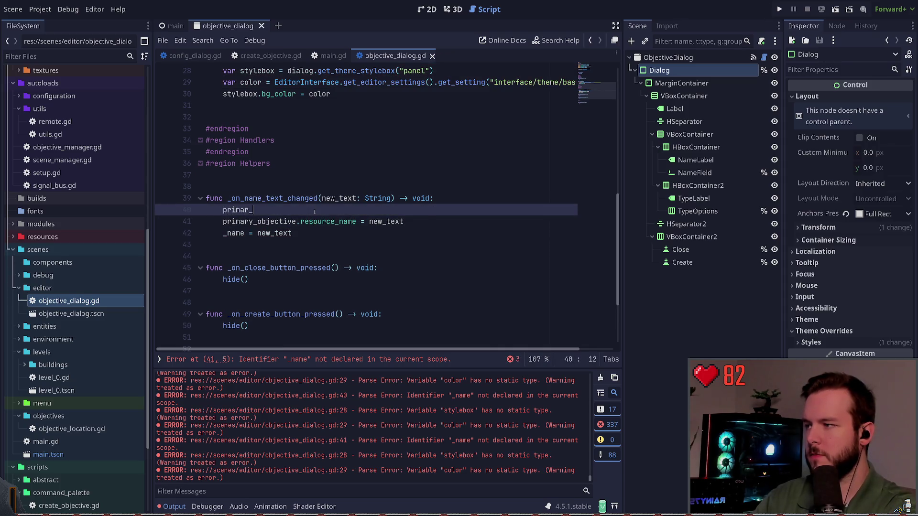
pyautogui.press('Return')
pyautogui.write('.set')
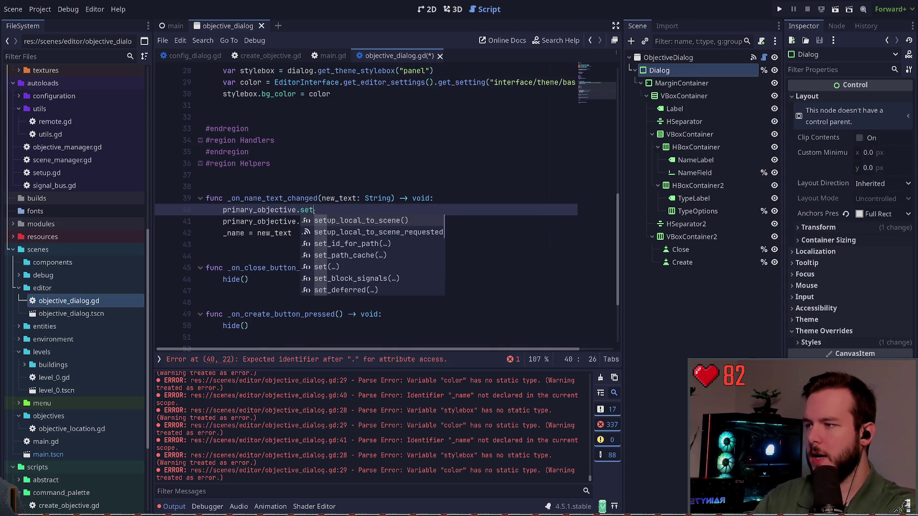
pyautogui.press('BackSpace')
pyautogui.press('BackSpace')
pyautogui.press('BackSpace')
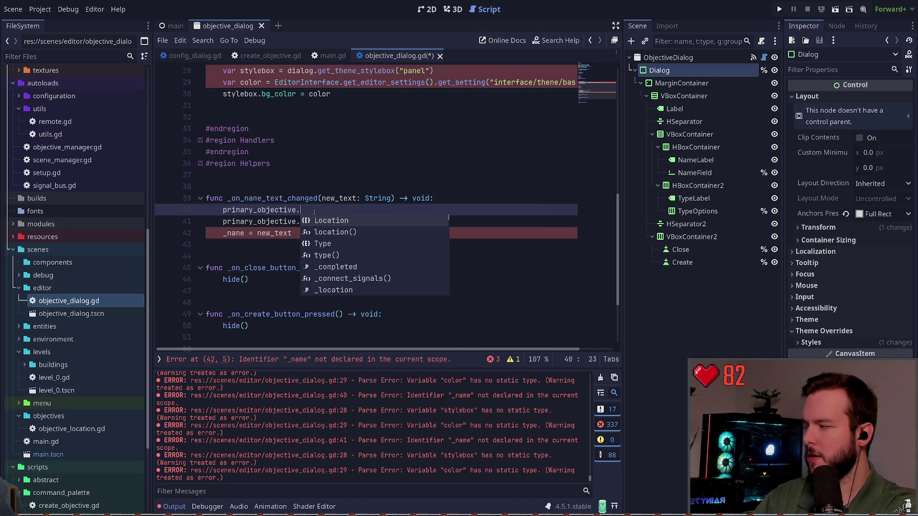
pyautogui.press('Escape')
pyautogui.hotkey('ctrl', 'shift', 'k')
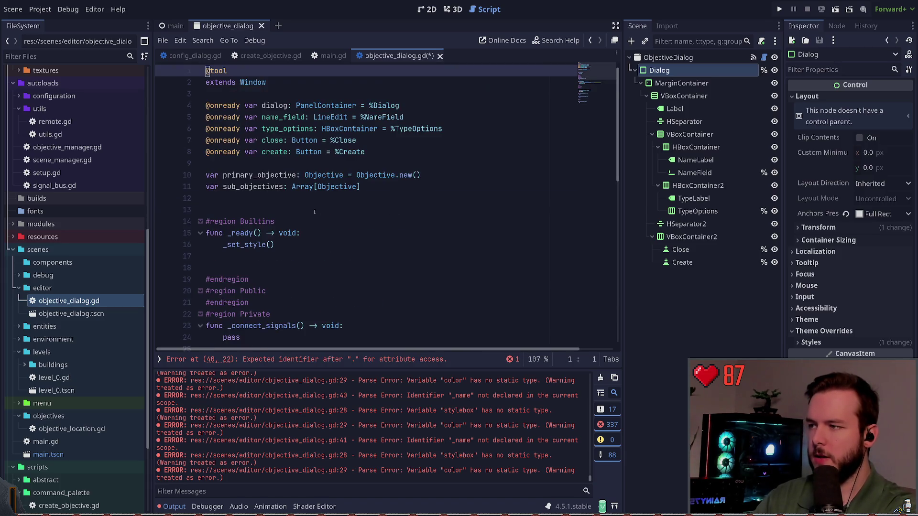
# Step: Delete the old _name = new_text assignment line
pyautogui.press('Up')
pyautogui.press('Up')
pyautogui.press('Up')
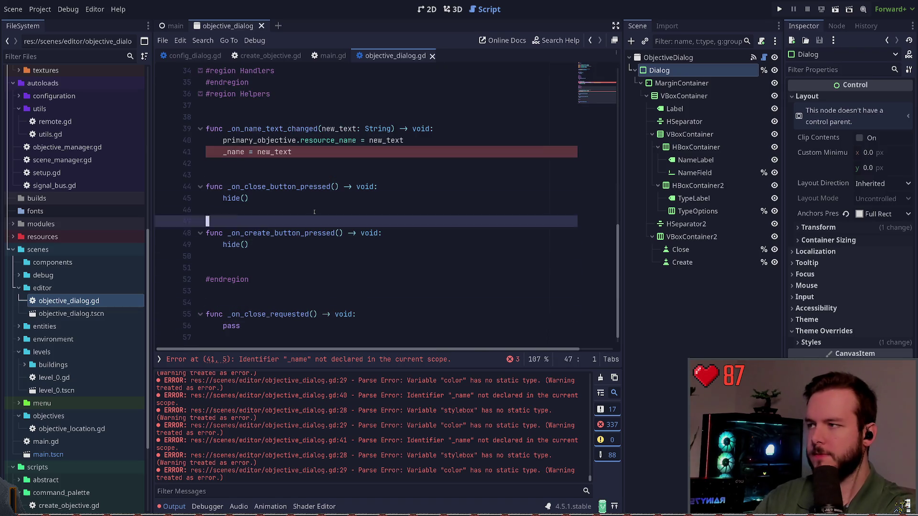
pyautogui.hotkey('ctrl', 'shift', 'k')
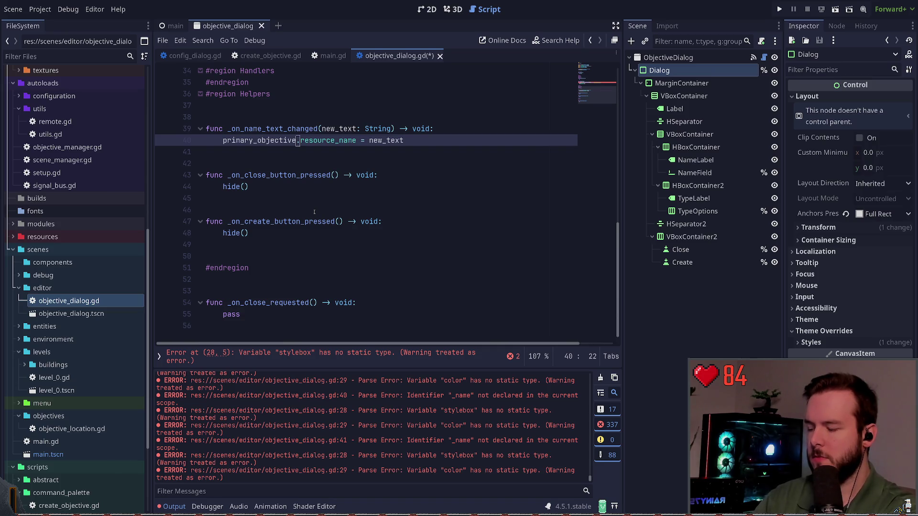
pyautogui.press('Down')
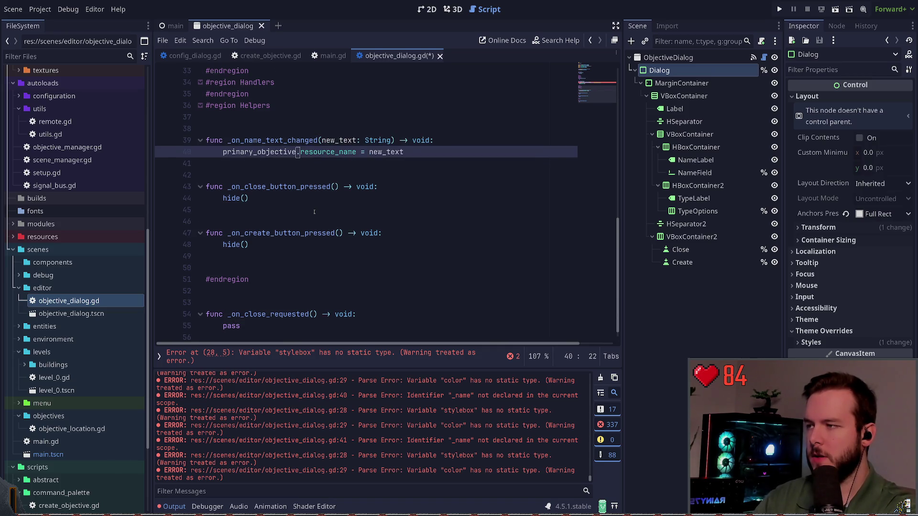
pyautogui.scroll(1, 335, 201)
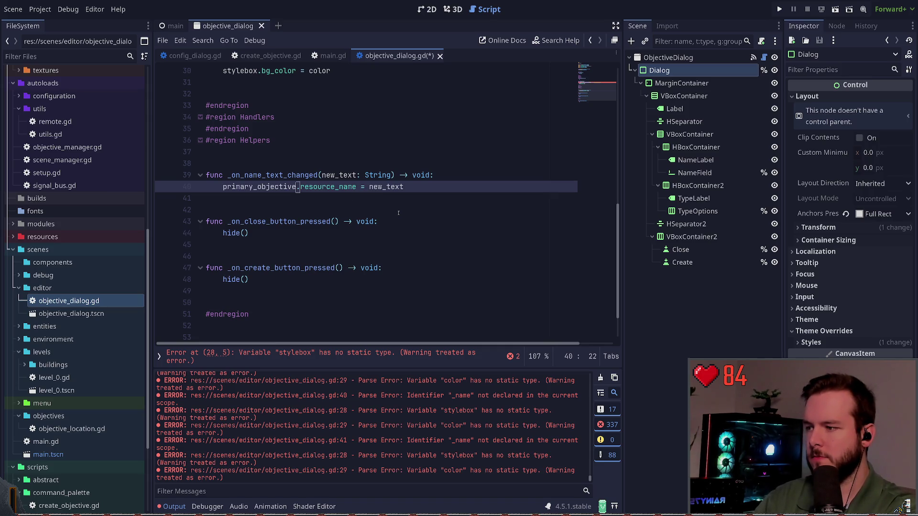
pyautogui.click(289, 354)
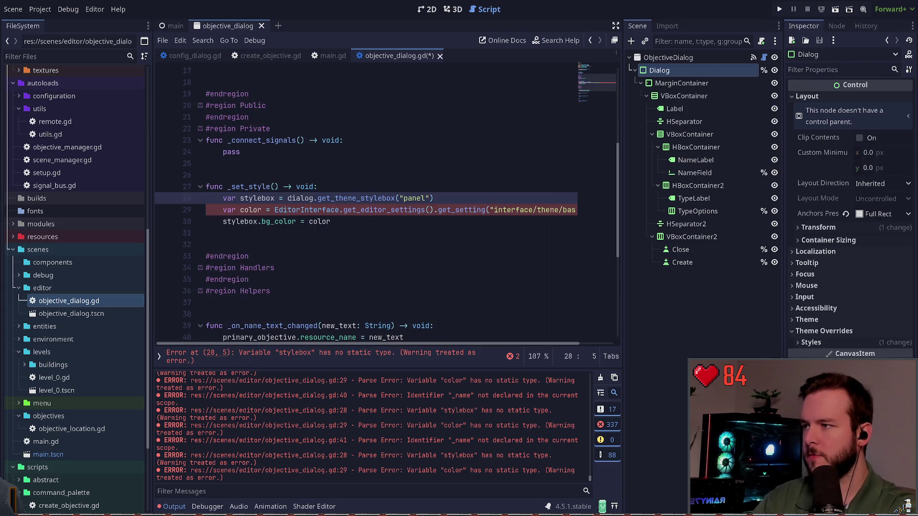
# Step: Type stylebox as Stylebox and color as Color in _set_style, then save
pyautogui.click(276, 198)
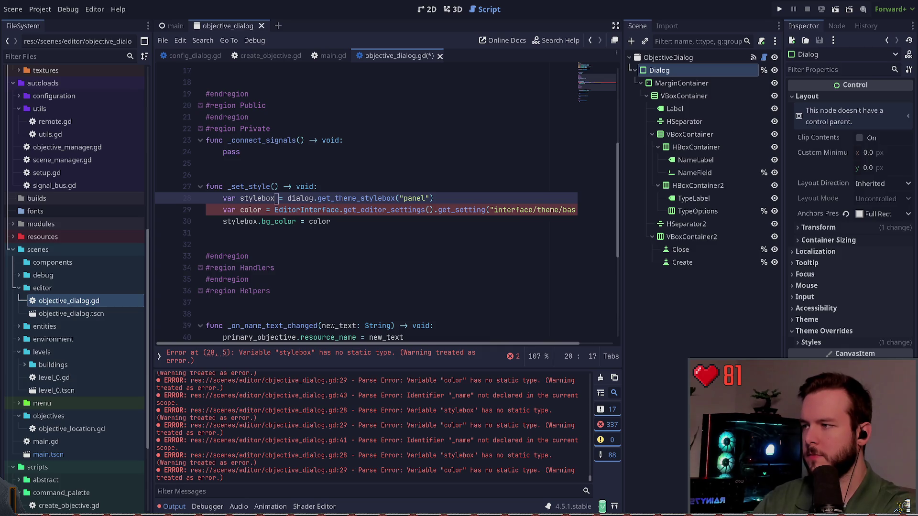
pyautogui.write(':S')
pyautogui.press('BackSpace')
pyautogui.write('Stylebox')
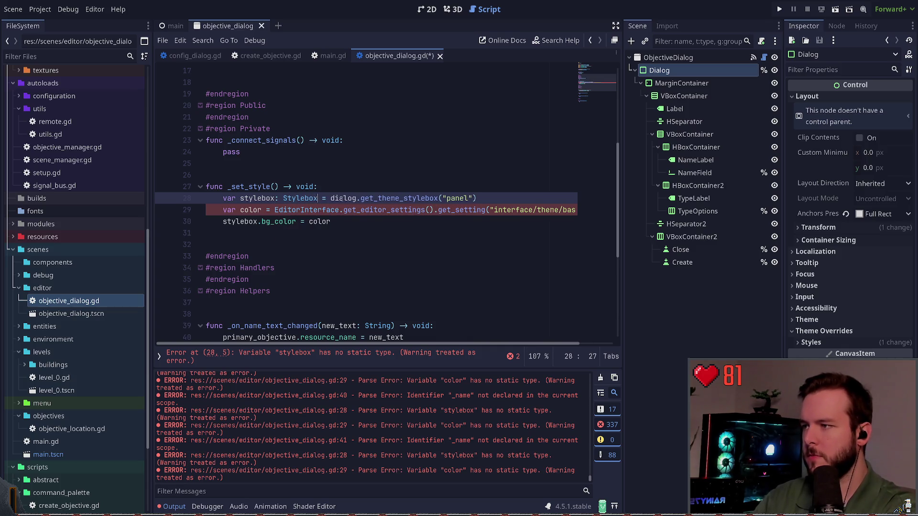
pyautogui.press('Escape')
pyautogui.press('Down')
pyautogui.hotkey('ctrl', 'Left')
pyautogui.hotkey('ctrl', 'Left')
pyautogui.hotkey('ctrl', 'Right')
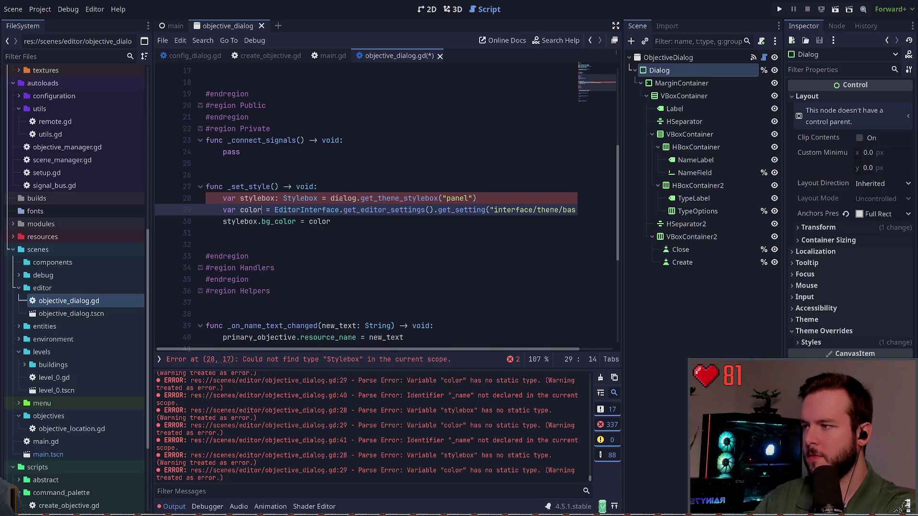
pyautogui.write(': Color')
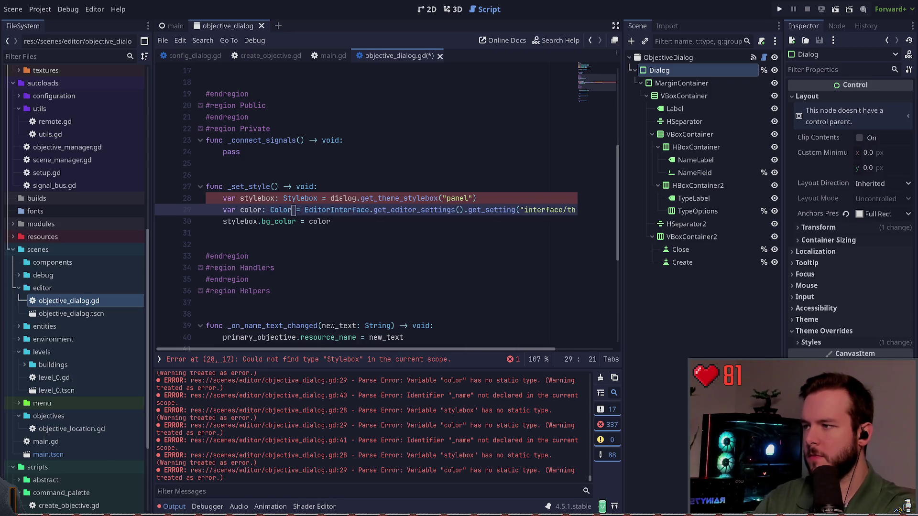
pyautogui.hotkey('ctrl', 's')
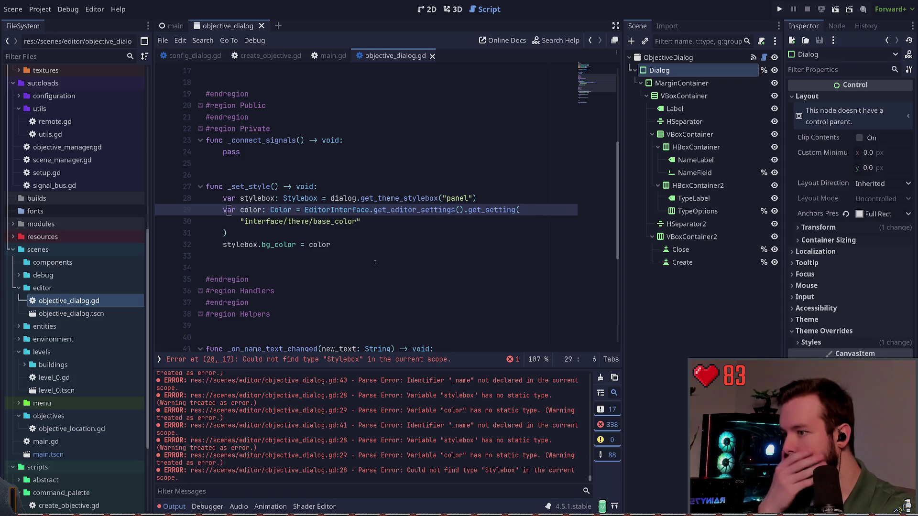
# Step: Correct the stylebox type to StyleBoxFlat and save the script again
pyautogui.click(317, 359)
pyautogui.click(323, 198)
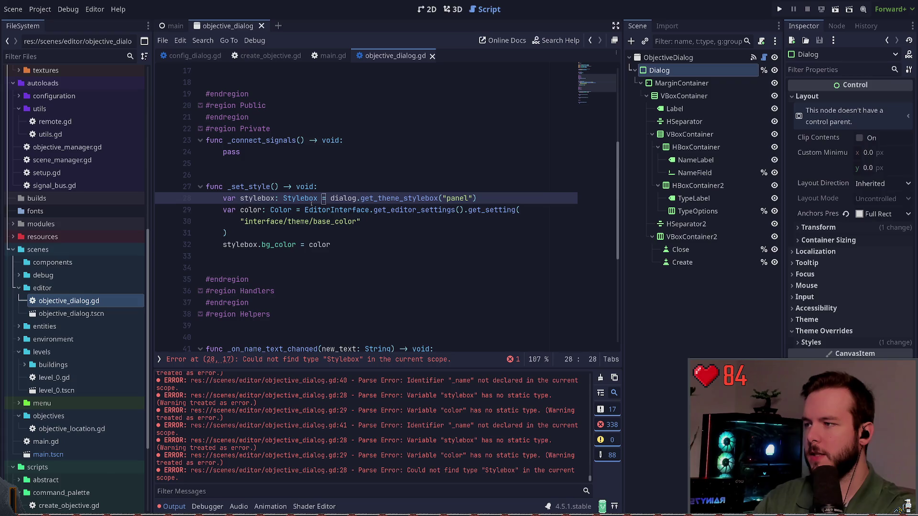
pyautogui.write('F')
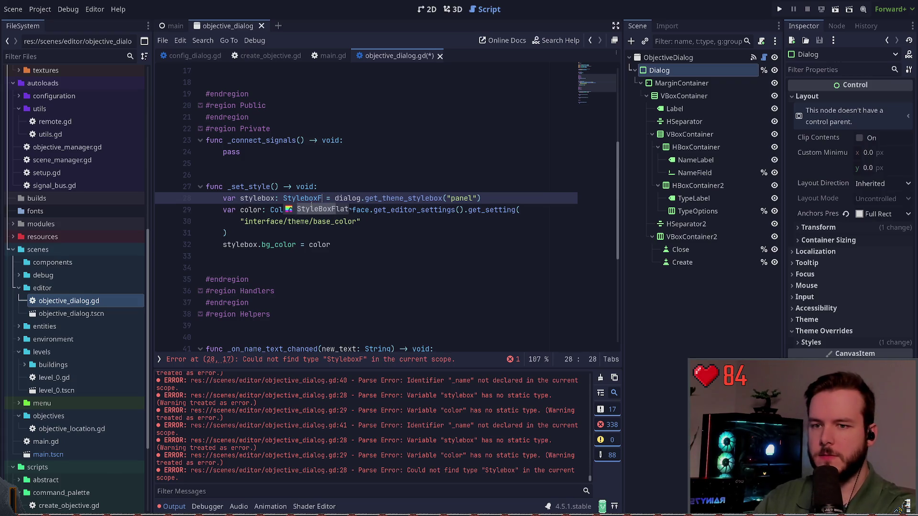
pyautogui.write('anel')
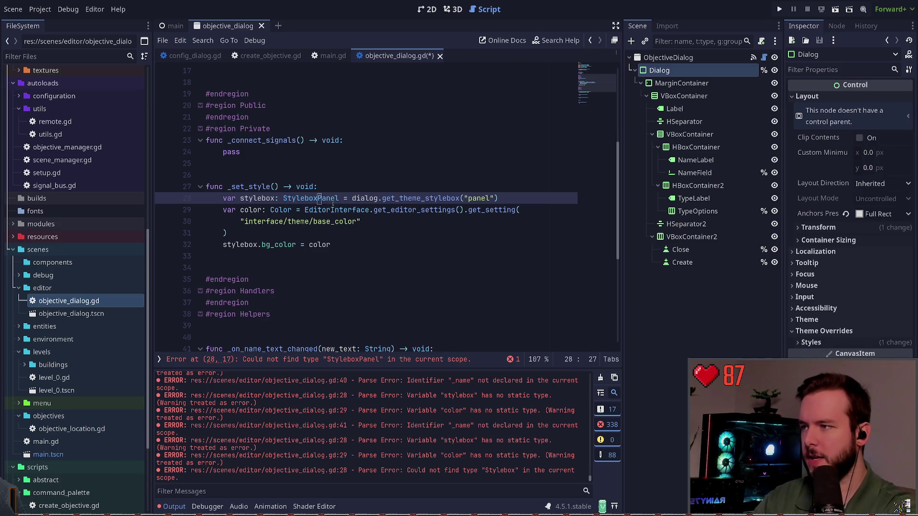
pyautogui.press('BackSpace')
pyautogui.press('BackSpace')
pyautogui.press('BackSpace')
pyautogui.write('Flat')
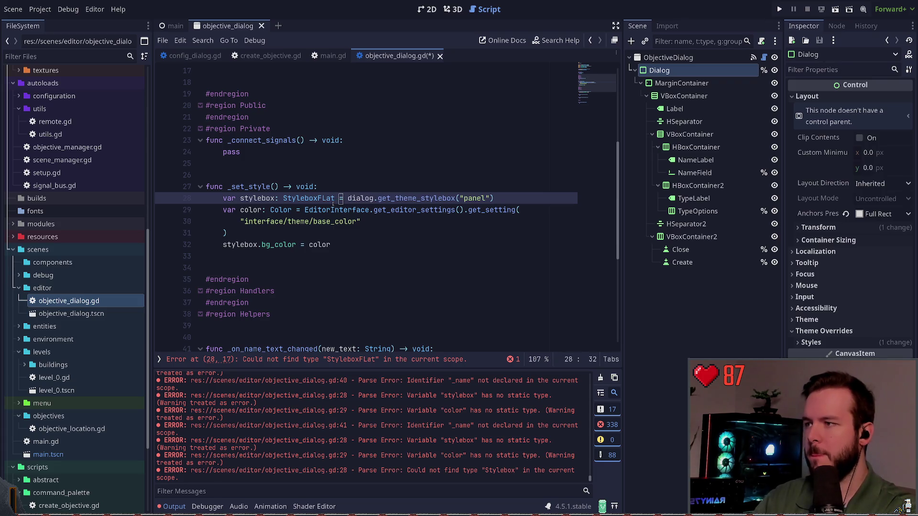
pyautogui.press('BackSpace')
pyautogui.press('BackSpace')
pyautogui.press('BackSpace')
pyautogui.write('lat')
pyautogui.hotkey('ctrl', 's')
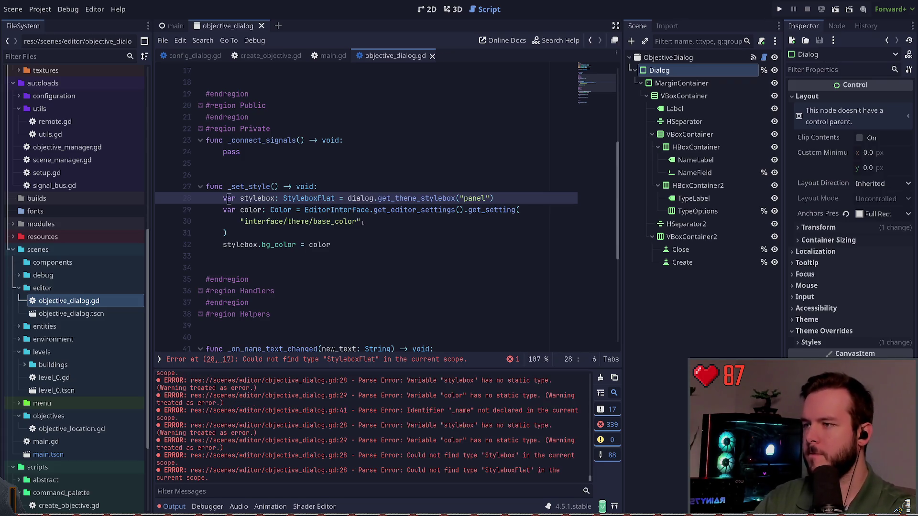
pyautogui.click(366, 231)
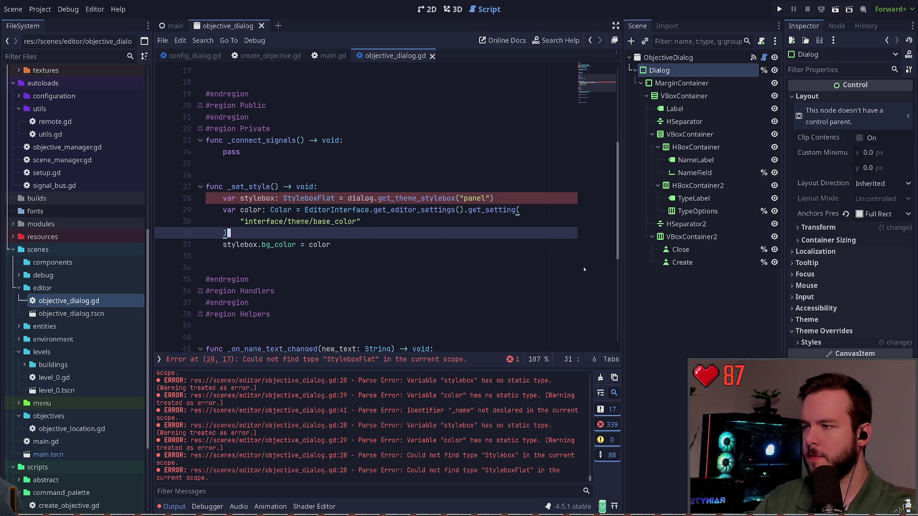
pyautogui.click(310, 198)
pyautogui.press('BackSpace')
pyautogui.write('B')
pyautogui.hotkey('ctrl', 's')
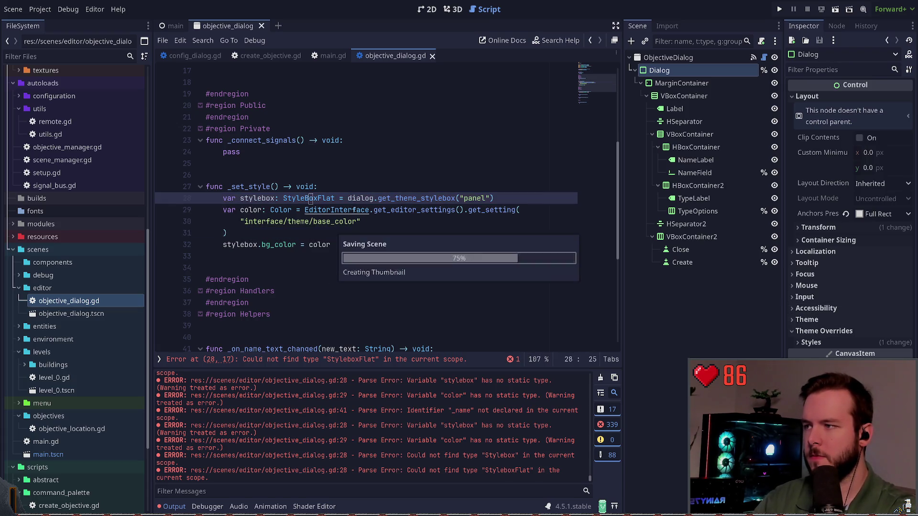
pyautogui.click(229, 198)
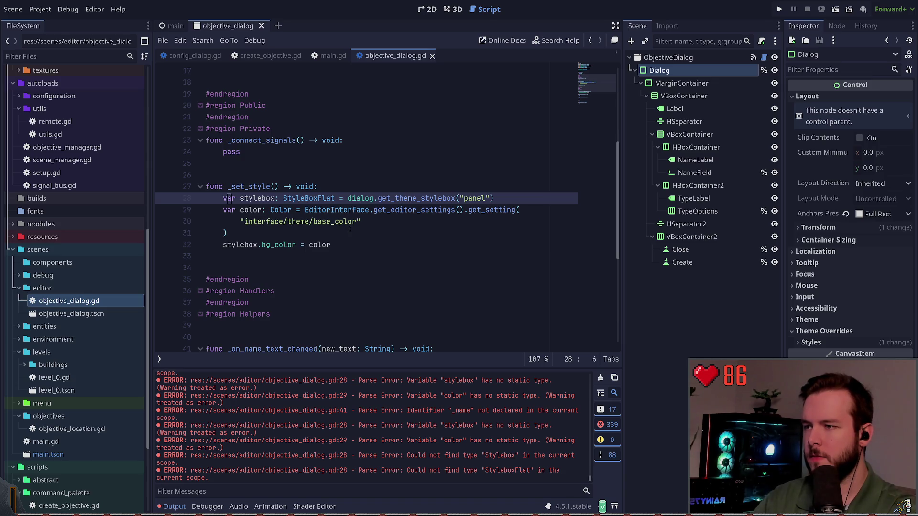
pyautogui.scroll(-1, 337, 267)
# Step: Scroll through objective_dialog.gd and open objective.gd from the Objective type name
pyautogui.scroll(-1, 336, 262)
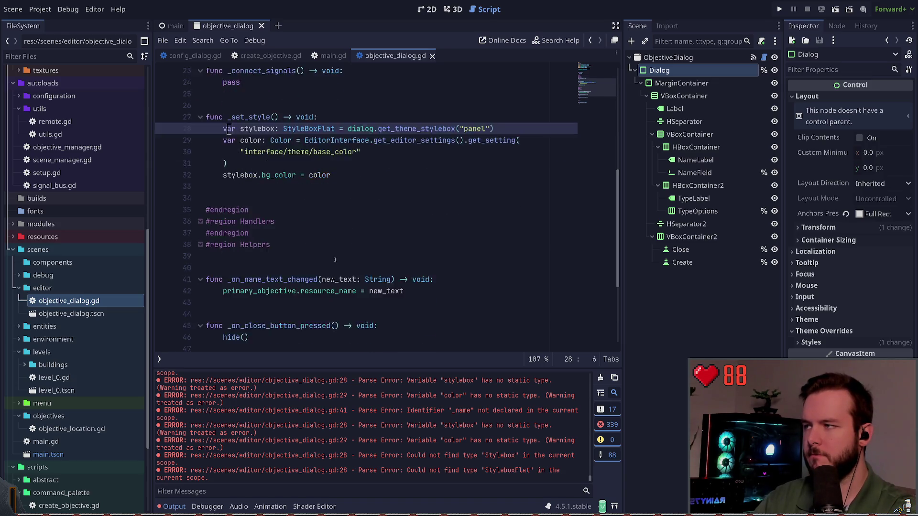
pyautogui.scroll(4, 335, 249)
pyautogui.scroll(-5, 333, 231)
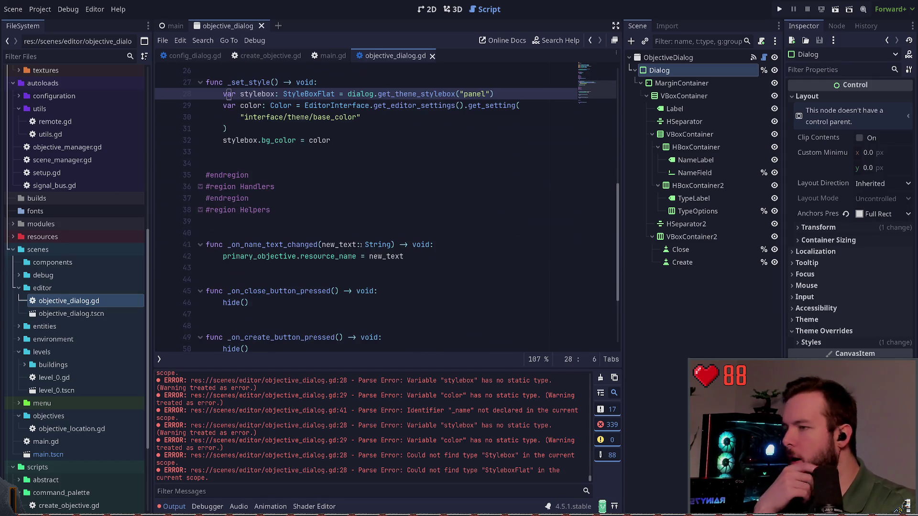
pyautogui.scroll(-3, 361, 244)
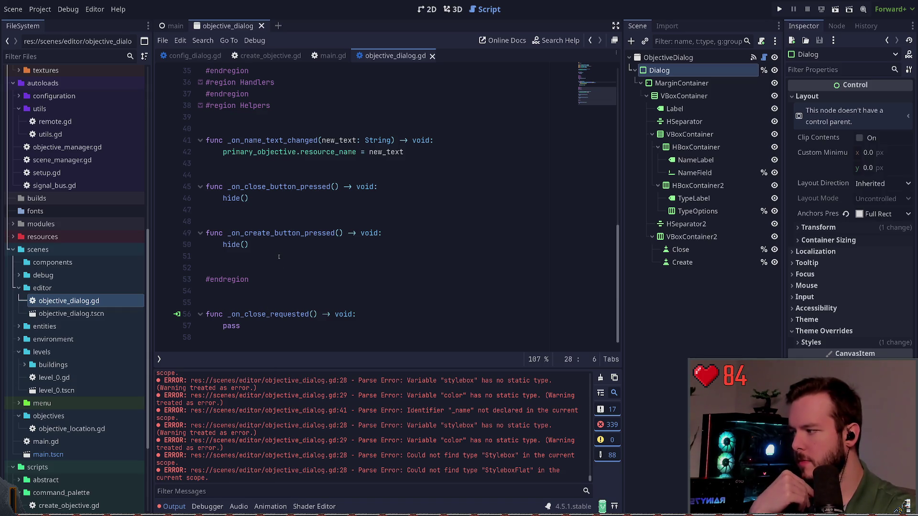
pyautogui.scroll(10, 291, 245)
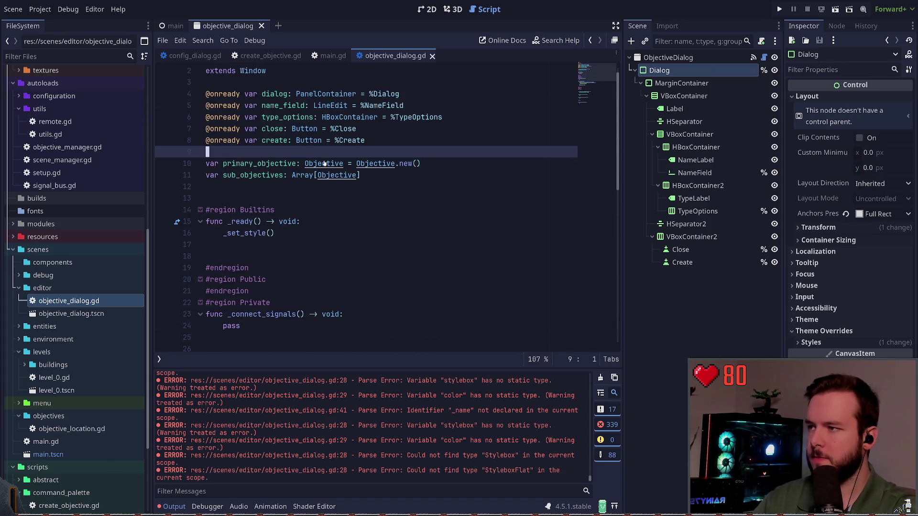
pyautogui.keyDown('ctrl'); pyautogui.click(312, 164); pyautogui.keyUp('ctrl')
pyautogui.scroll(3, 306, 154)
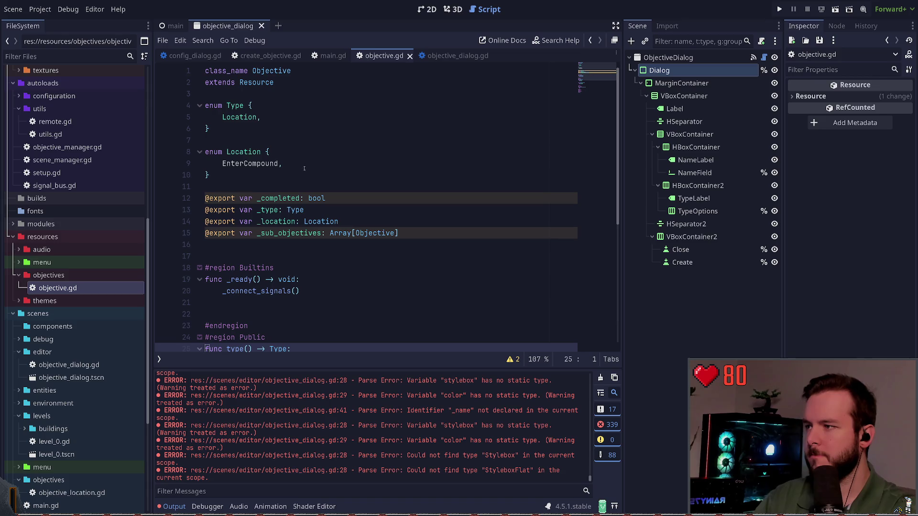
# Step: Start a new 'var' line below _sub_objectives in objective.gd
pyautogui.click(331, 199)
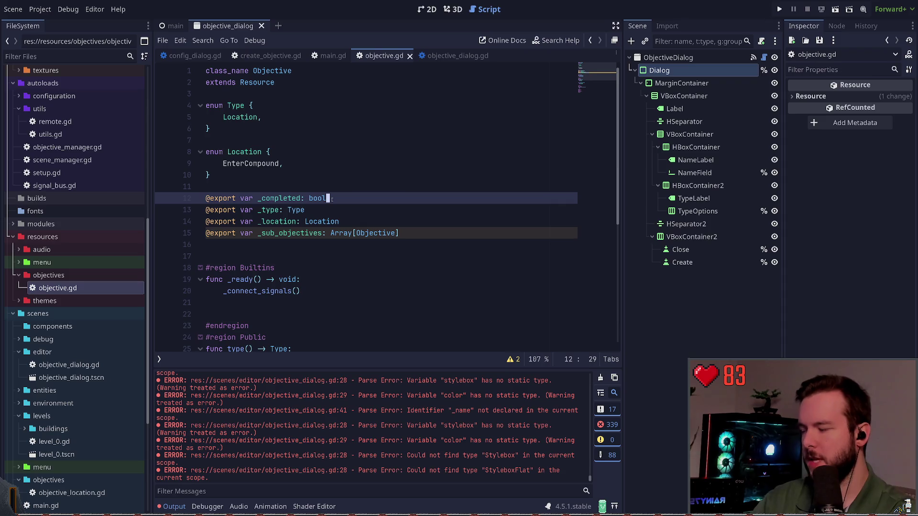
pyautogui.press('Down')
pyautogui.press('Down')
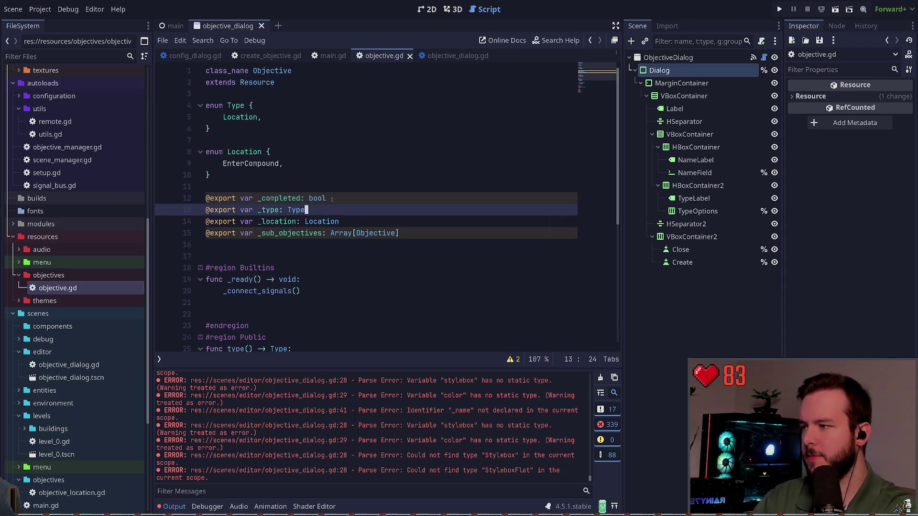
pyautogui.hotkey('ctrl', 's')
pyautogui.press('Up')
pyautogui.press('Down')
pyautogui.press('Down')
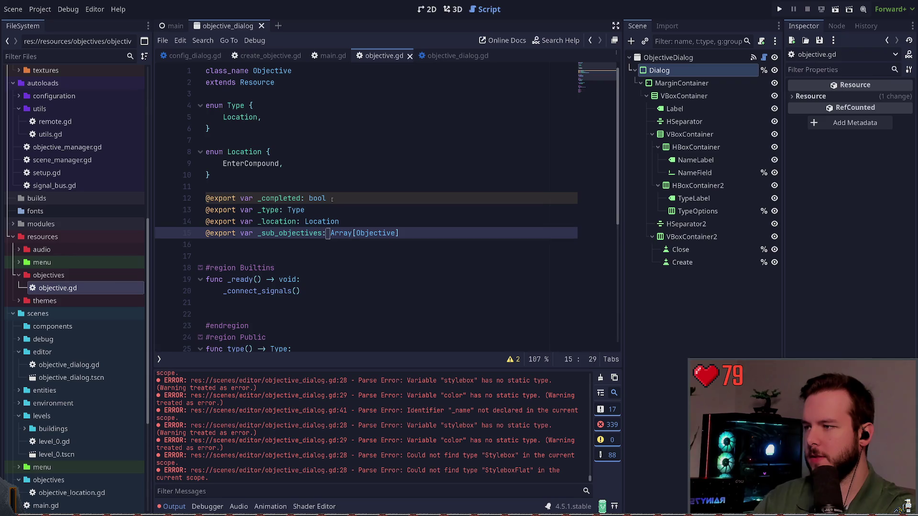
pyautogui.press('End')
pyautogui.press('Return')
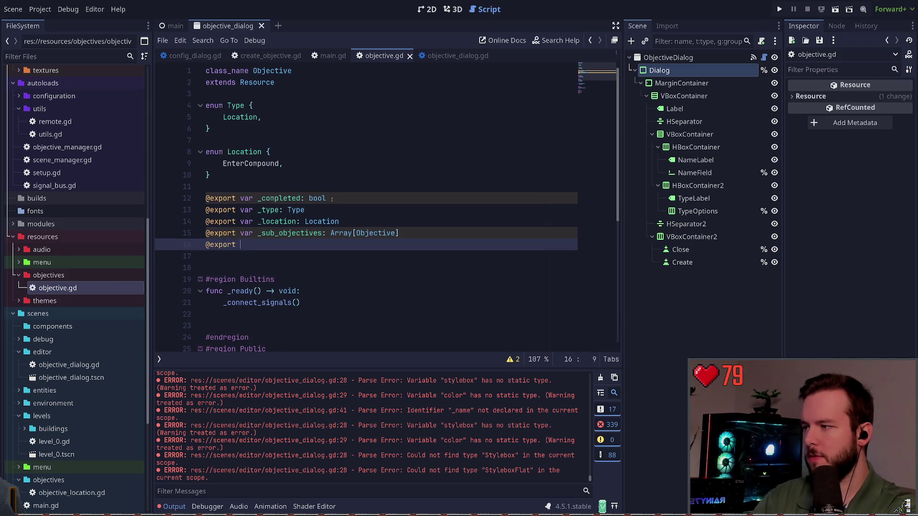
pyautogui.write('var')
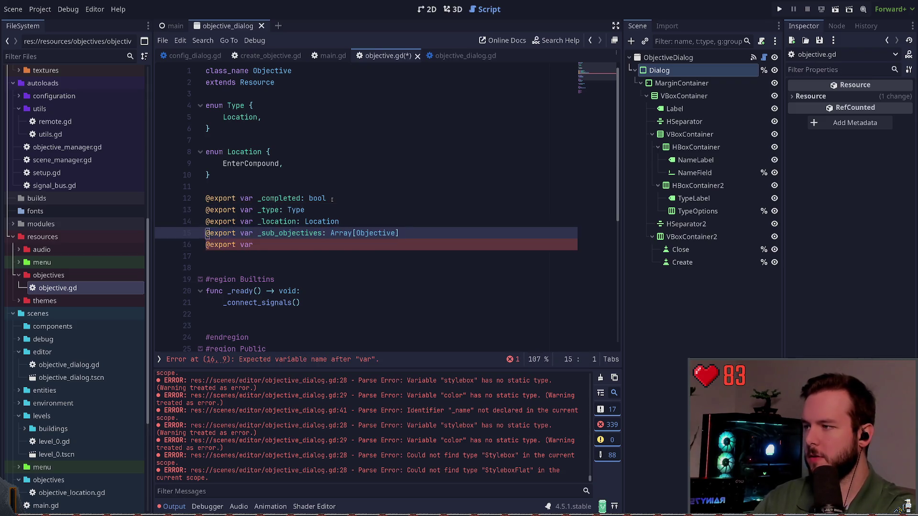
pyautogui.press('Home')
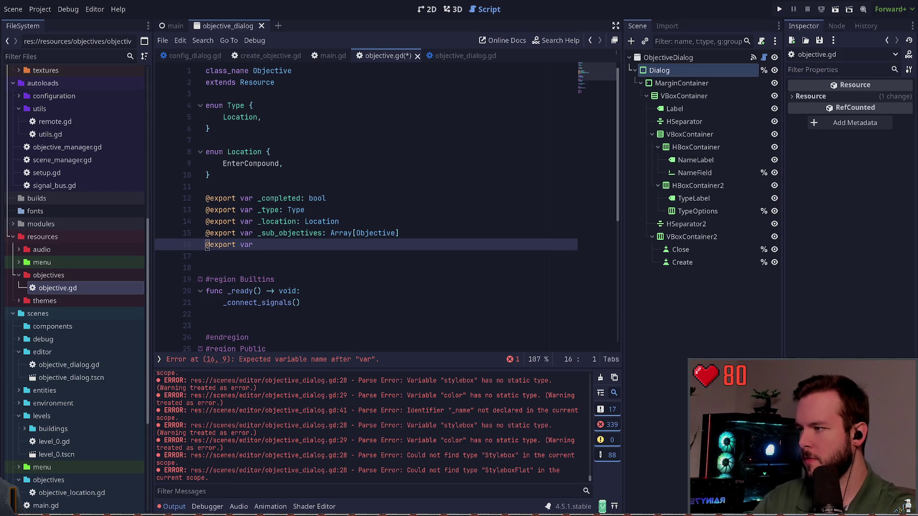
pyautogui.hotkey('shift', 'Up')
pyautogui.hotkey('shift', 'Up')
pyautogui.hotkey('shift', 'Up')
pyautogui.moveTo(205, 198)
pyautogui.mouseDown()
pyautogui.moveTo(213, 240)
pyautogui.moveTo(244, 244)
pyautogui.mouseUp()
pyautogui.hotkey('ctrl', 'Delete')
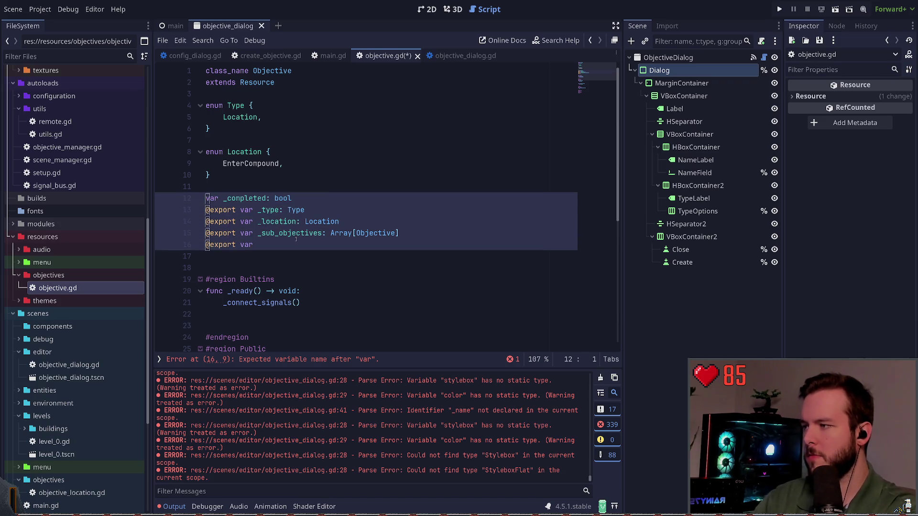
pyautogui.hotkey('ctrl', 'z')
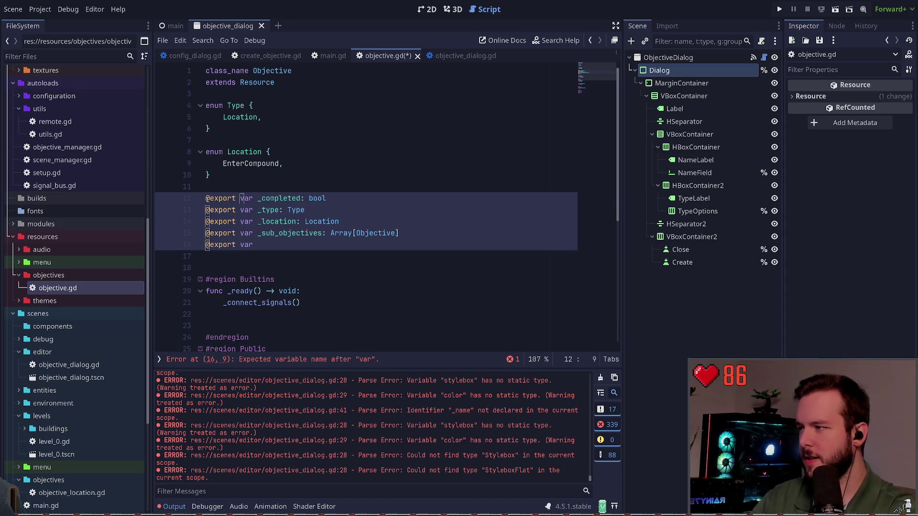
pyautogui.press('Delete')
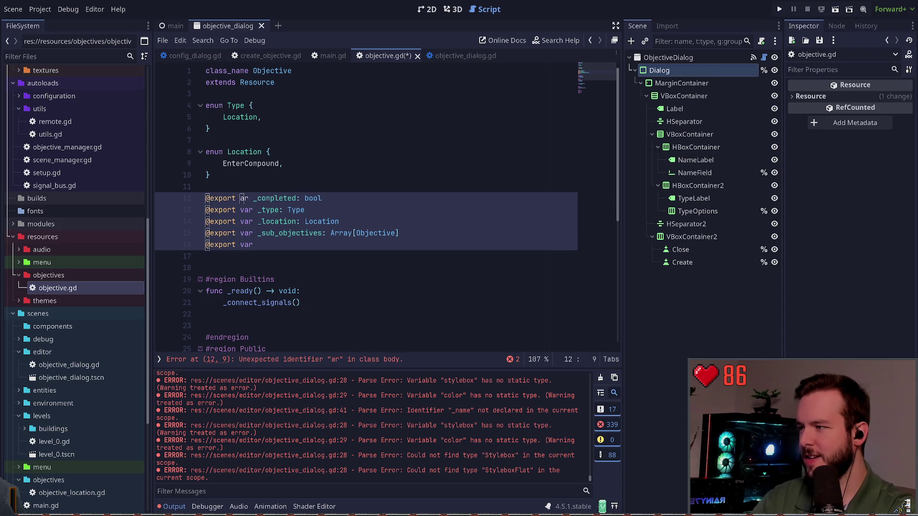